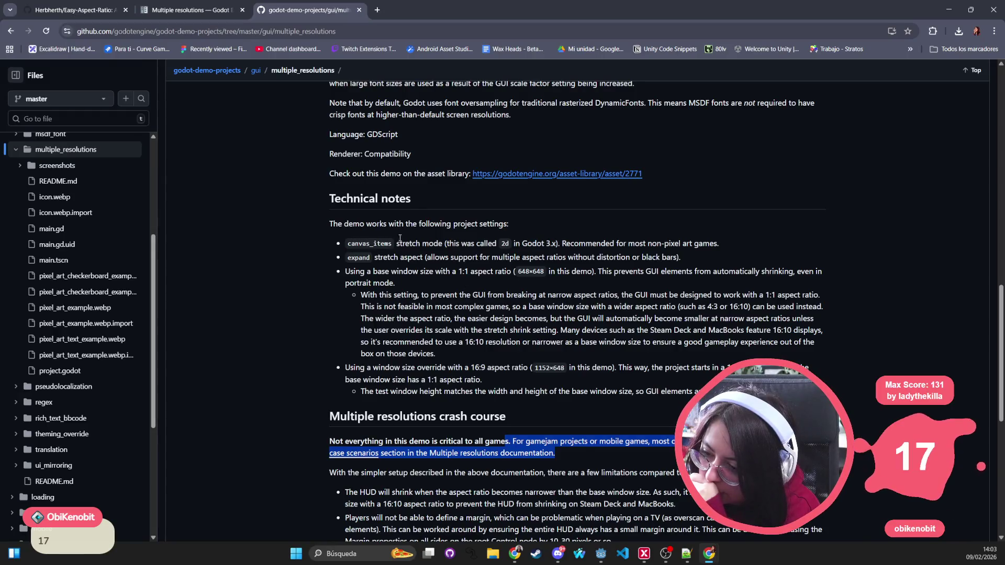
# Open the Multiple Resolutions demo's Asset Library page and view its screenshot at full size
pyautogui.scroll(4, 453, 265)
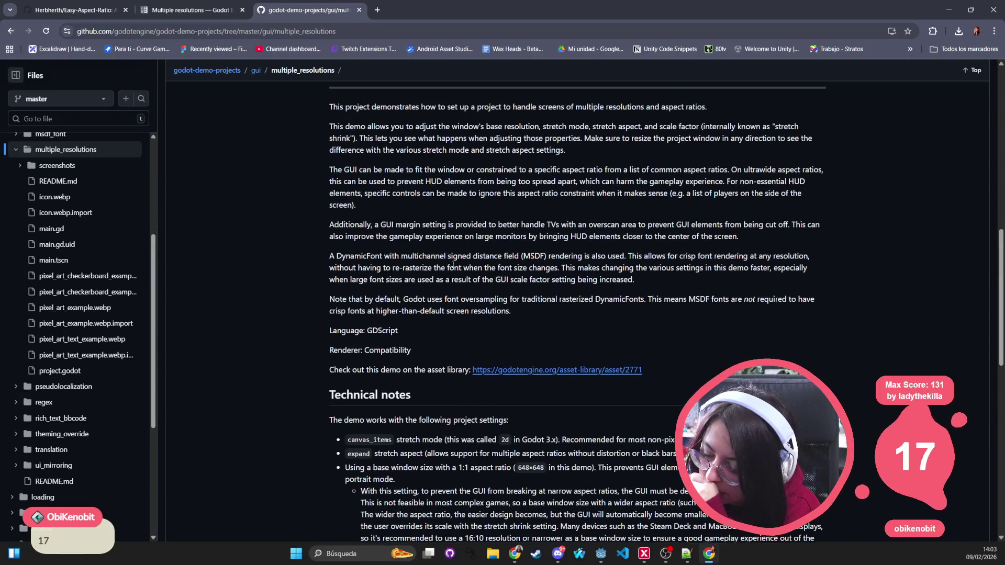
pyautogui.click(537, 370)
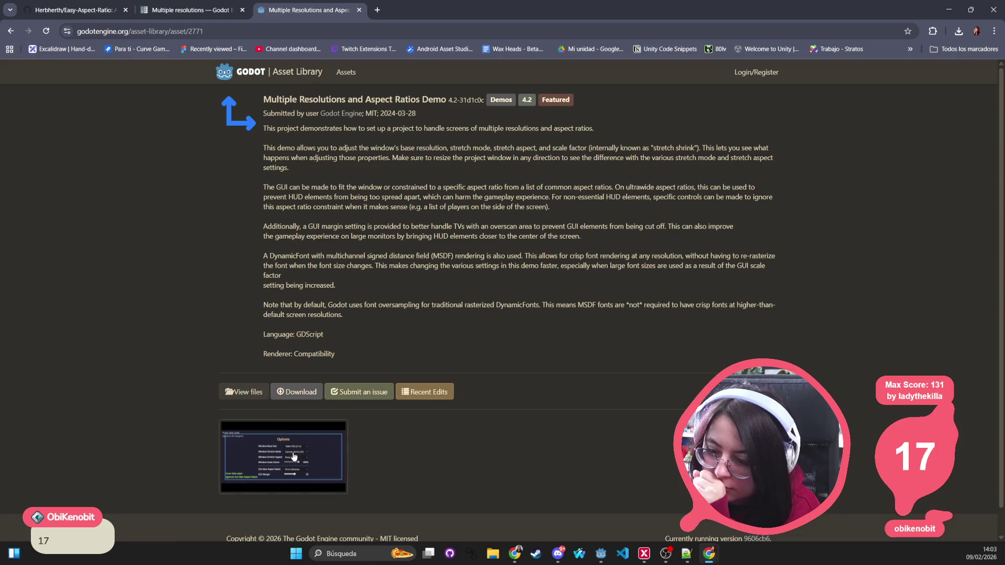
pyautogui.click(293, 458)
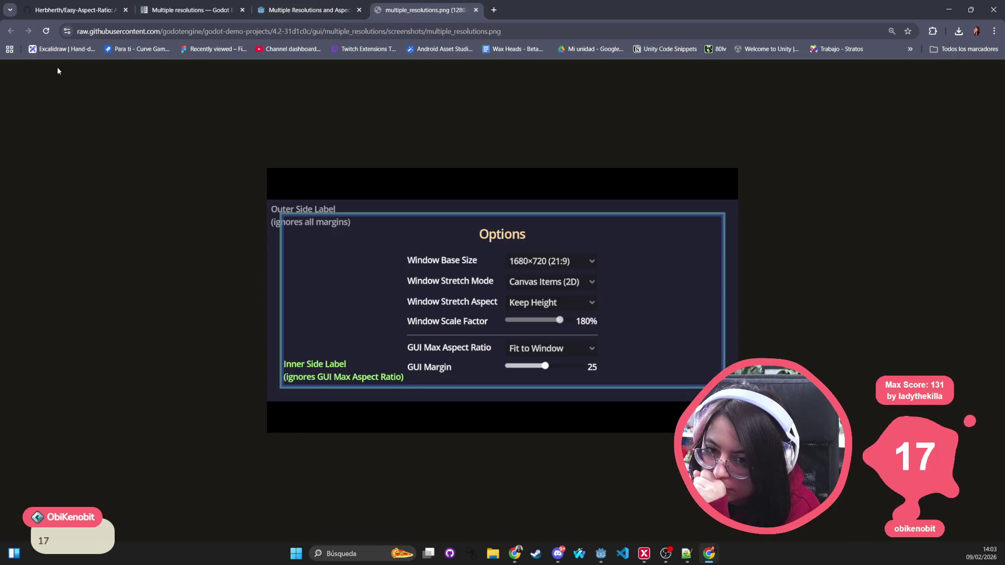
pyautogui.middleClick(399, 15)
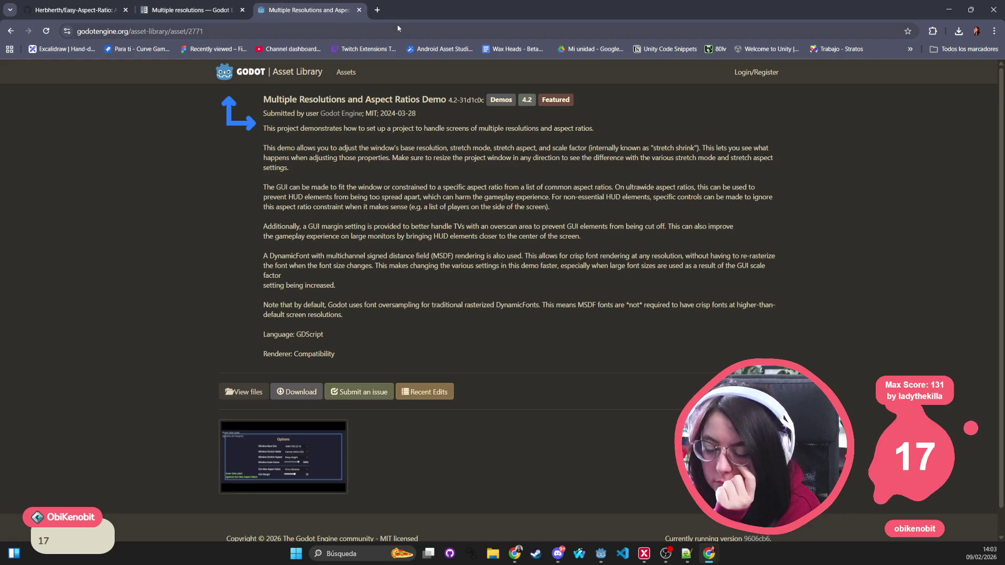
# Download gui_multiple_resolutions.zip, check its multiple_resolutions folder in 7-Zip, then return to the docs
pyautogui.click(309, 398)
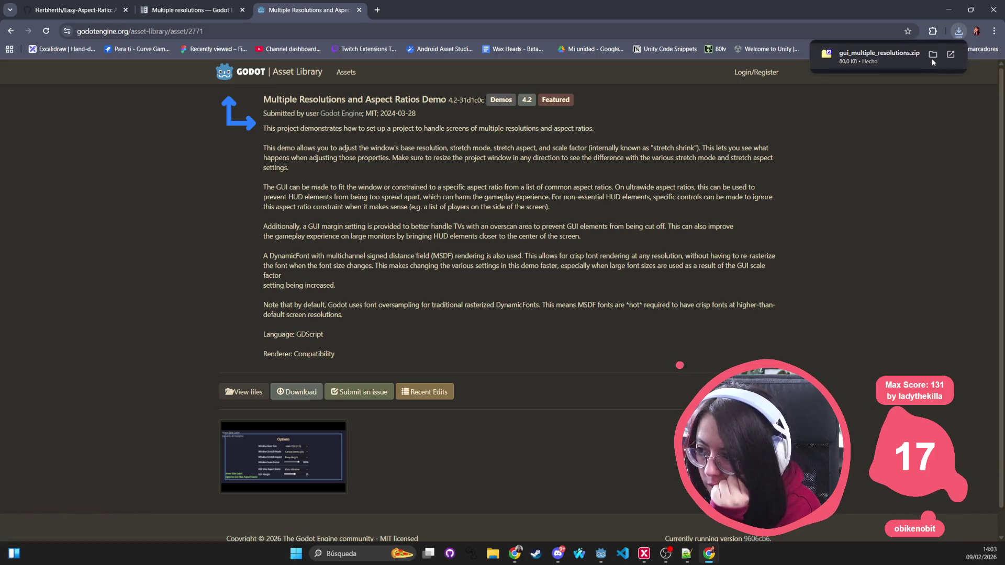
pyautogui.click(900, 56)
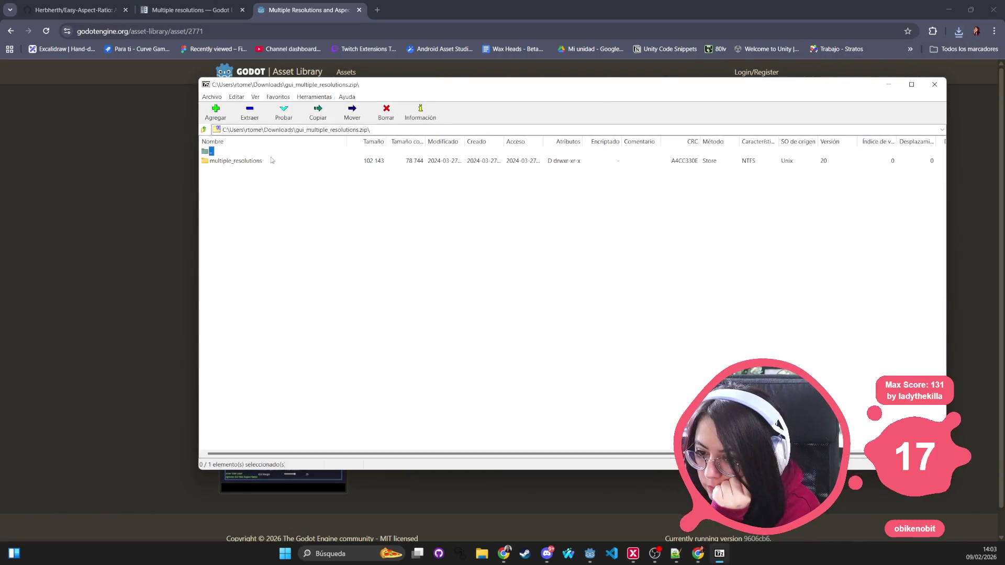
pyautogui.doubleClick(233, 162)
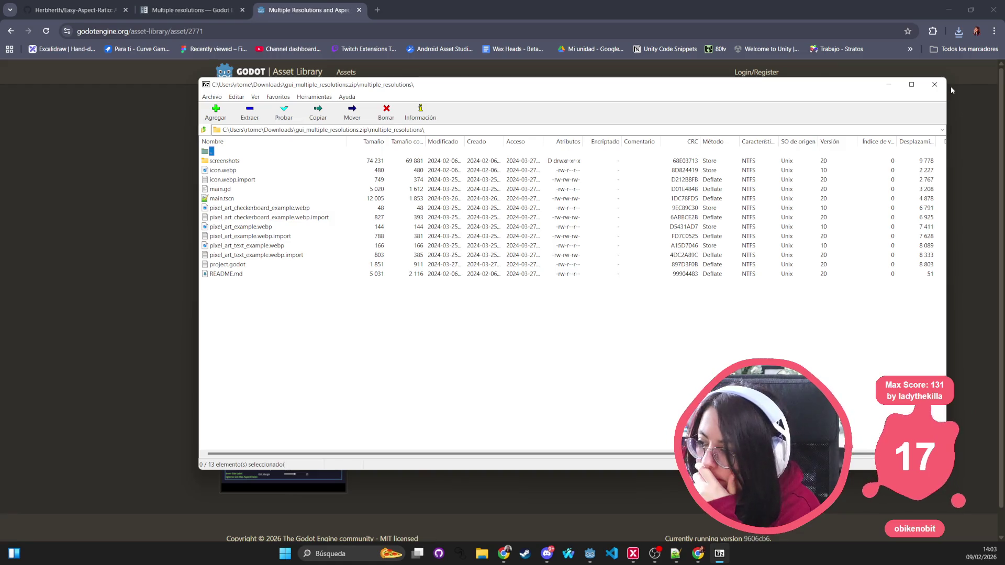
pyautogui.click(934, 84)
pyautogui.click(191, 12)
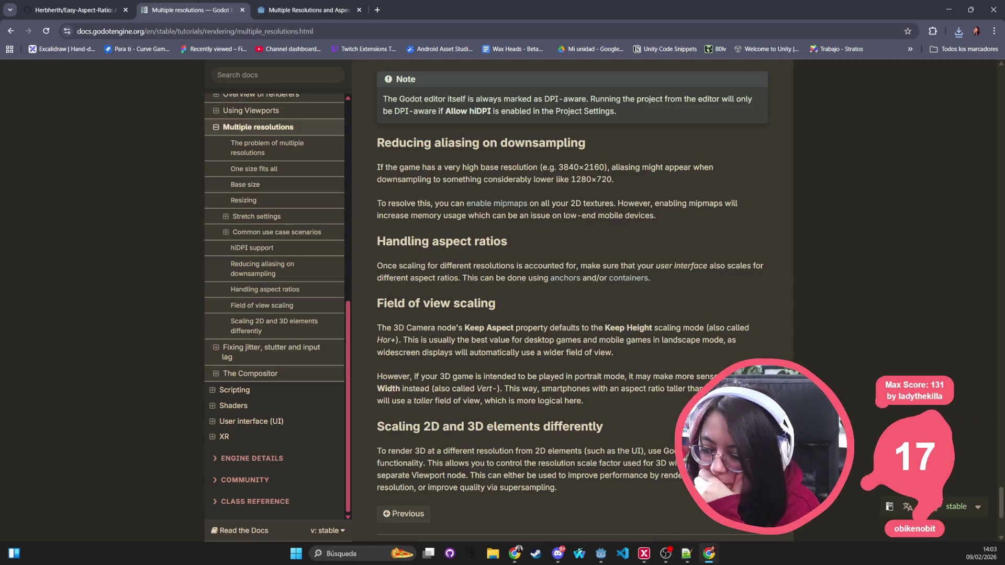
# Return to the demo's Asset Library page, starting and then clearing a Windows search
pyautogui.click(298, 10)
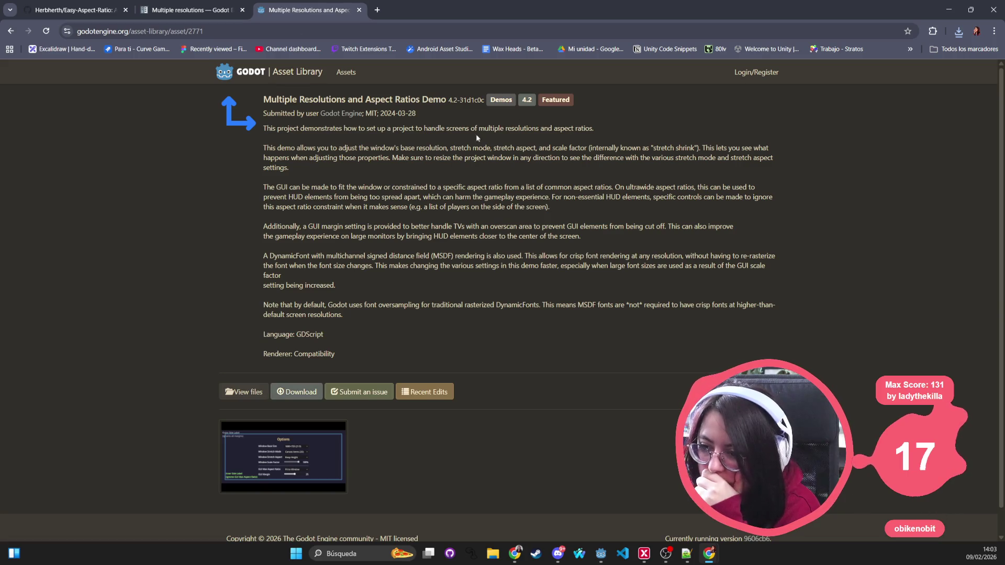
pyautogui.click(369, 548)
pyautogui.write('g')
pyautogui.press('BackSpace')
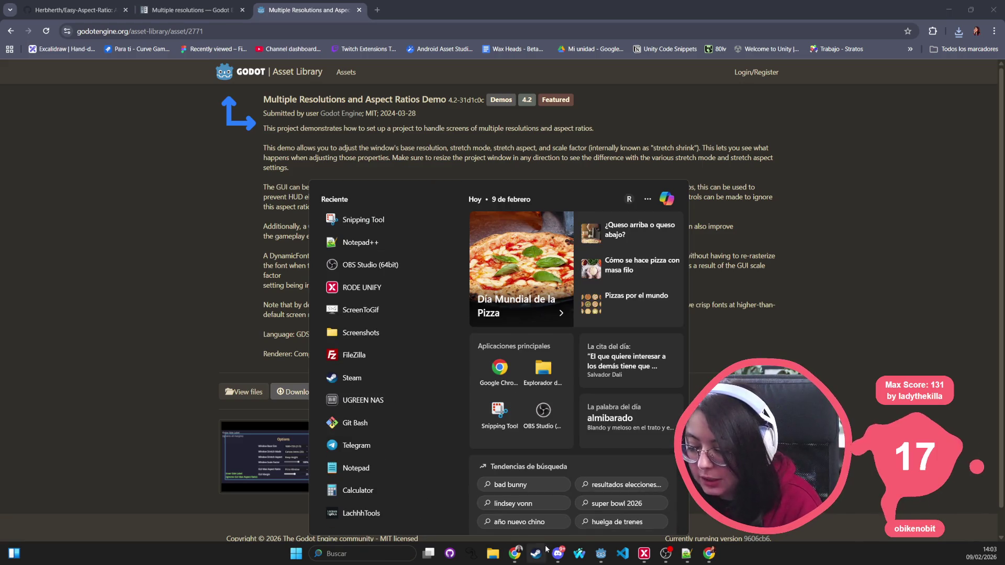
# Close all Godot editor windows from the taskbar and open File Explorer
pyautogui.click(601, 554)
pyautogui.rightClick(608, 549)
pyautogui.click(609, 531)
pyautogui.moveTo(601, 556)
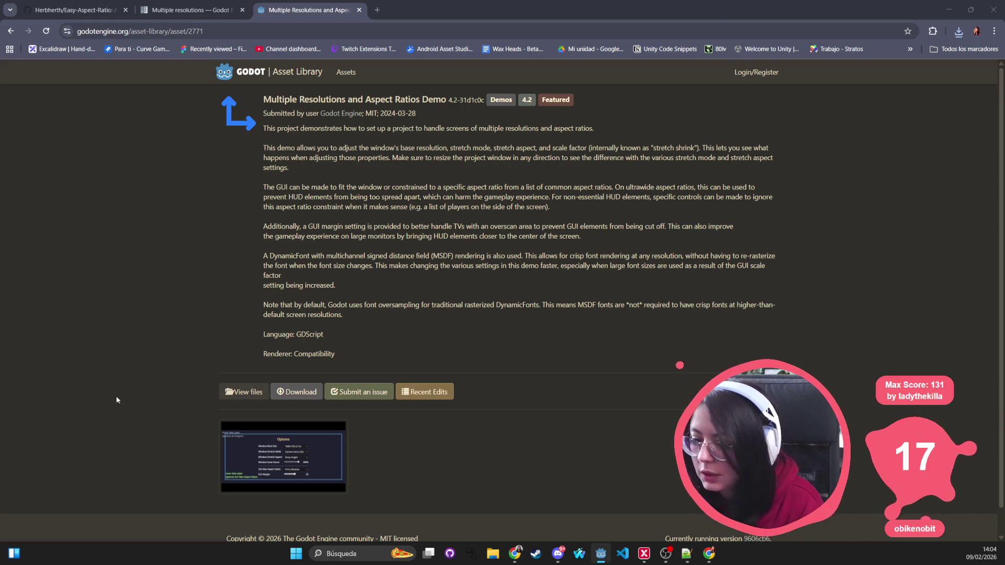
pyautogui.click(493, 554)
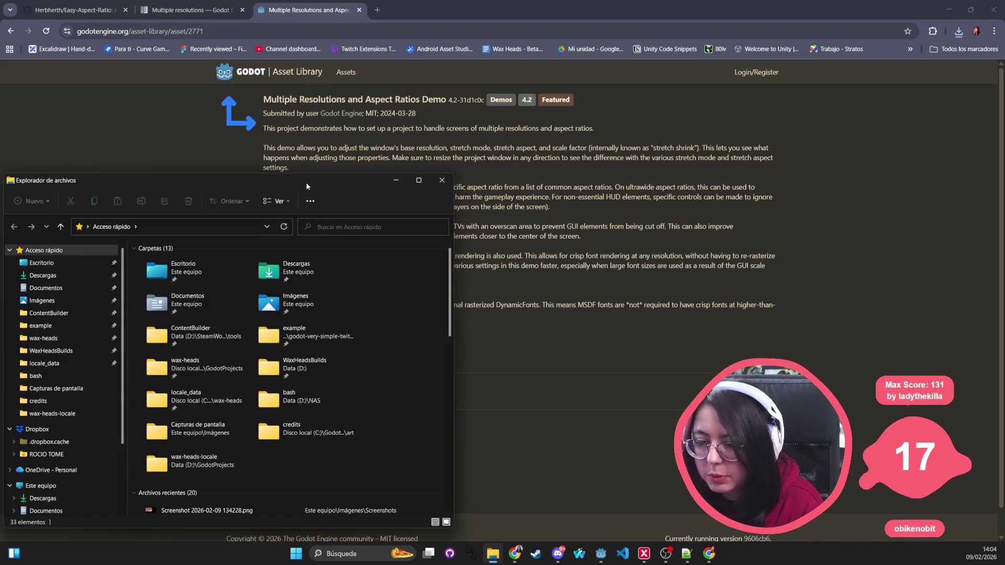
# Bring the File Explorer window showing the Quick access folders to the front
pyautogui.click(492, 553)
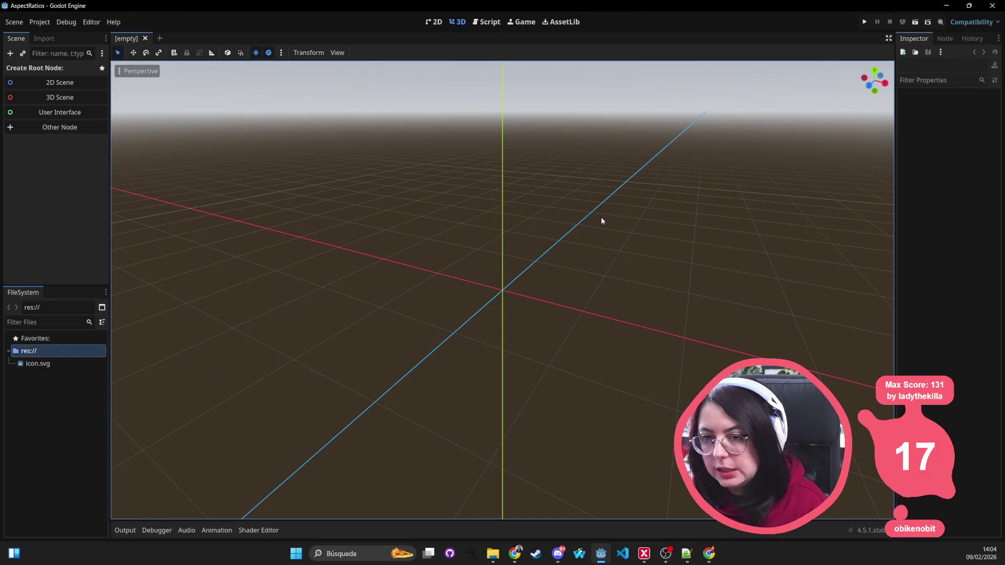
# Look over Project Settings, from Input Map back to General, then close it
pyautogui.click(40, 21)
pyautogui.click(45, 36)
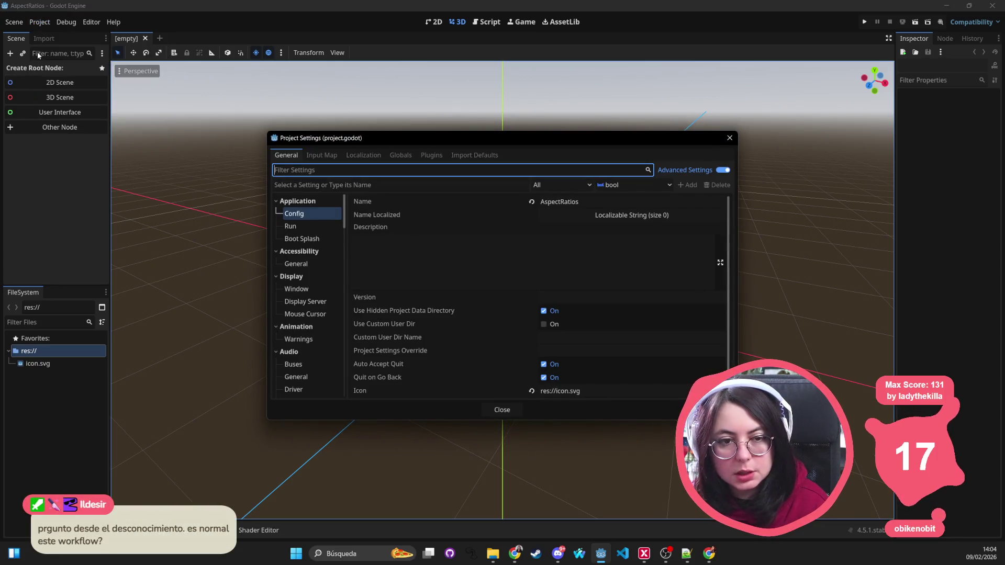
pyautogui.click(314, 156)
pyautogui.click(287, 157)
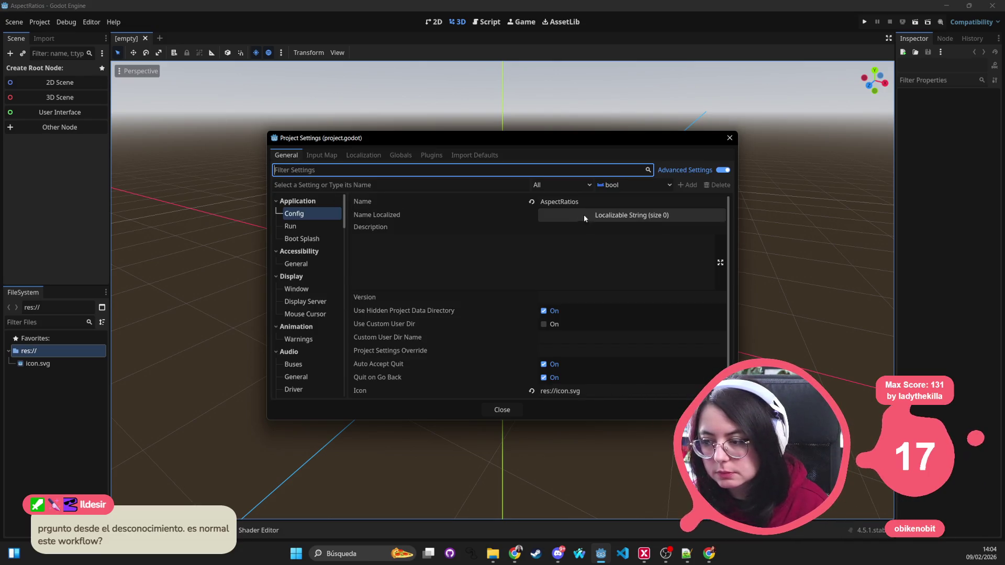
pyautogui.click(736, 141)
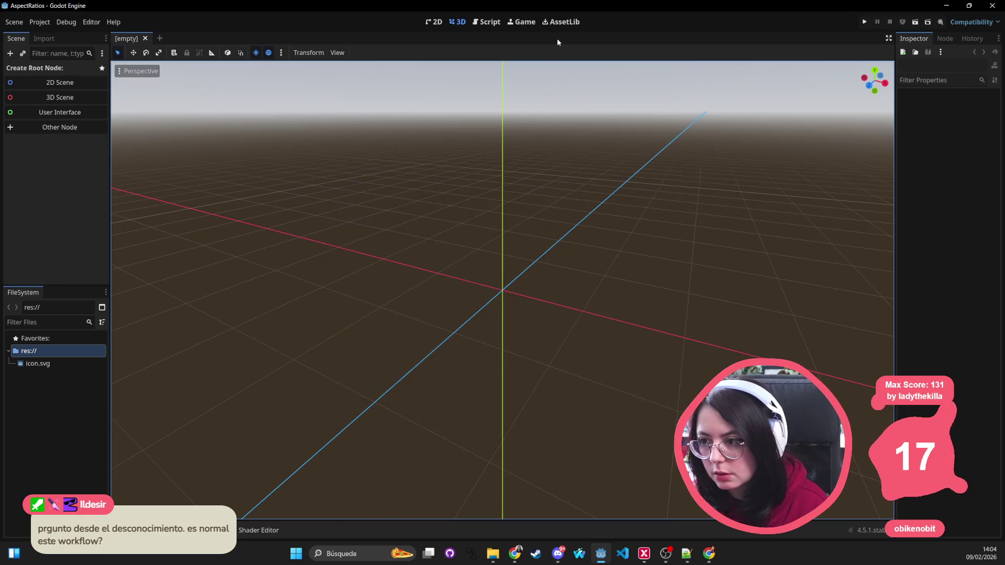
# Search the AssetLib for 'aspect' and review the AspectRatioResizeContainer and BoxAspectContainer assets
pyautogui.click(522, 22)
pyautogui.click(555, 22)
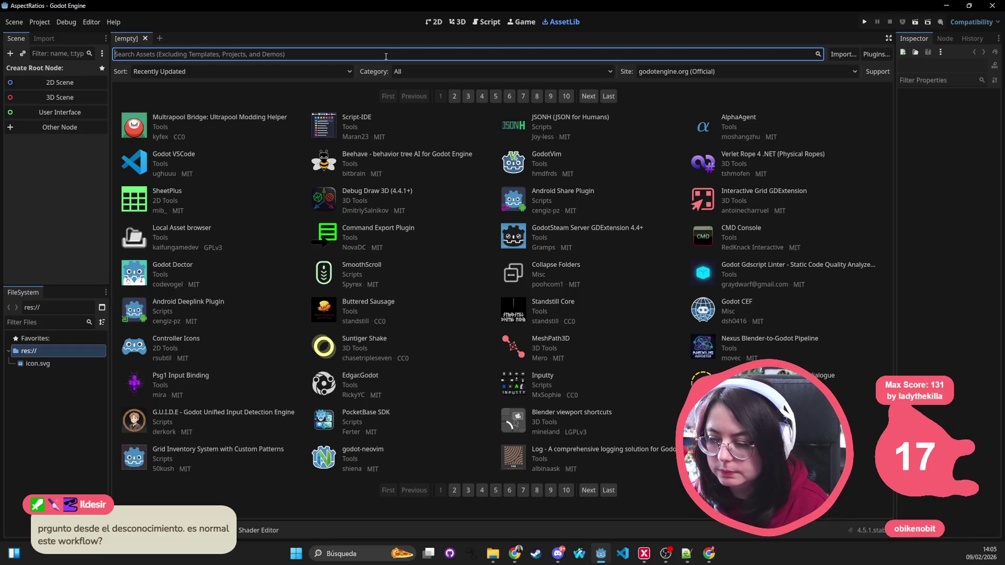
pyautogui.write('aspect')
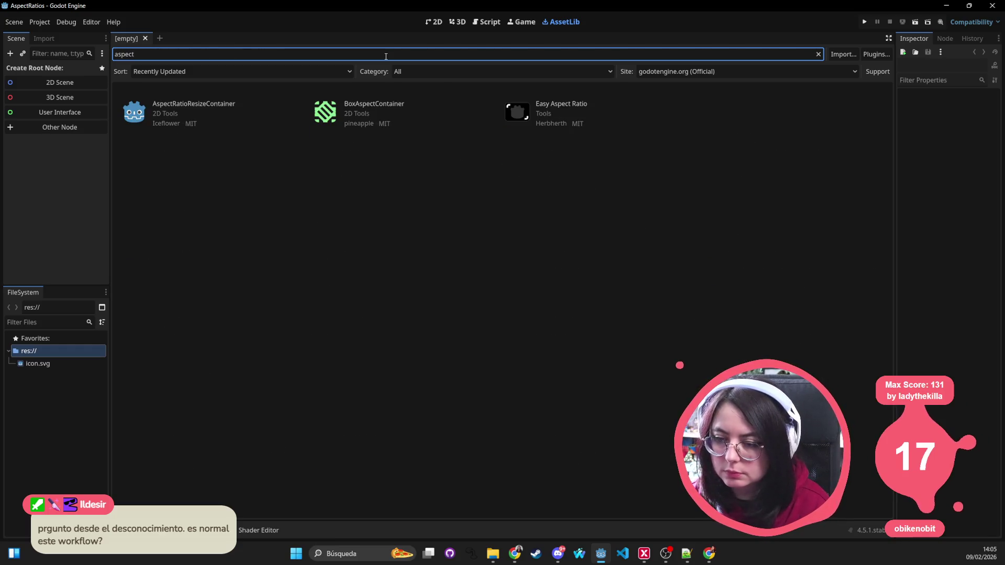
pyautogui.click(200, 105)
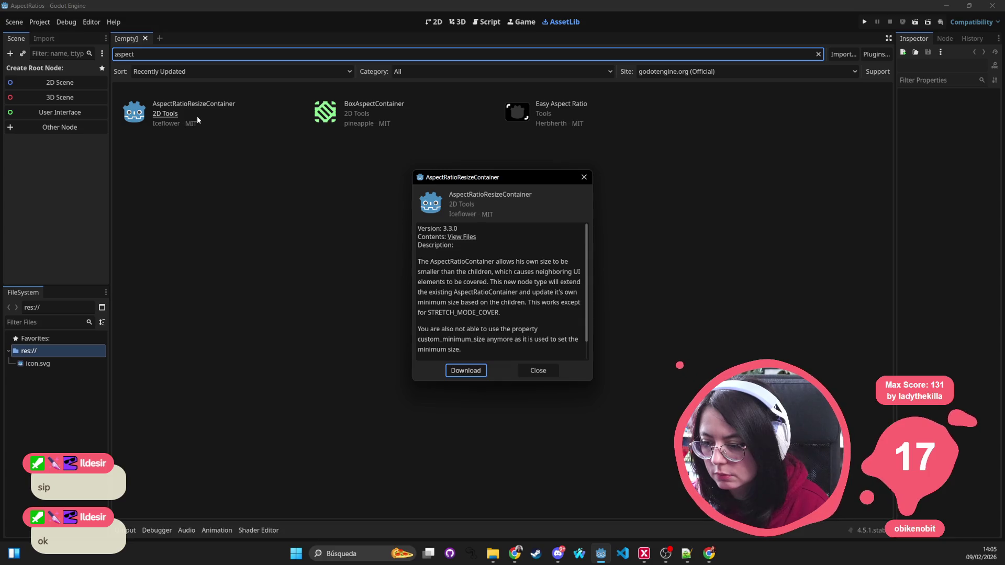
pyautogui.click(584, 177)
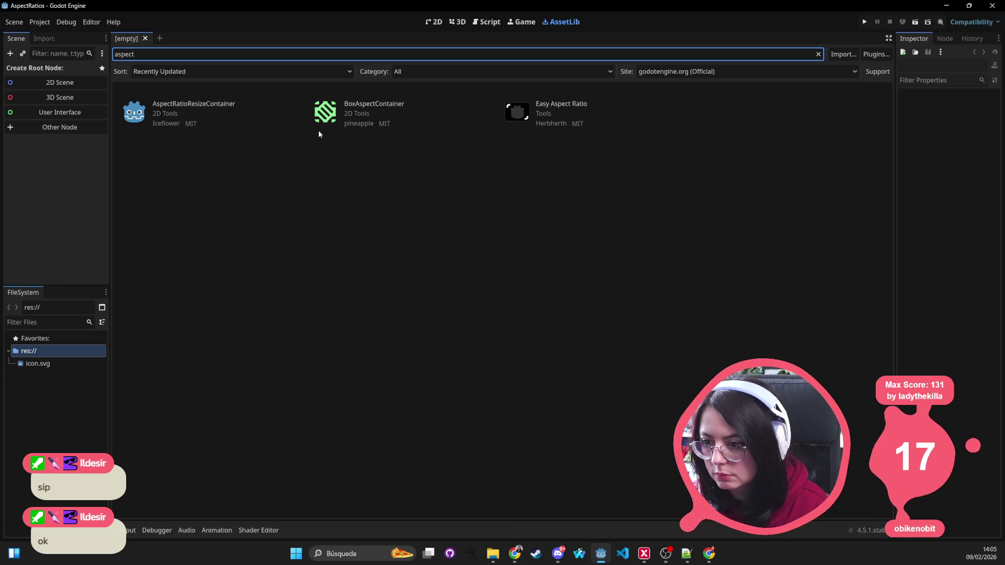
pyautogui.click(358, 106)
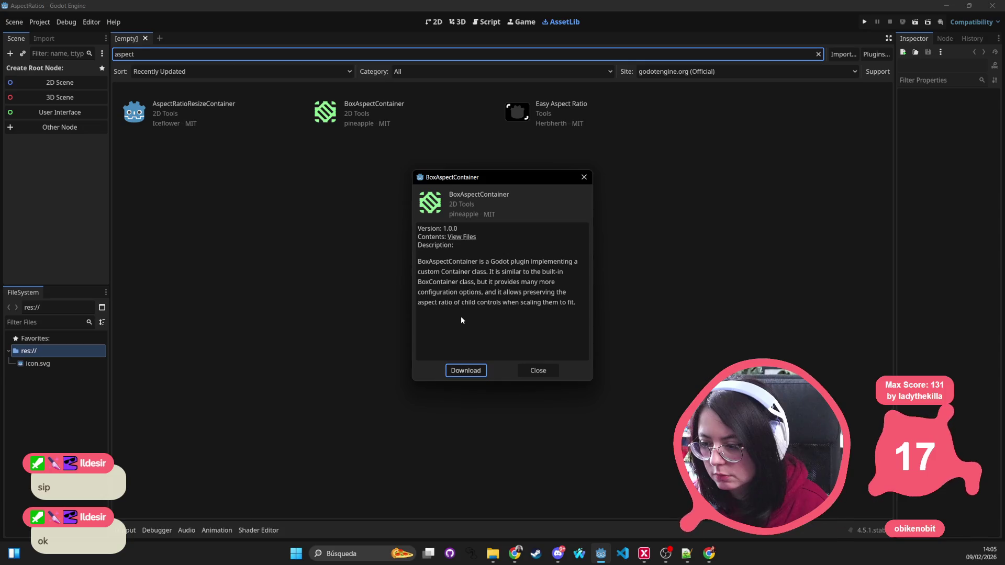
pyautogui.click(582, 177)
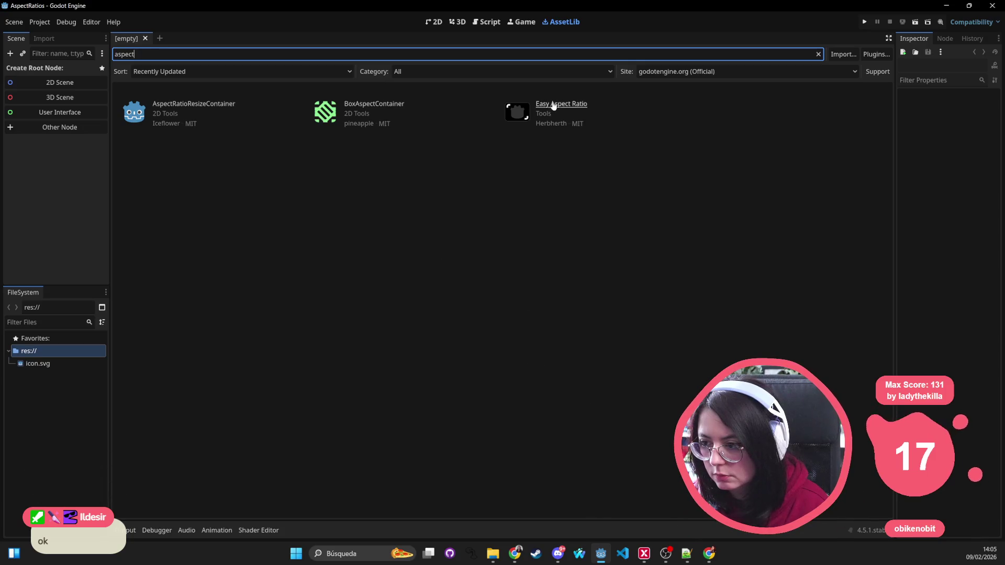
# Download and install Easy Aspect Ratio, then select the new addons folder
pyautogui.click(553, 105)
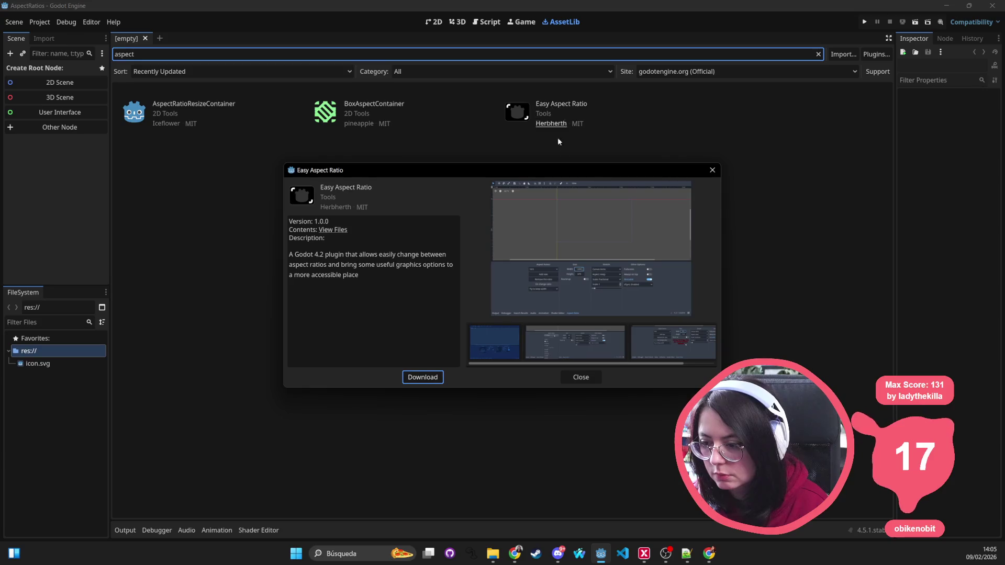
pyautogui.click(423, 378)
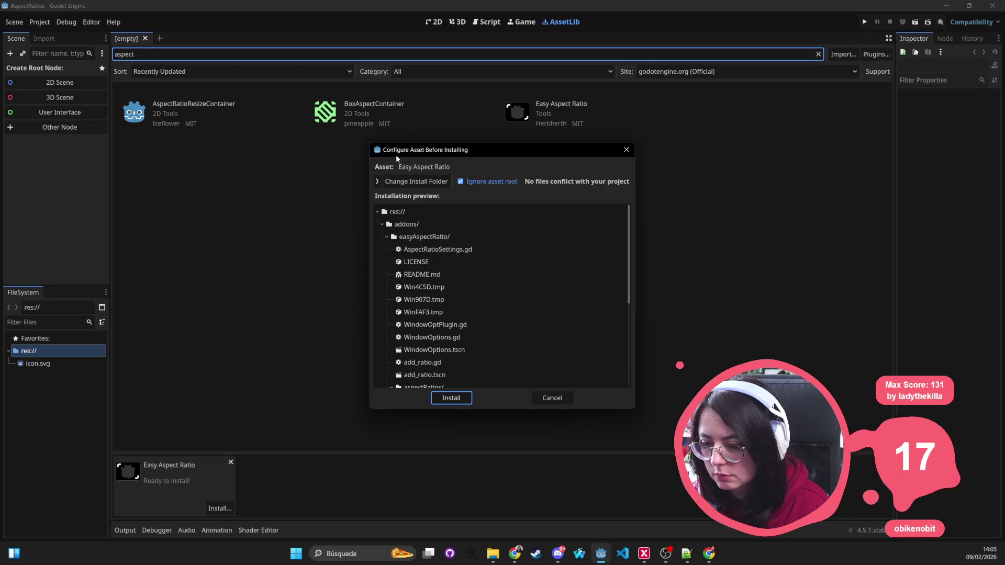
pyautogui.click(448, 399)
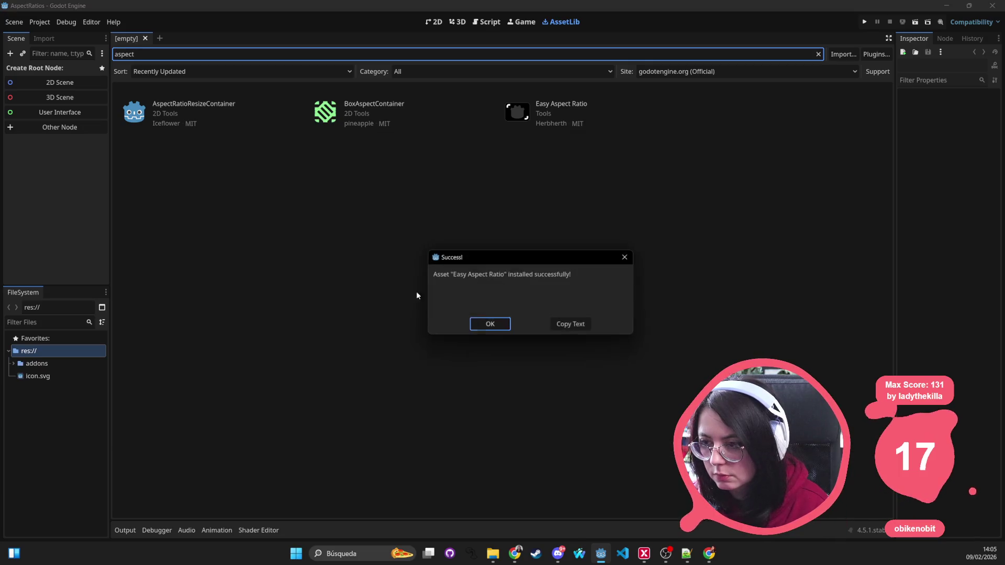
pyautogui.click(491, 324)
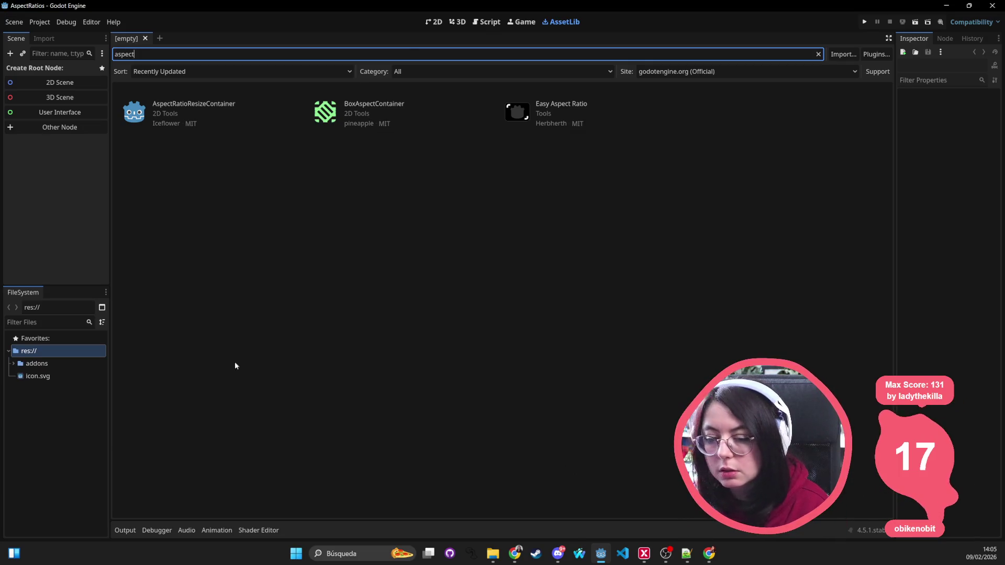
pyautogui.click(84, 363)
# Switch to the 2D workspace and drag the wax_heads key art image from File Explorer into the project
pyautogui.click(38, 376)
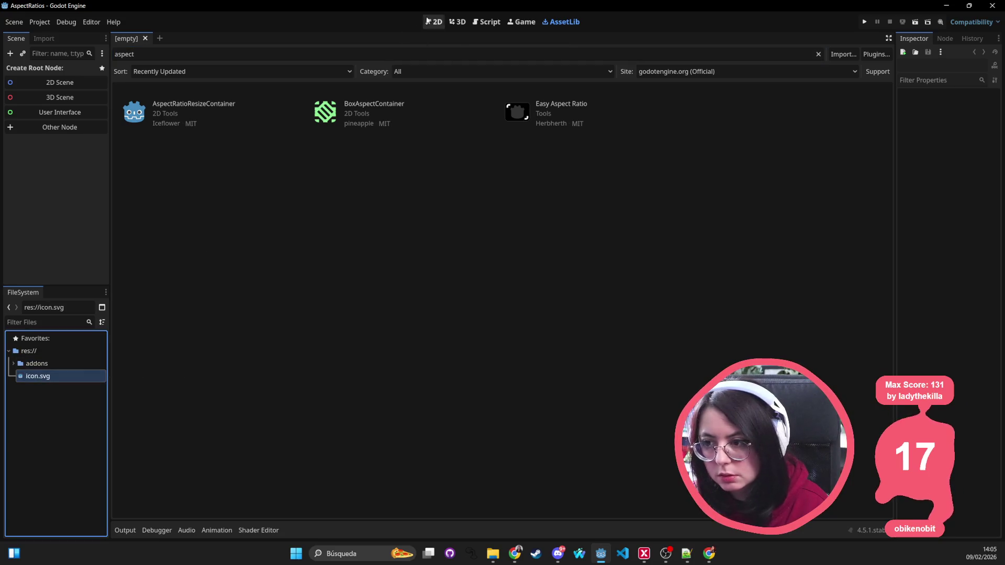
pyautogui.click(433, 21)
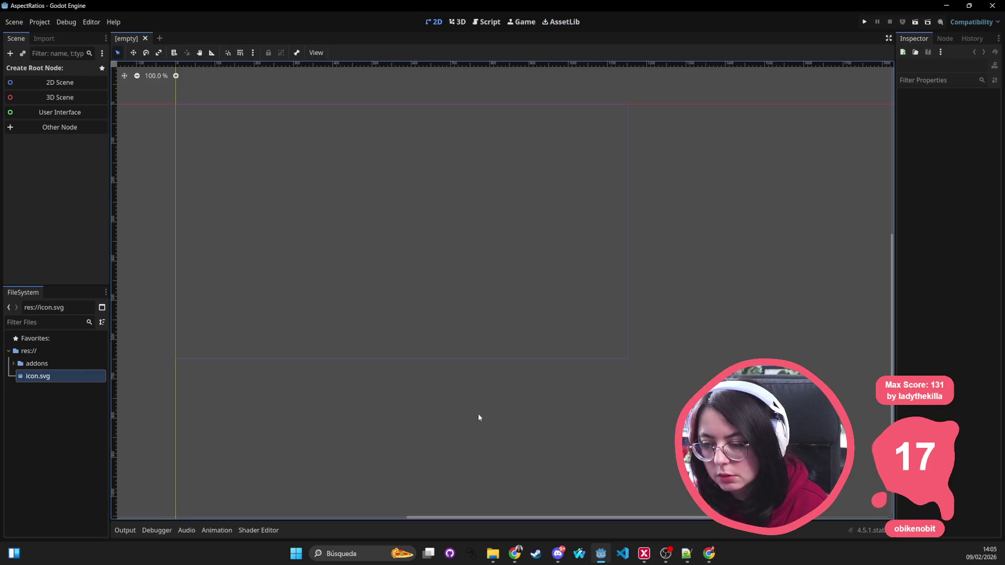
pyautogui.click(493, 554)
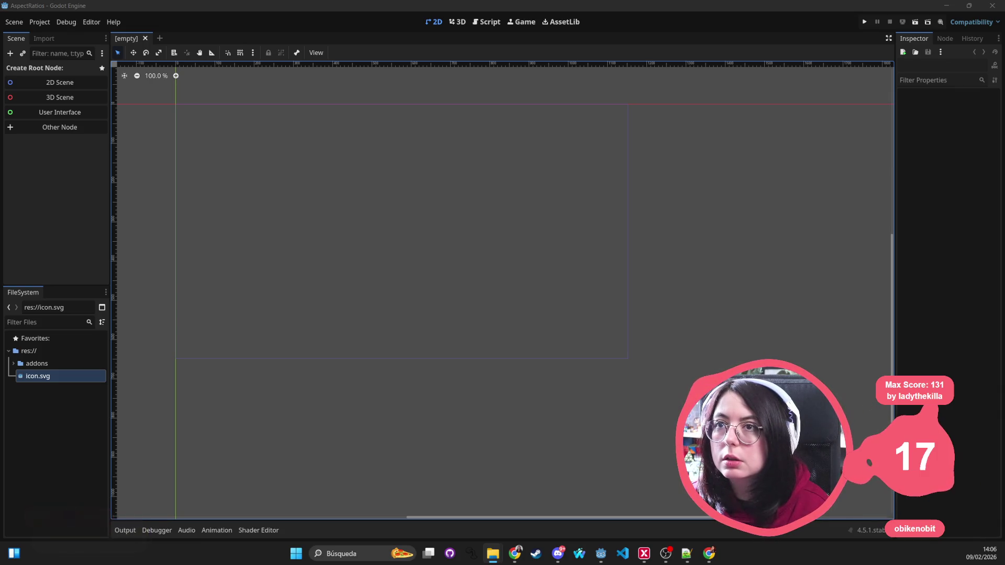
pyautogui.moveTo(378, 220); pyautogui.dragTo(376, 215)
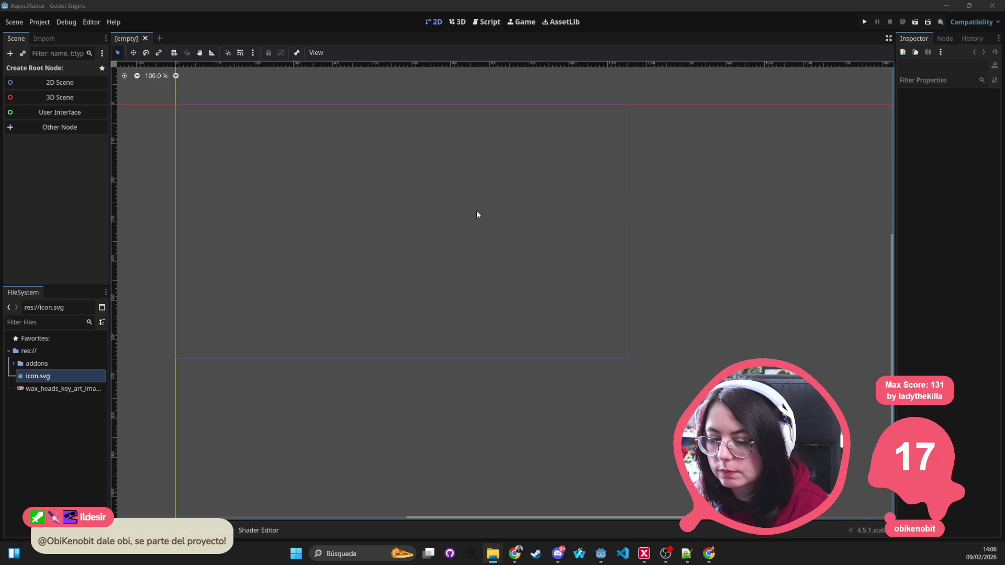
# Place the key art image in the scene as a sprite and save it as wax_heads_key_art_image.tscn
pyautogui.moveTo(65, 389)
pyautogui.mouseDown()
pyautogui.moveTo(405, 257)
pyautogui.moveTo(495, 281)
pyautogui.mouseUp()
pyautogui.scroll(-5, 405, 257)
pyautogui.hscroll(4, 424, 170)
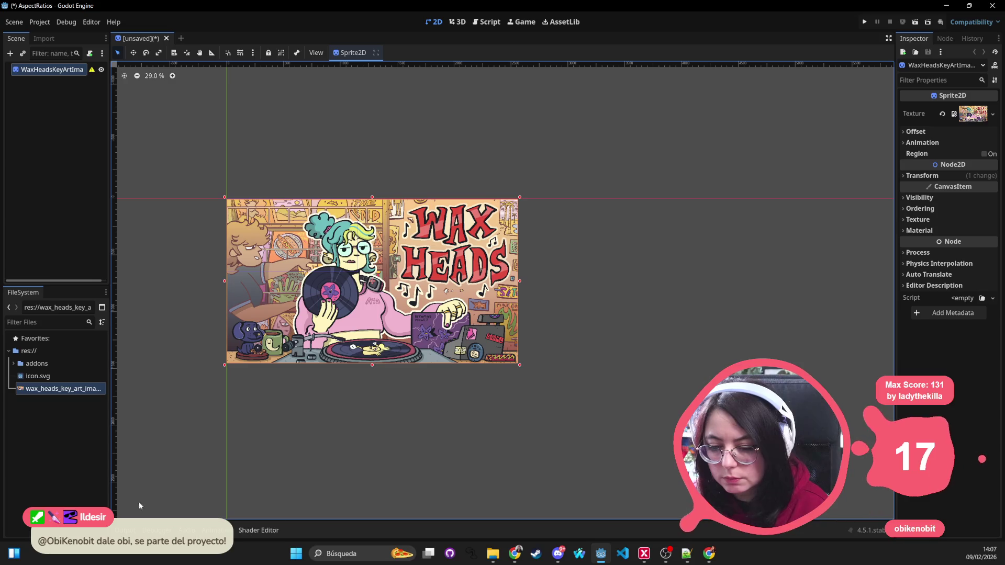
pyautogui.hotkey('ctrl', 's')
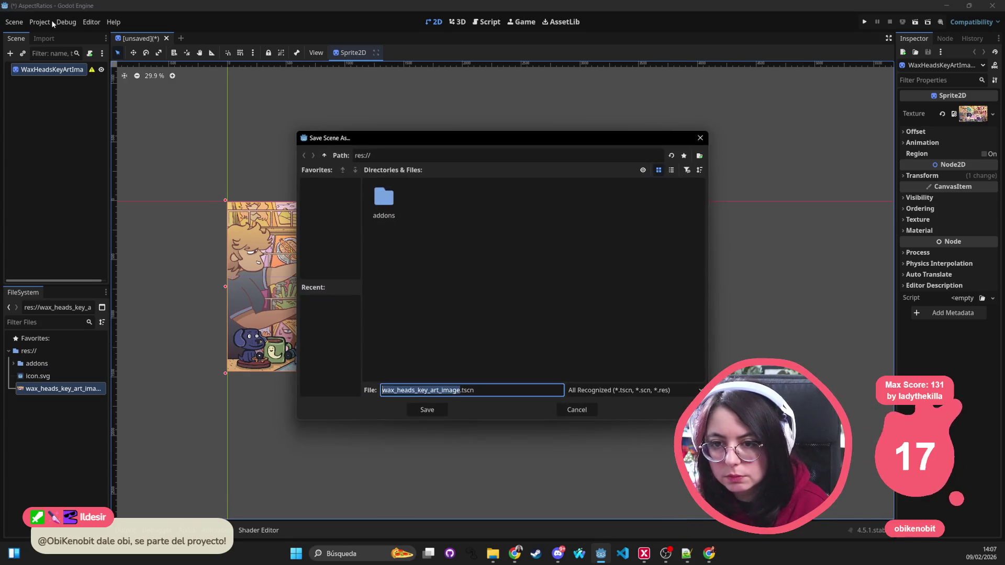
pyautogui.click(431, 413)
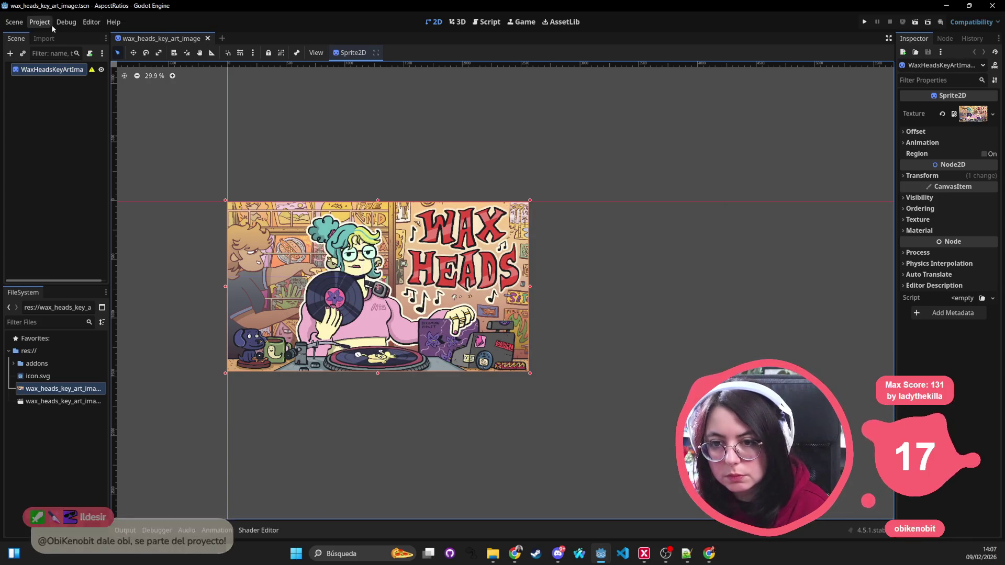
# Enable the Aspect Ratio Options plugin in Project Settings' Plugins list
pyautogui.click(49, 23)
pyautogui.click(92, 23)
pyautogui.click(92, 23)
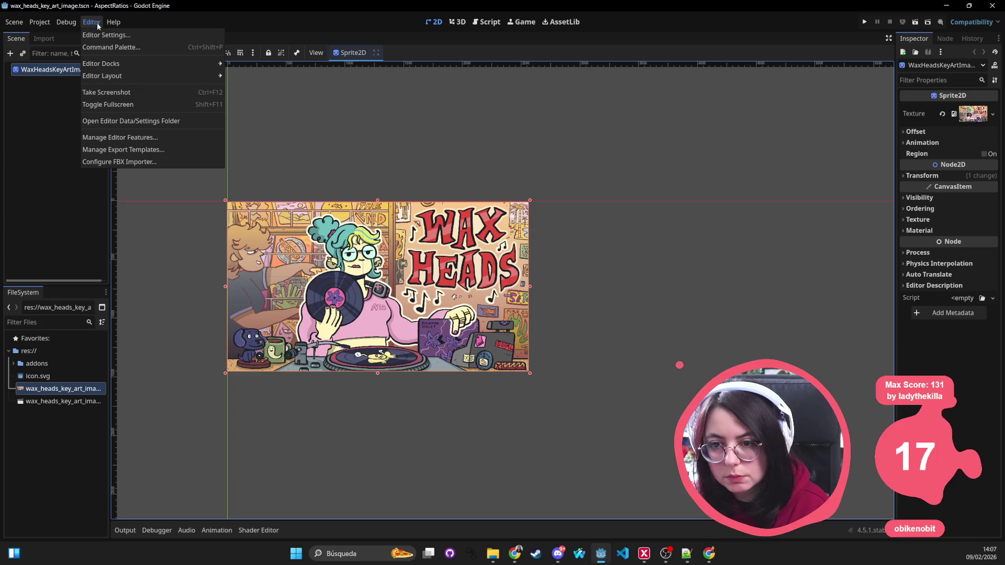
pyautogui.click(54, 35)
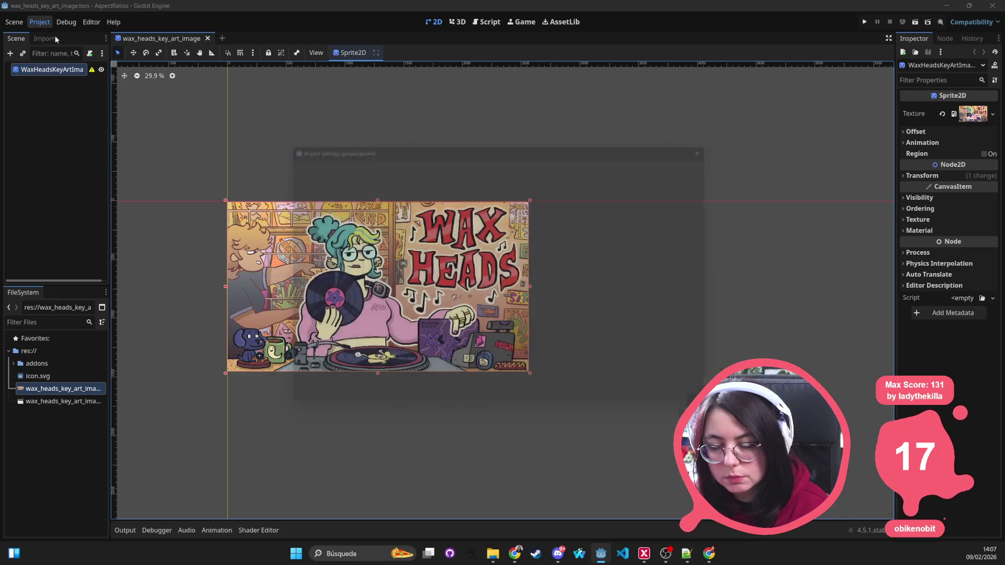
pyautogui.click(422, 156)
pyautogui.click(287, 198)
pyautogui.click(502, 409)
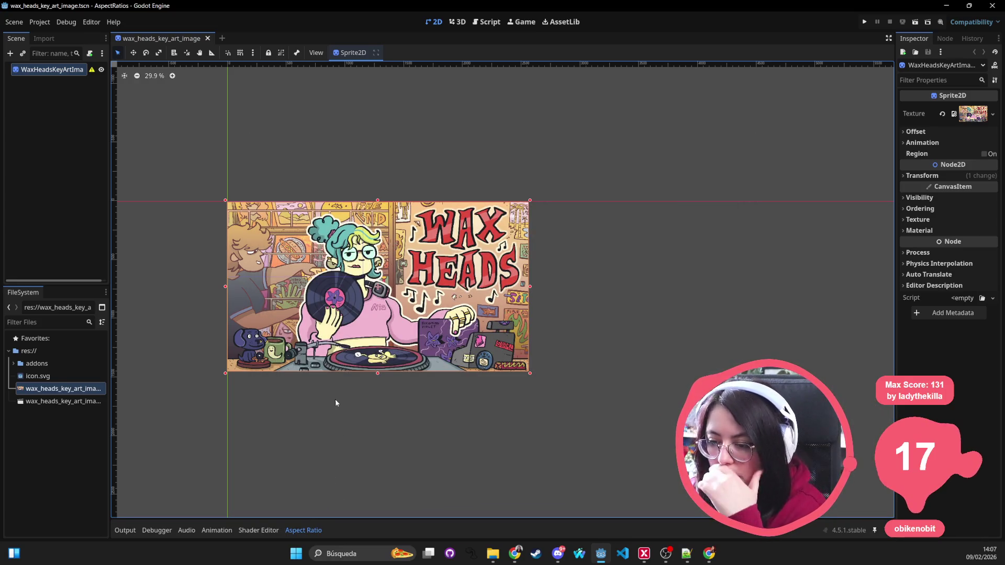
# Reopen Project Settings and browse its other categories before returning to General
pyautogui.scroll(3, 322, 325)
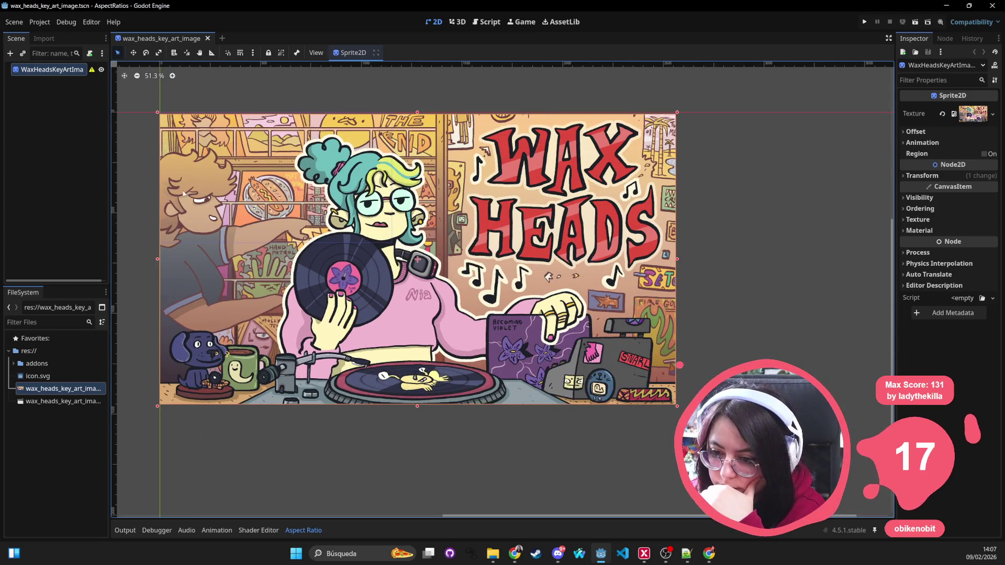
pyautogui.scroll(-3, 174, 142)
pyautogui.click(40, 22)
pyautogui.click(52, 33)
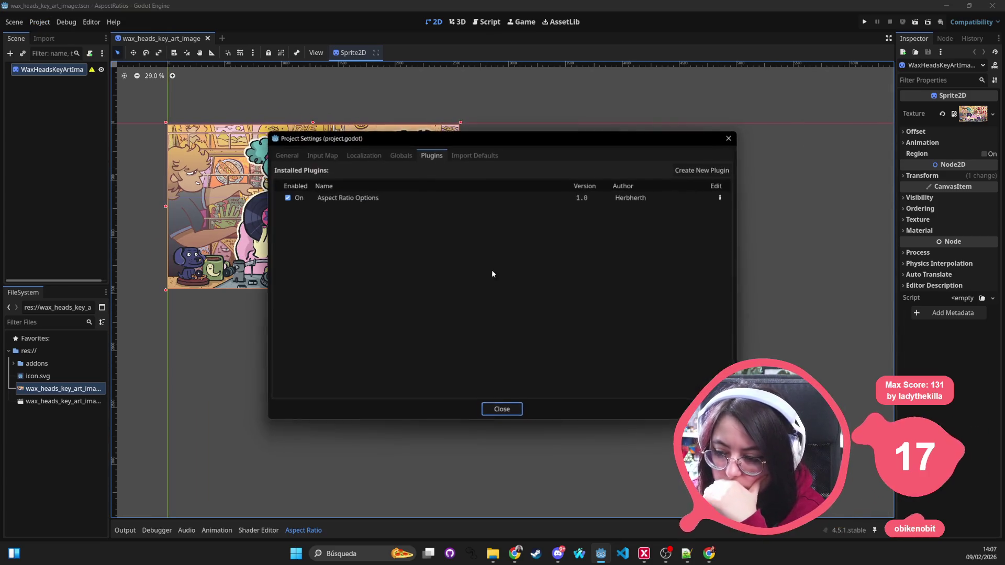
pyautogui.click(322, 155)
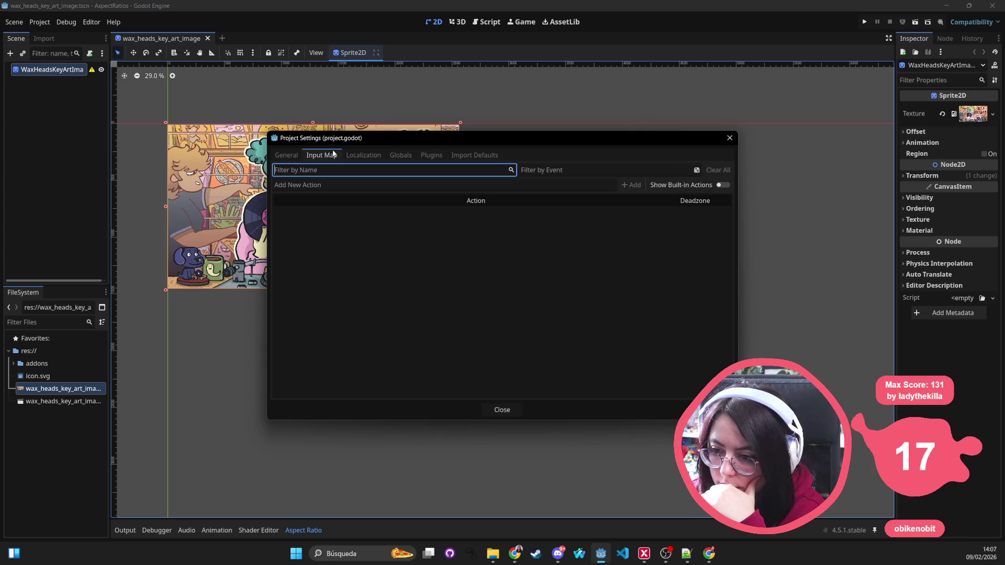
pyautogui.click(286, 155)
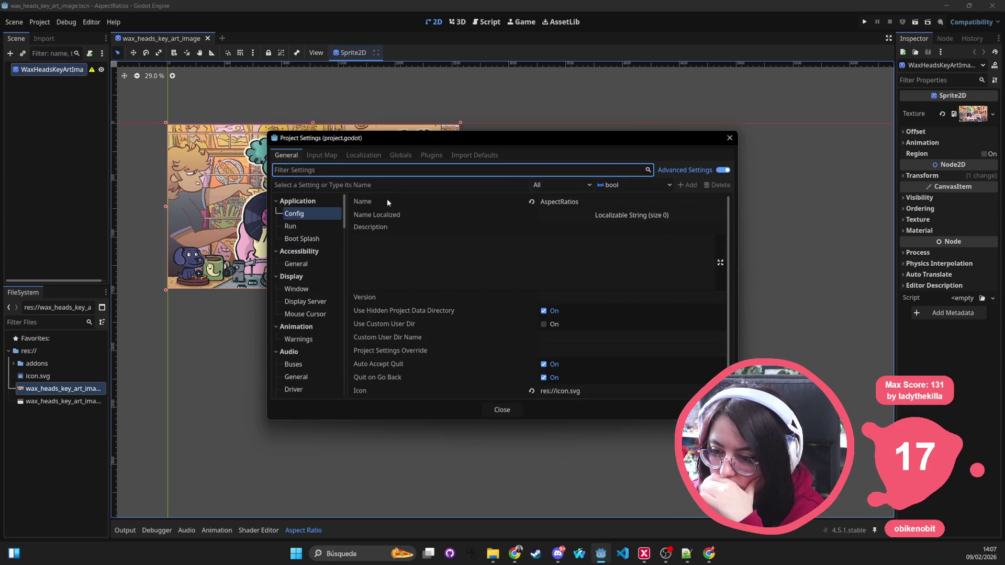
pyautogui.click(363, 156)
pyautogui.click(401, 155)
pyautogui.click(432, 155)
pyautogui.click(474, 155)
pyautogui.click(286, 156)
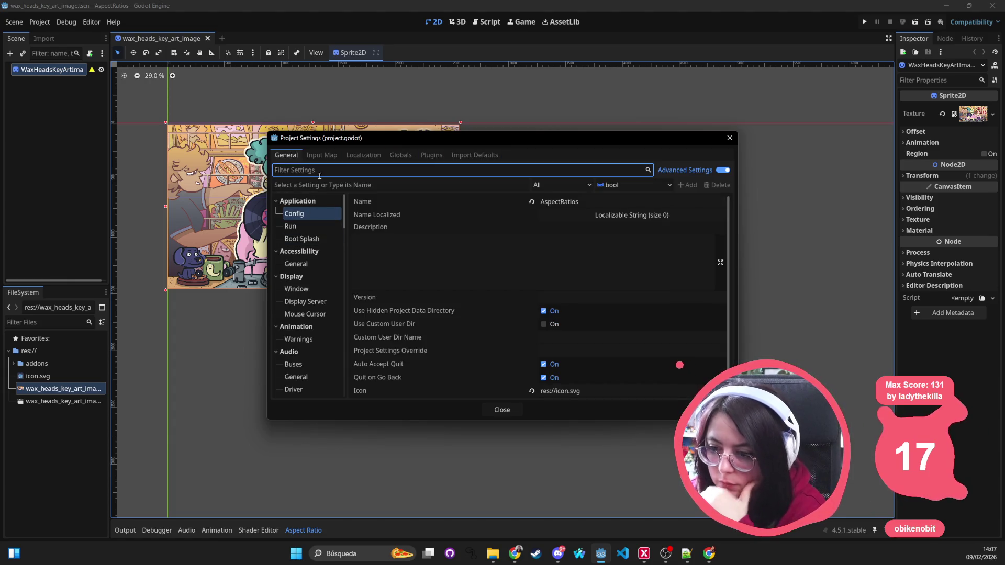
# Filter for the window settings and set the viewport size to 2560 × 1440
pyautogui.write('windo')
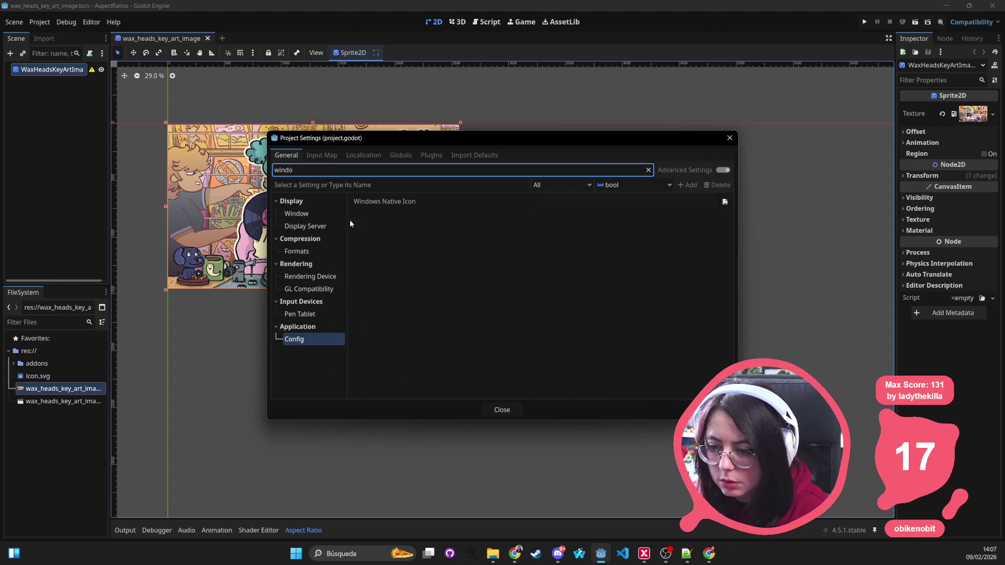
pyautogui.click(297, 213)
pyautogui.click(647, 170)
pyautogui.click(580, 212)
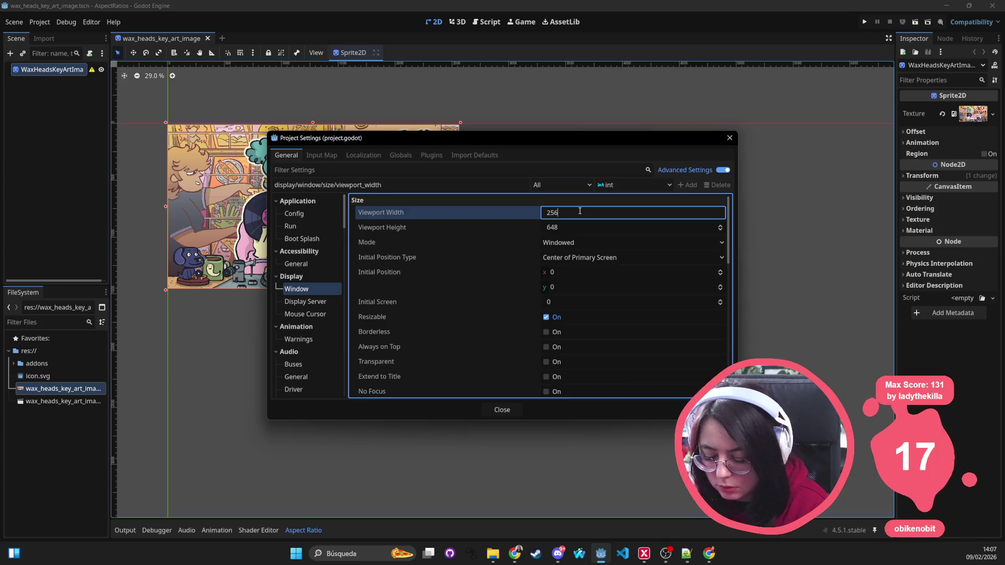
pyautogui.write('0')
pyautogui.press('Tab')
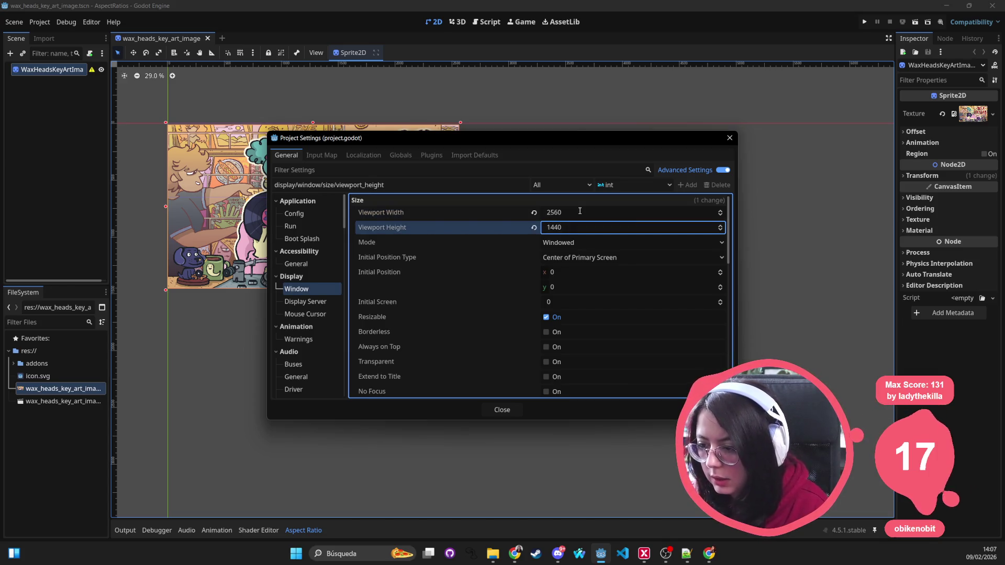
pyautogui.click(730, 137)
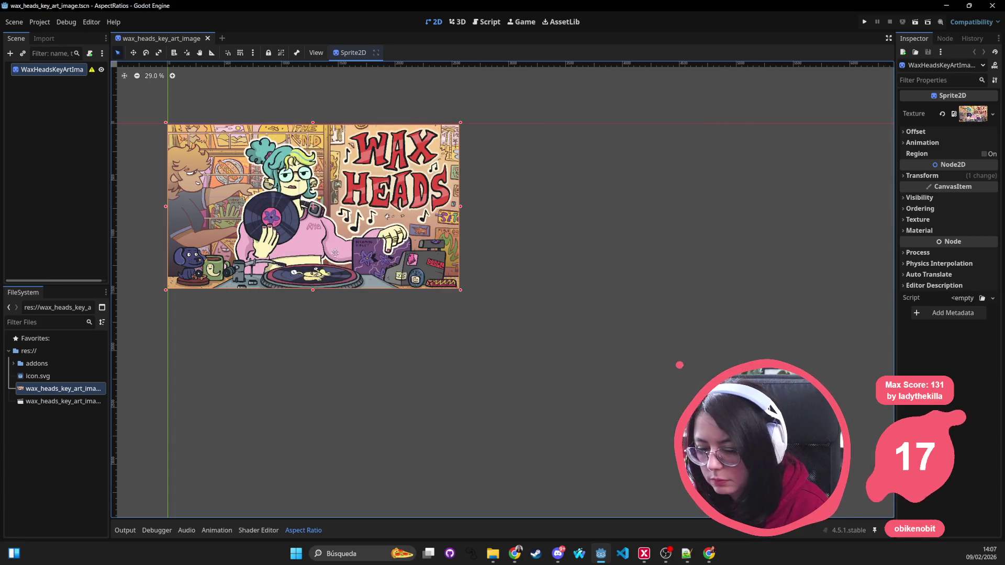
# Cycle through the bottom panels from Shader Editor to Debugger and settle on the Output log
pyautogui.scroll(4, 482, 325)
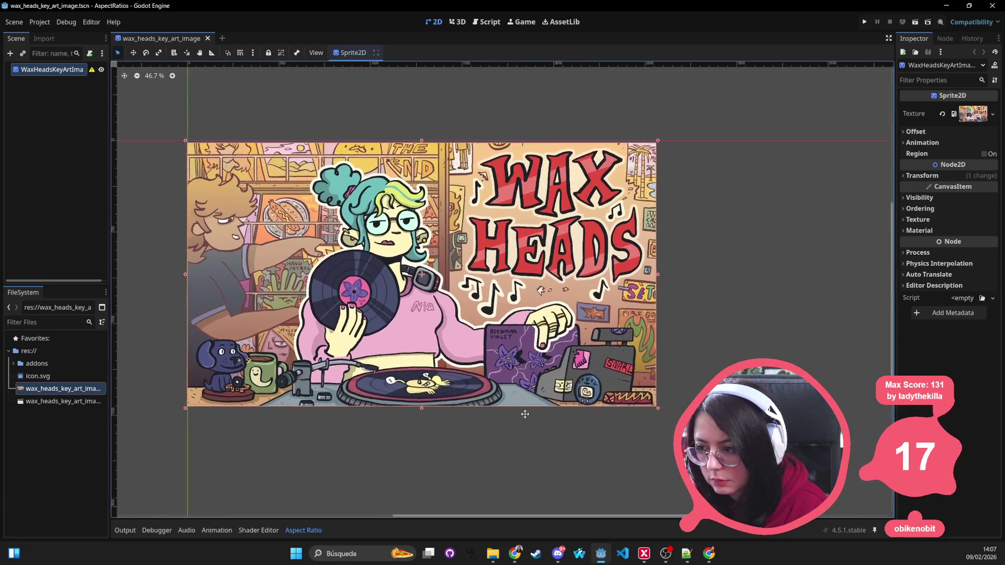
pyautogui.scroll(-2, 412, 361)
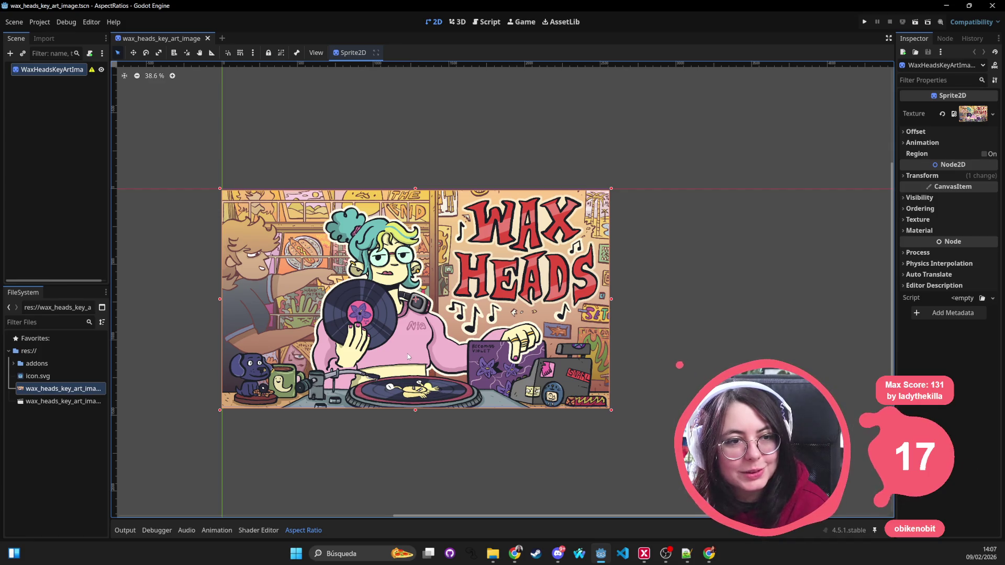
pyautogui.scroll(2, 407, 354)
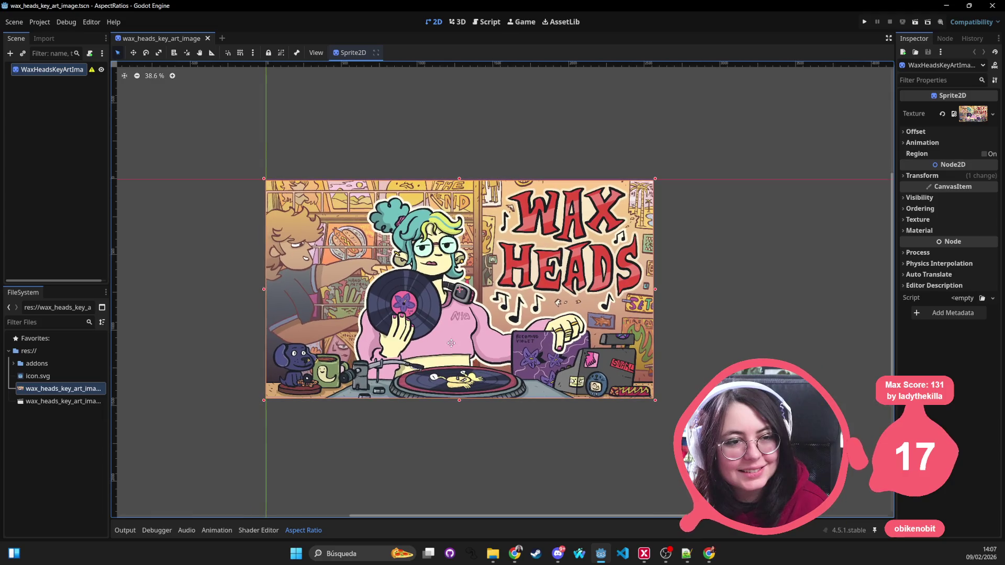
pyautogui.click(259, 530)
pyautogui.click(217, 531)
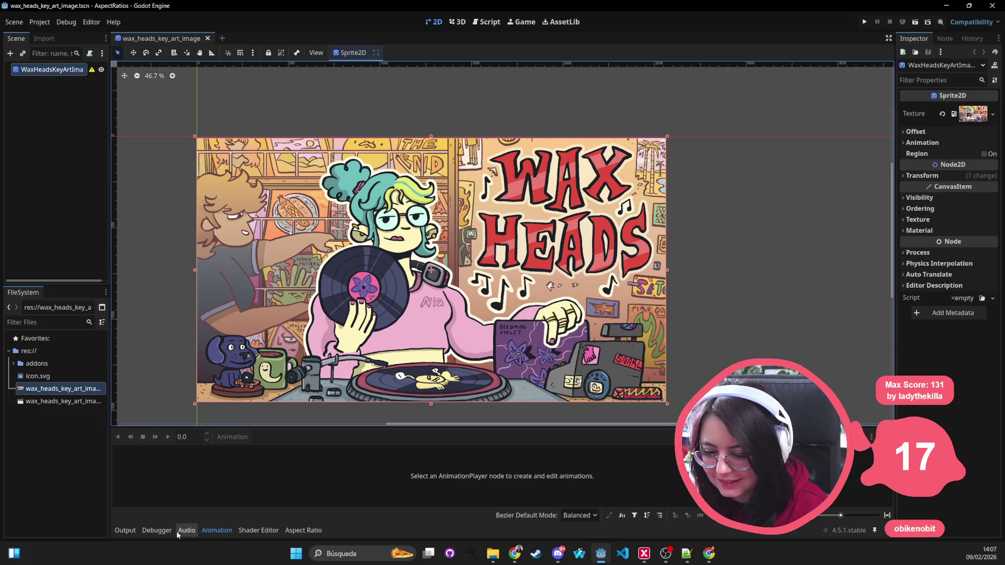
pyautogui.click(187, 530)
pyautogui.click(157, 531)
pyautogui.click(126, 530)
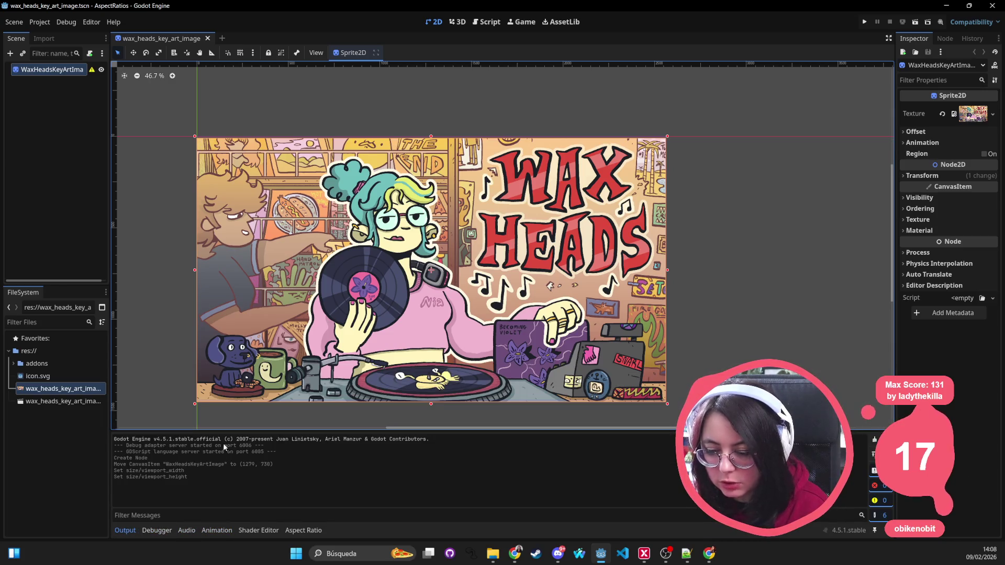
pyautogui.click(233, 429)
pyautogui.moveTo(233, 429); pyautogui.dragTo(414, 428)
pyautogui.scroll(-1, 436, 260)
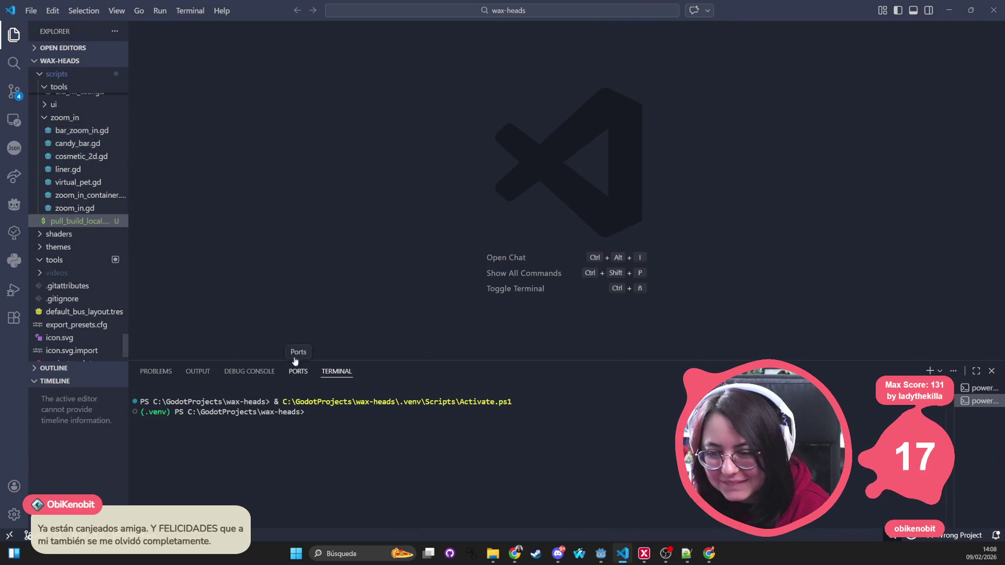
# Open twitch_integration.gd in VS Code through the quick file finder
pyautogui.scroll(10, 61, 134)
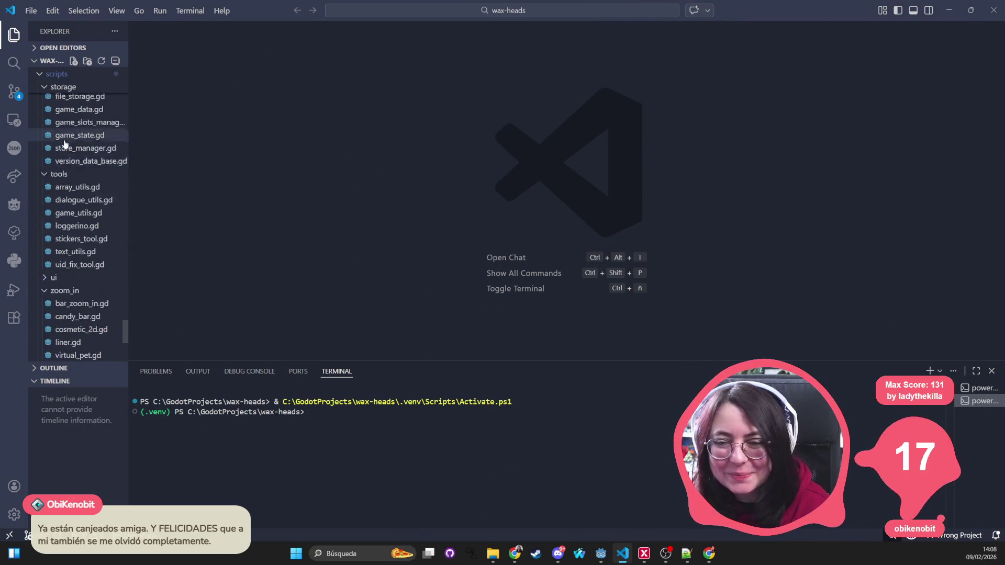
pyautogui.scroll(10, 61, 145)
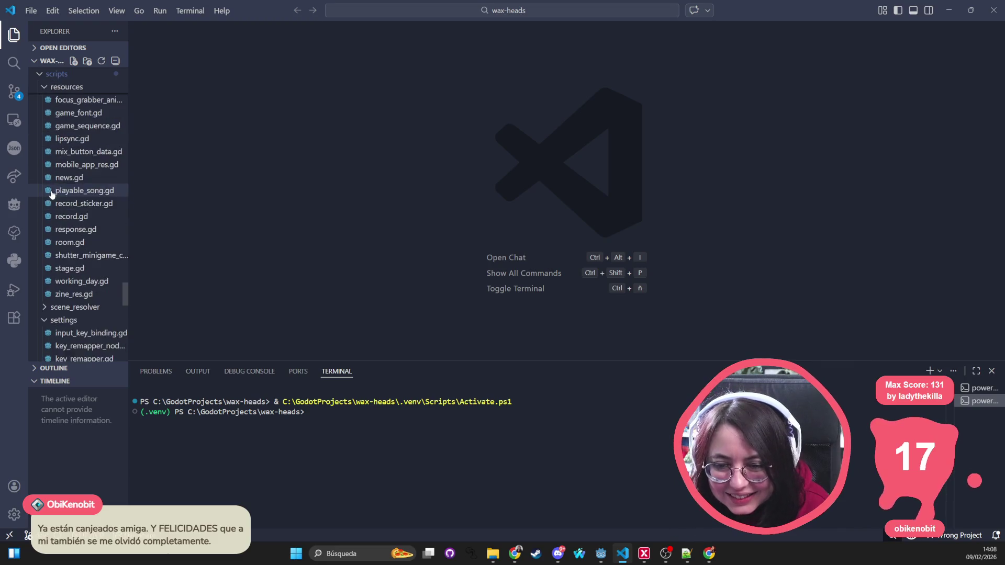
pyautogui.scroll(10, 80, 157)
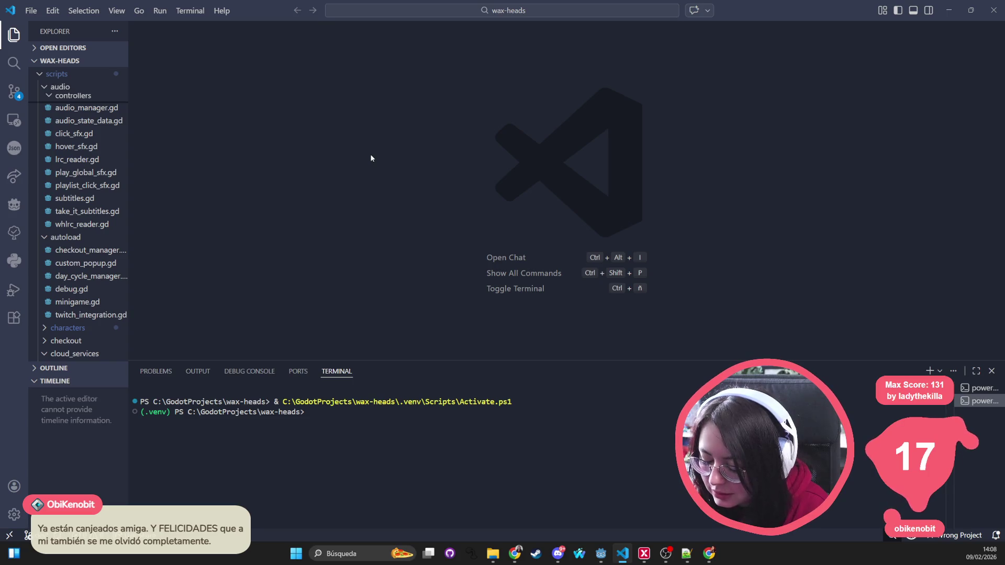
pyautogui.hotkey('ctrl', 'p')
pyautogui.write('twitch')
pyautogui.press('Return')
pyautogui.scroll(-20, 371, 155)
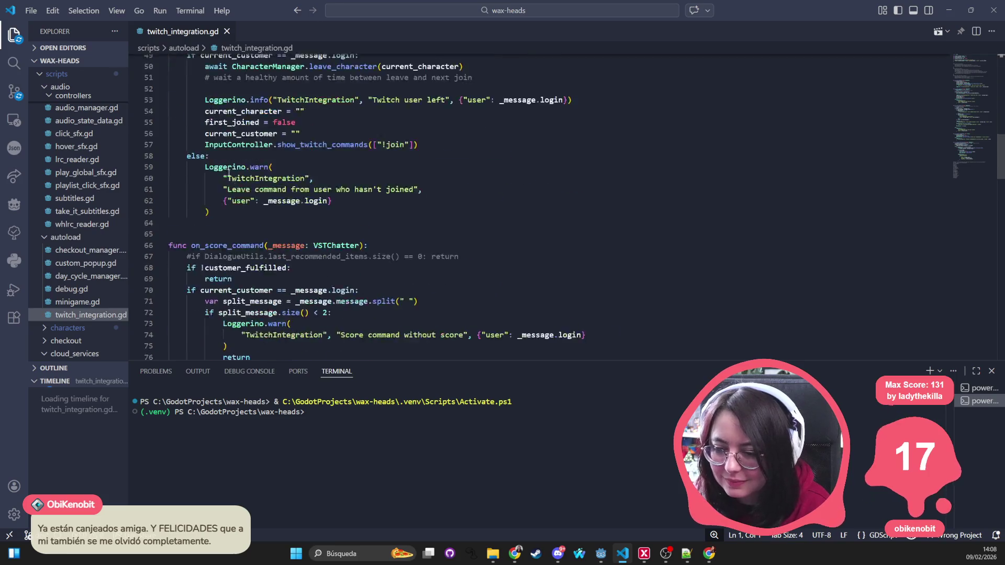
# Add a '#' commented name line after the viewer list, save the file, and switch back to Godot
pyautogui.click(229, 271)
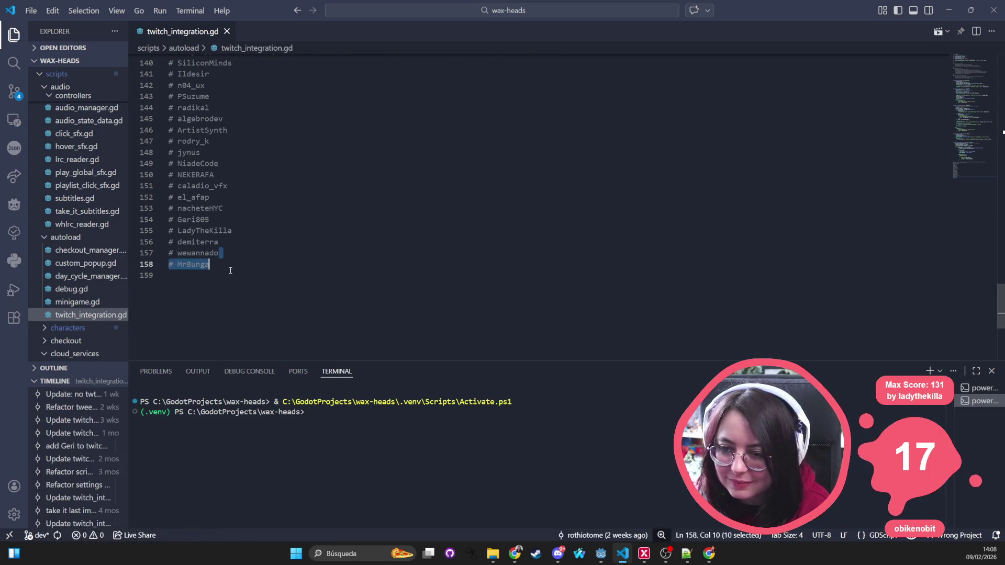
pyautogui.write('# ObiKenobit')
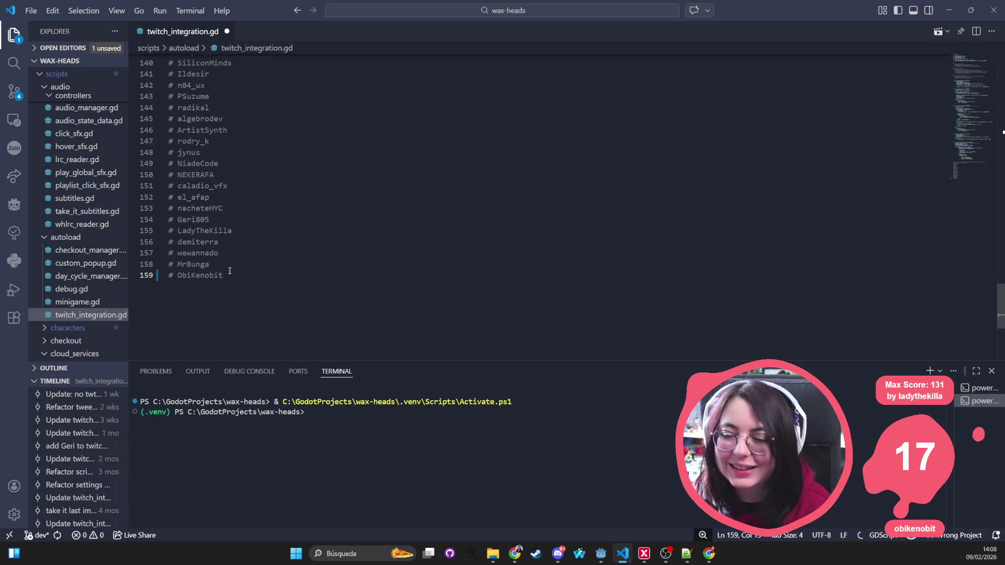
pyautogui.click(256, 194)
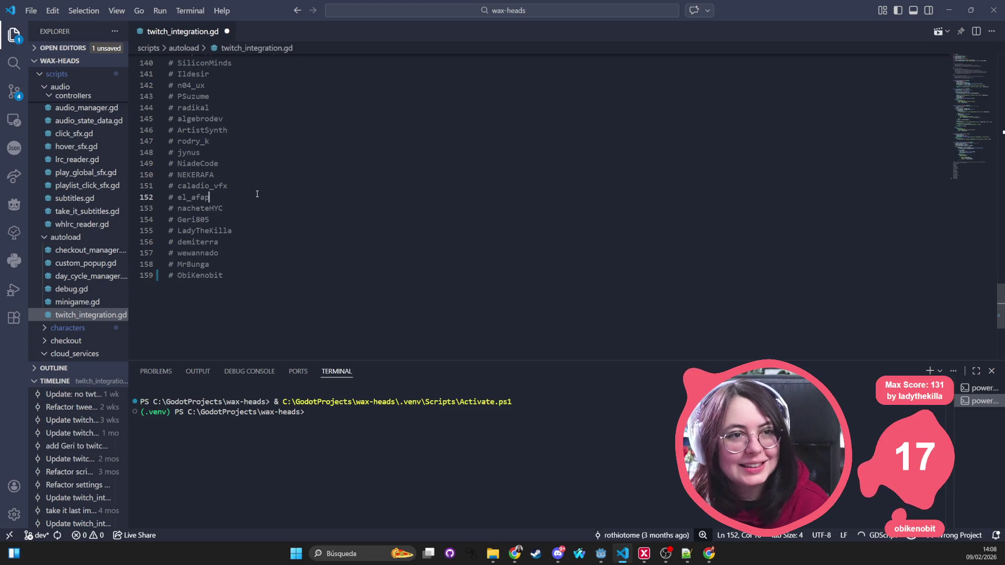
pyautogui.hotkey('ctrl', 's')
pyautogui.hotkey('alt', 'Tab')
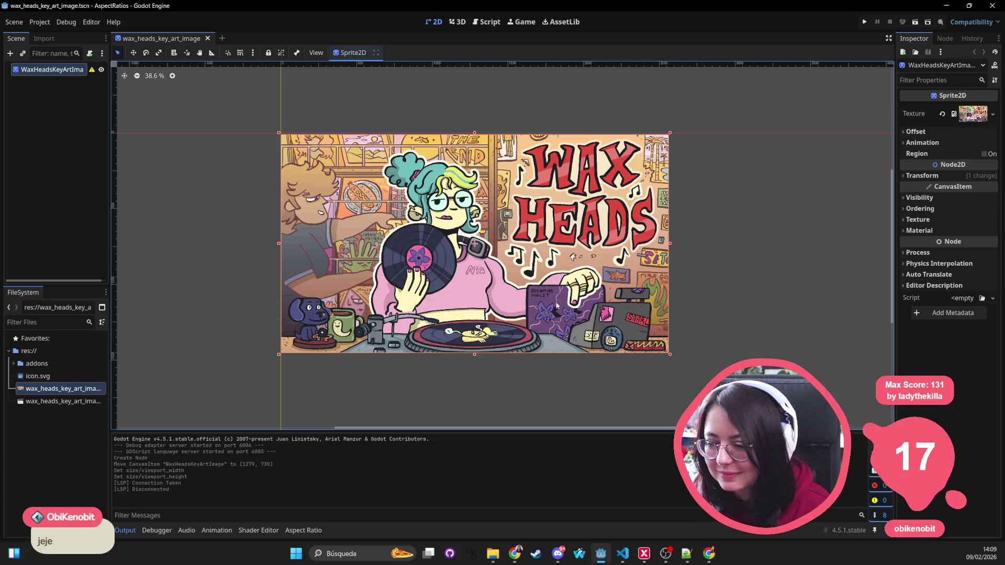
# Enlarge the Aspect Ratio panel and try the 4:3 preset, re-framing the key art
pyautogui.scroll(-1, 556, 306)
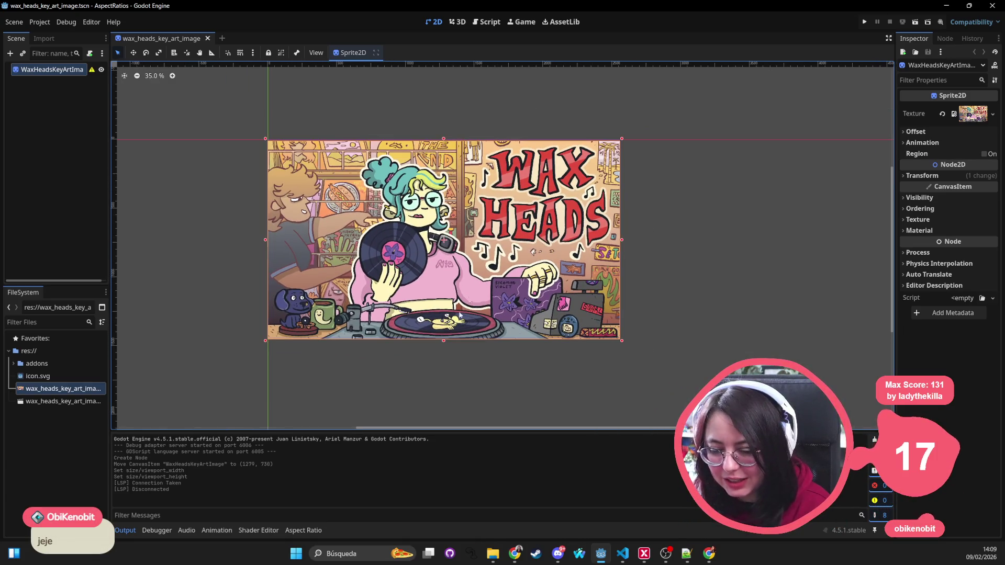
pyautogui.click(307, 530)
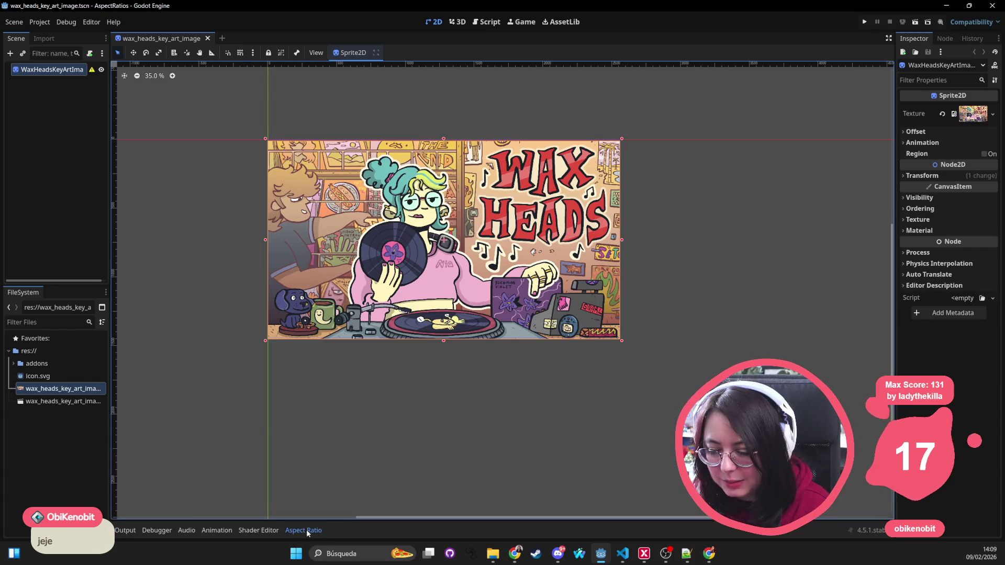
pyautogui.moveTo(350, 519); pyautogui.dragTo(368, 359)
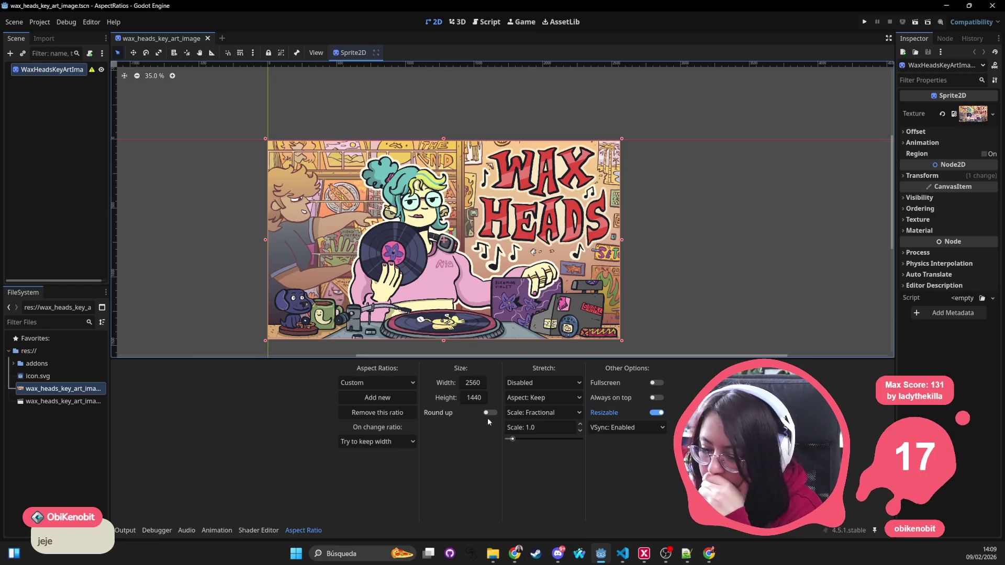
pyautogui.click(387, 387)
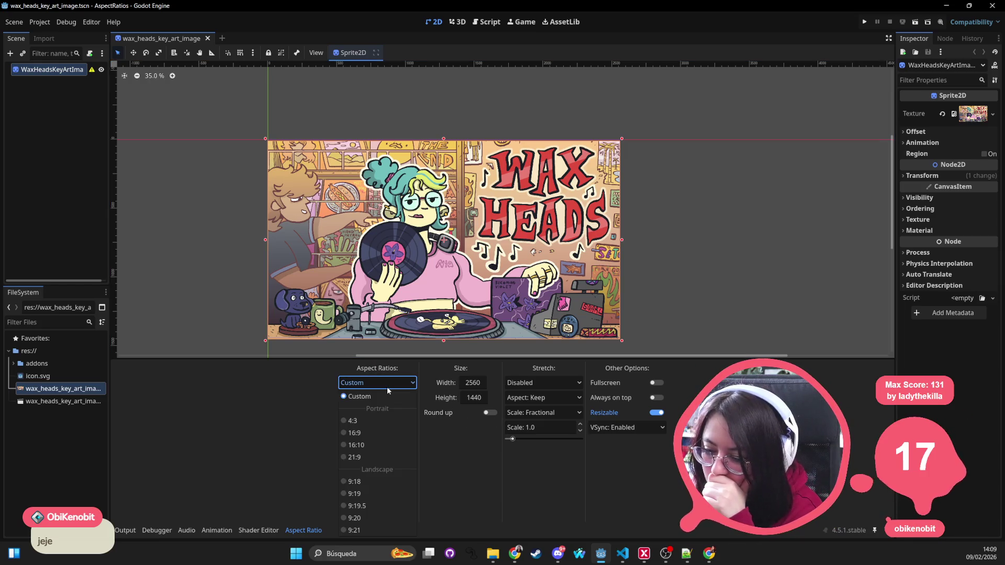
pyautogui.click(379, 424)
pyautogui.moveTo(689, 264); pyautogui.dragTo(647, 228)
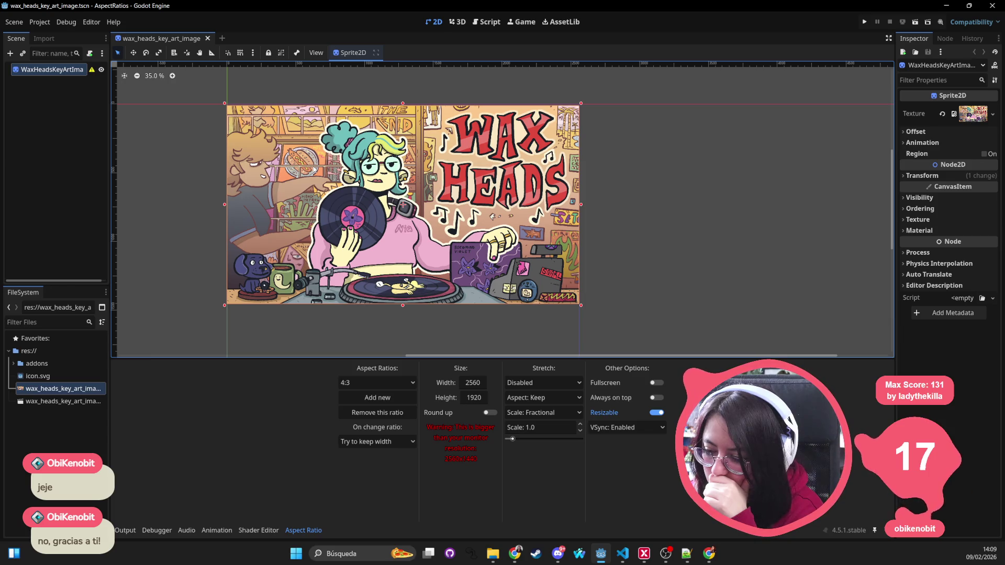
# Switch through Custom and 16:9, settling on 16:10 for a 2560 × 1600 size
pyautogui.click(377, 383)
pyautogui.click(359, 396)
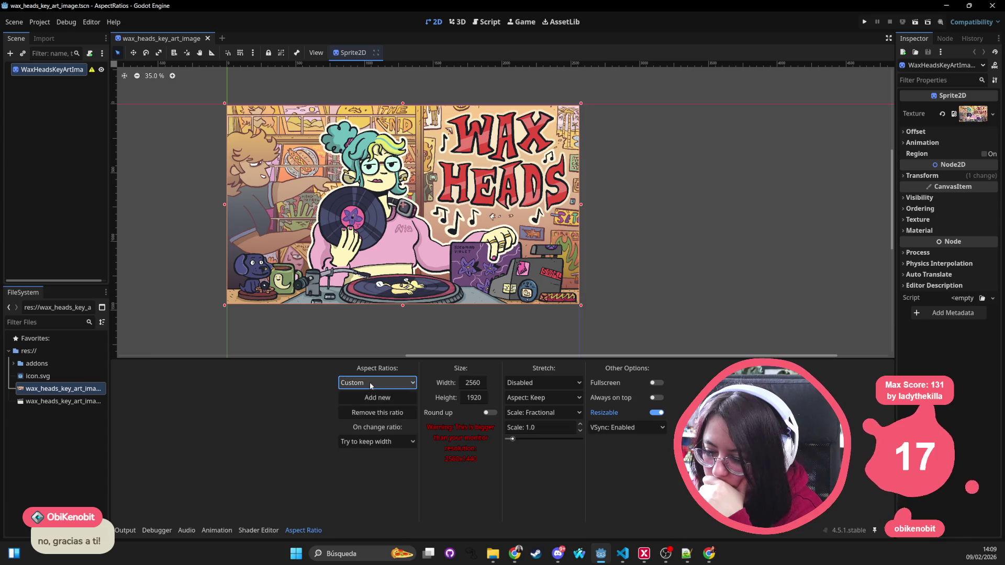
pyautogui.click(370, 432)
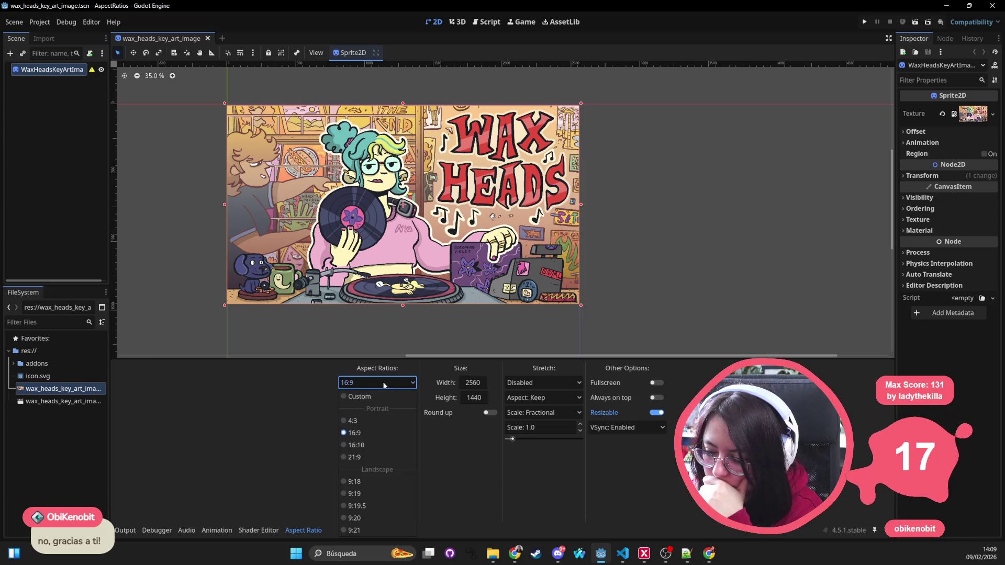
pyautogui.click(363, 445)
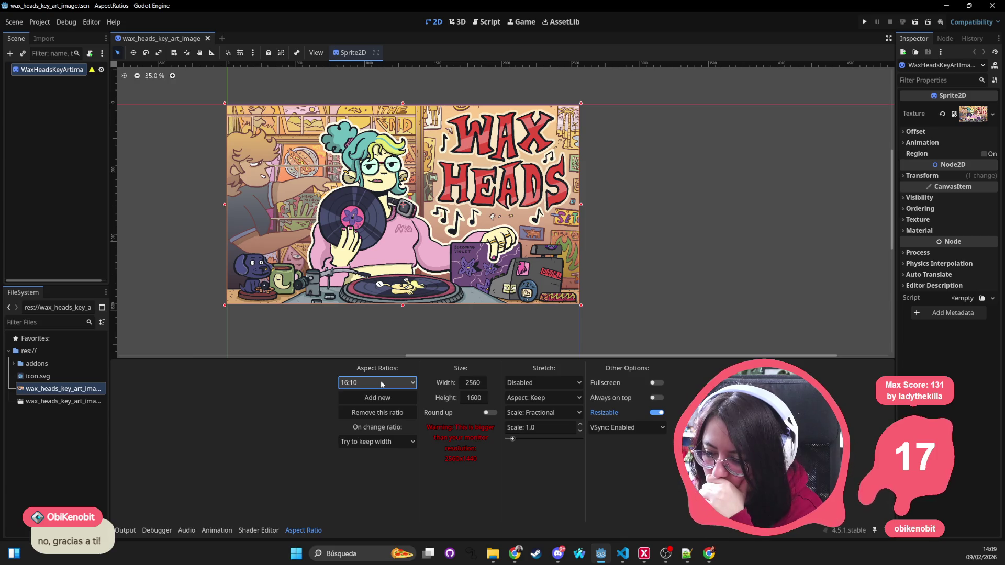
# Try several width and height values, finally committing a width of 2560
pyautogui.doubleClick(469, 384)
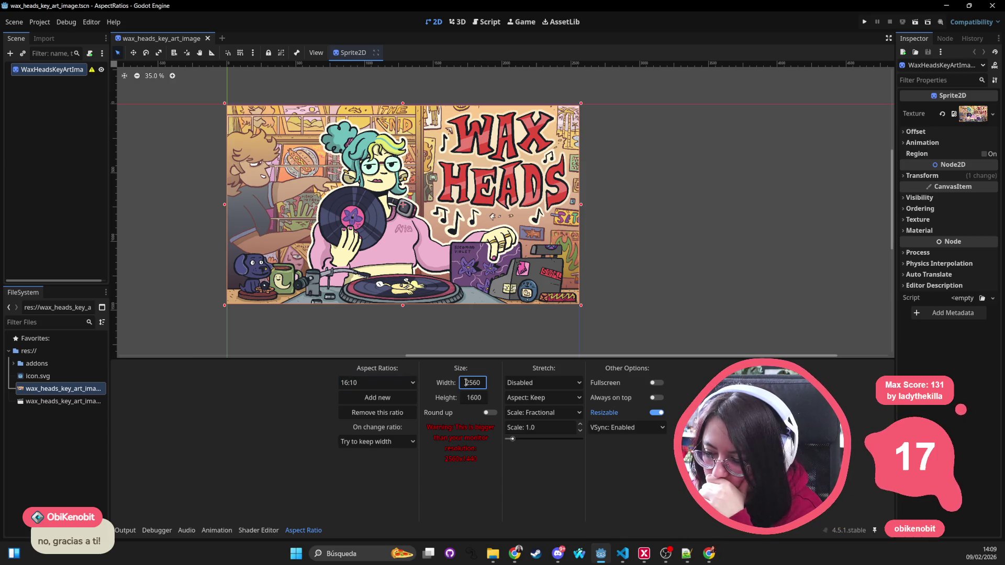
pyautogui.write('1920')
pyautogui.press('Tab')
pyautogui.write('1')
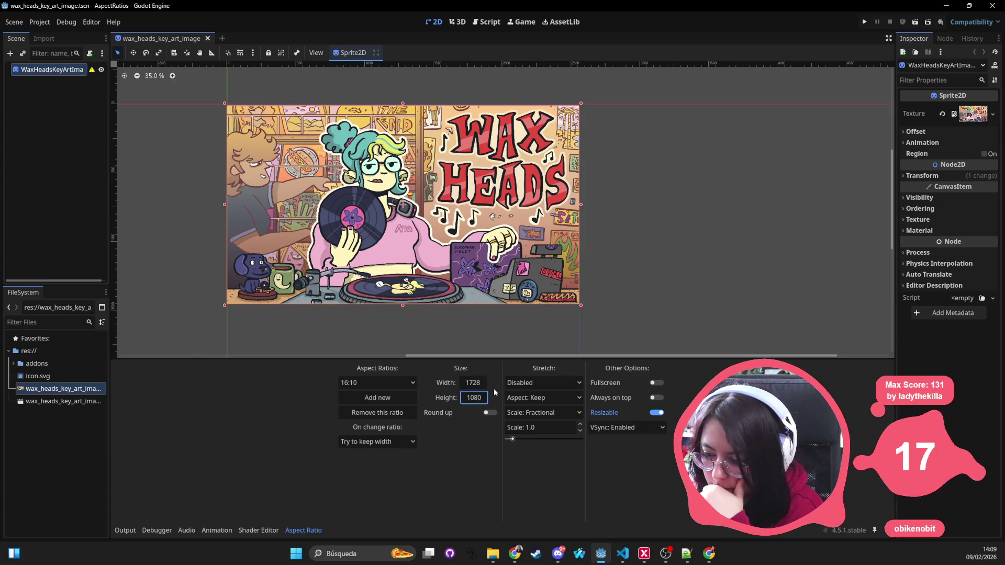
pyautogui.click(482, 384)
pyautogui.write('1920')
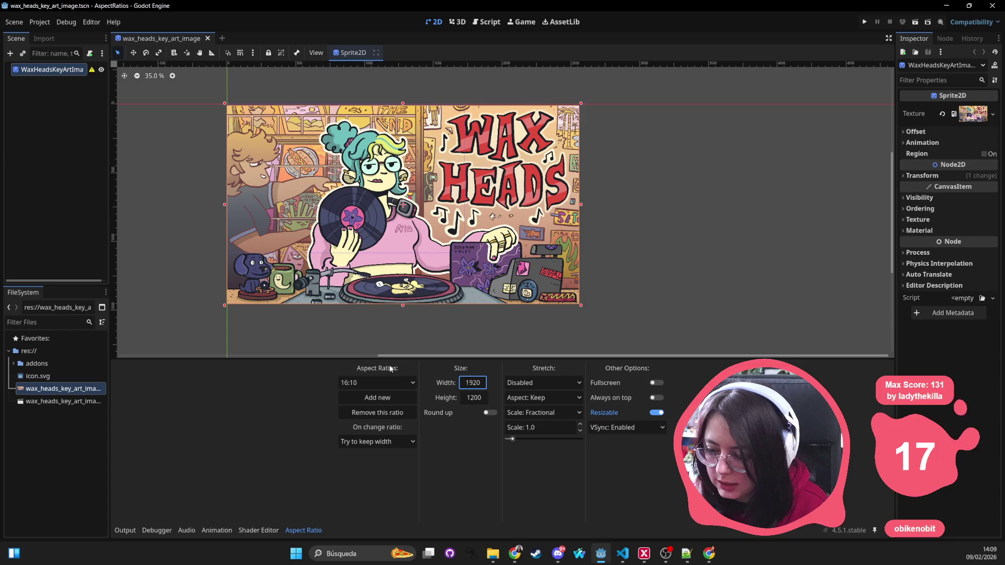
pyautogui.click(478, 398)
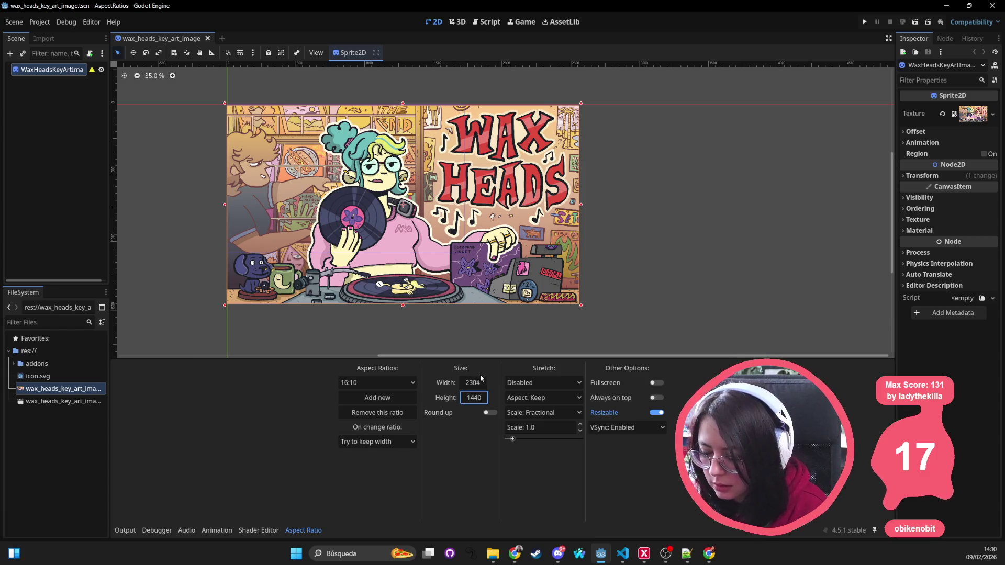
pyautogui.scroll(2, 519, 276)
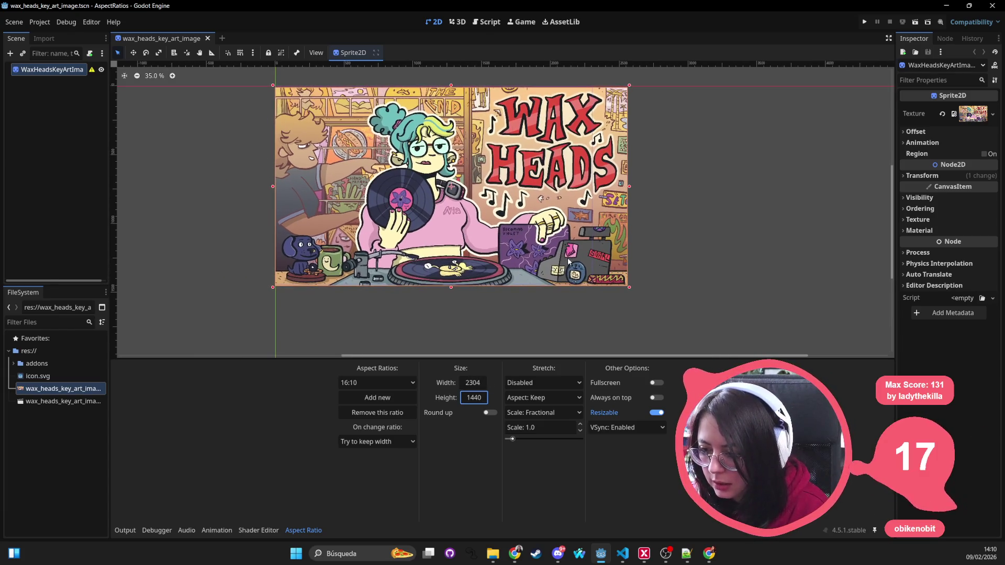
pyautogui.scroll(-1, 565, 265)
pyautogui.moveTo(490, 222); pyautogui.dragTo(494, 259)
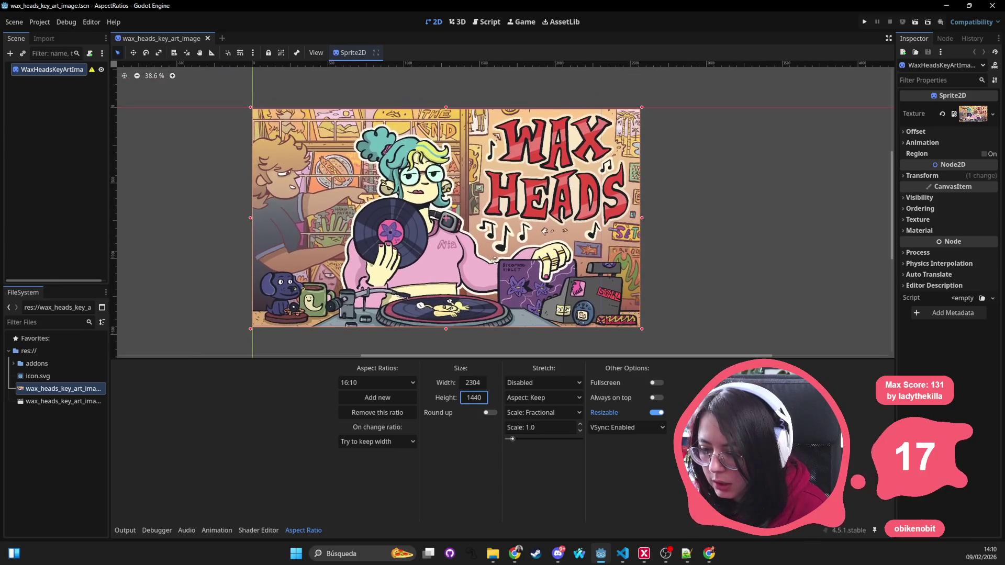
pyautogui.write('2560')
pyautogui.press('Return')
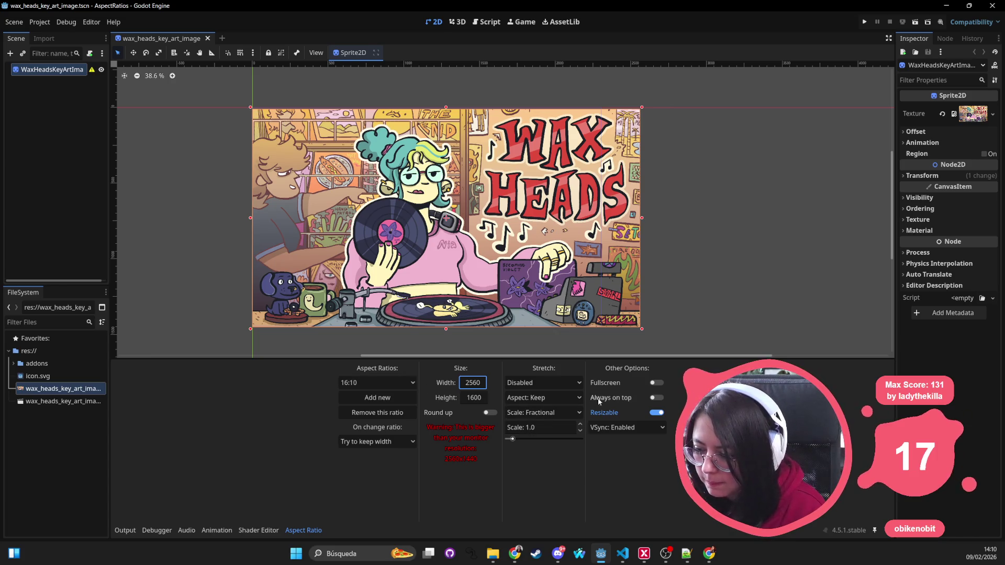
# Toggle fullscreen, keep the Try to keep width behaviour, and select the 21:9 aspect ratio preset
pyautogui.click(654, 387)
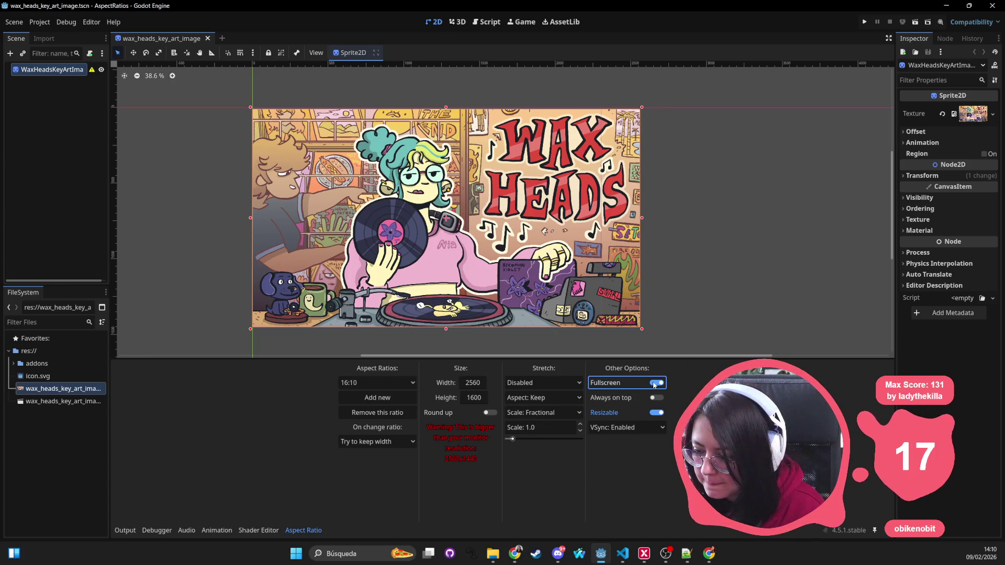
pyautogui.click(373, 442)
pyautogui.click(372, 441)
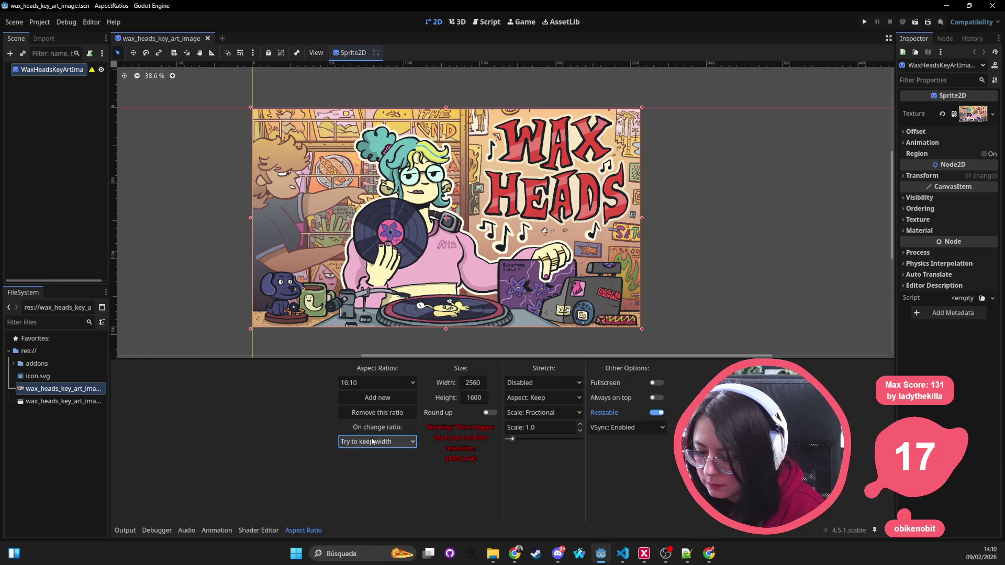
pyautogui.click(377, 383)
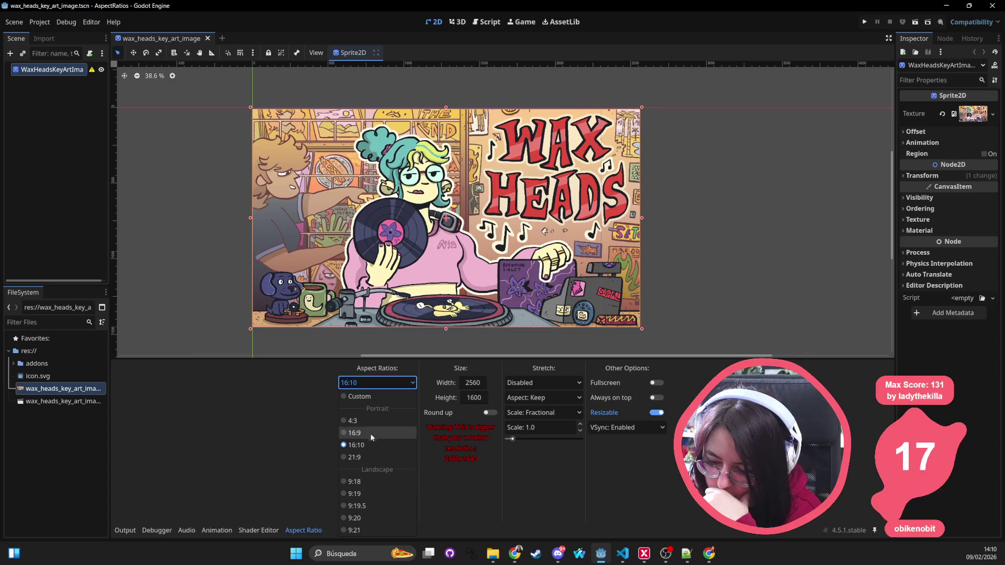
pyautogui.click(363, 454)
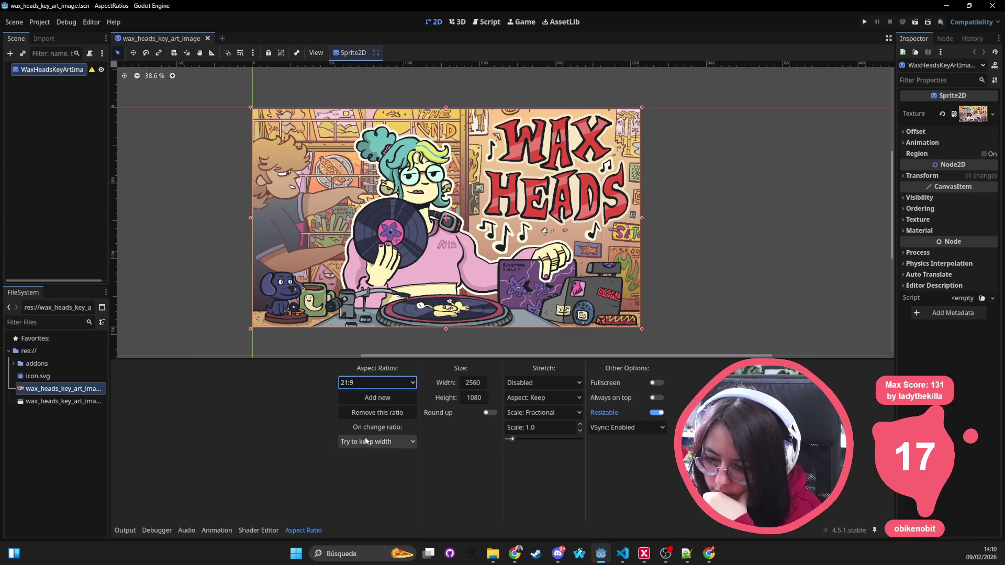
pyautogui.click(473, 382)
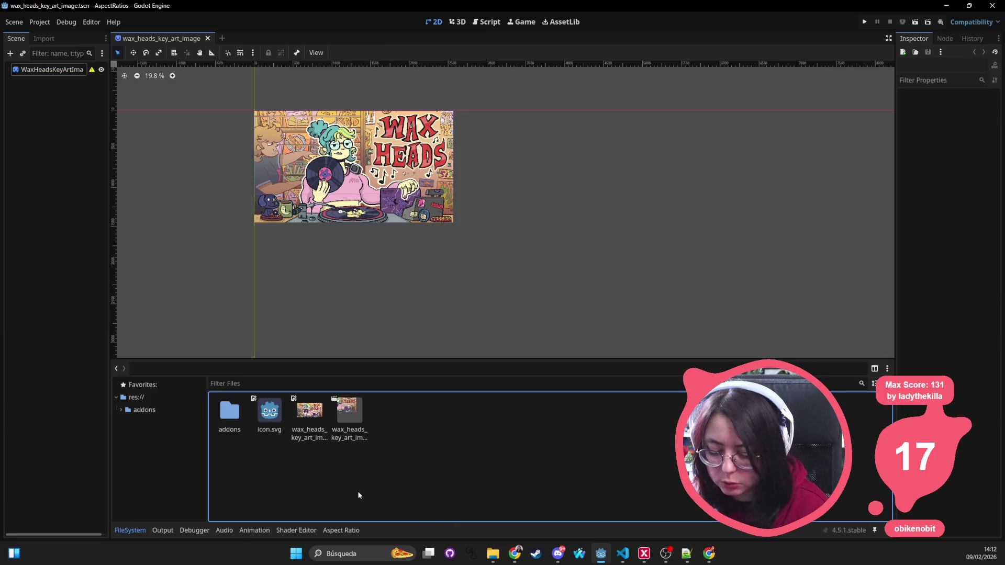
# Run the project with F5, using the wax_heads_key_art_image scene as the main scene
pyautogui.click(187, 476)
pyautogui.press('F5')
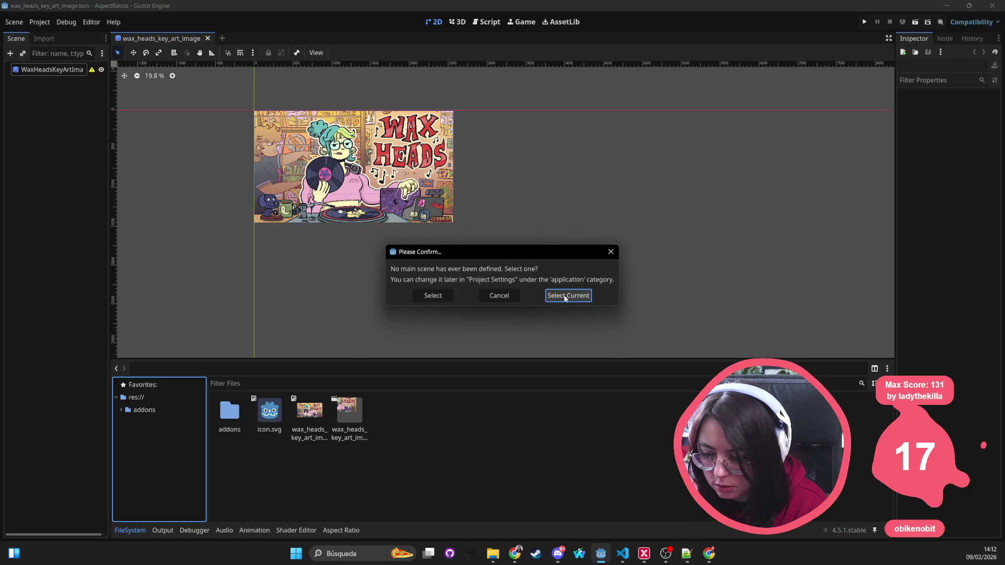
pyautogui.click(566, 296)
pyautogui.click(152, 398)
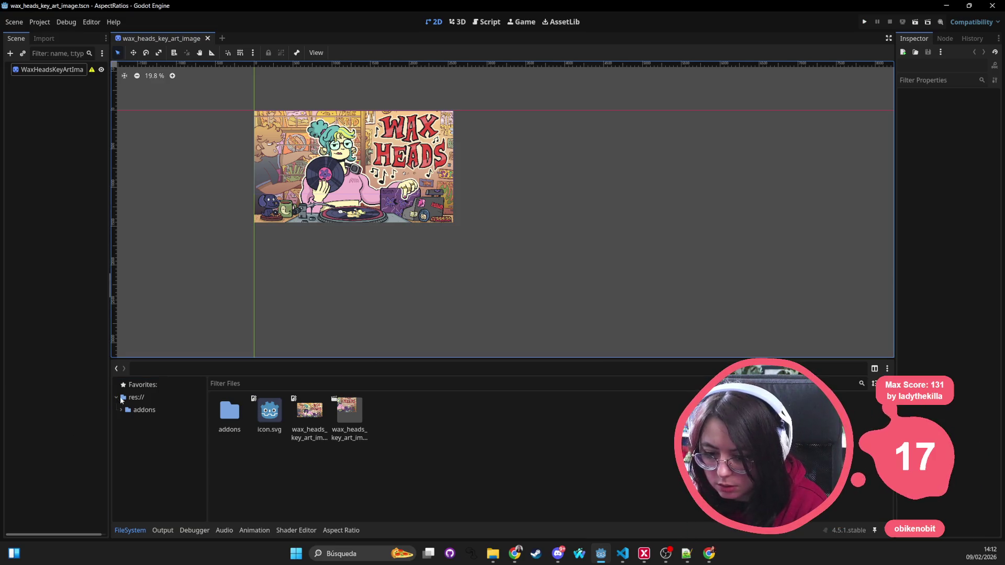
pyautogui.click(198, 77)
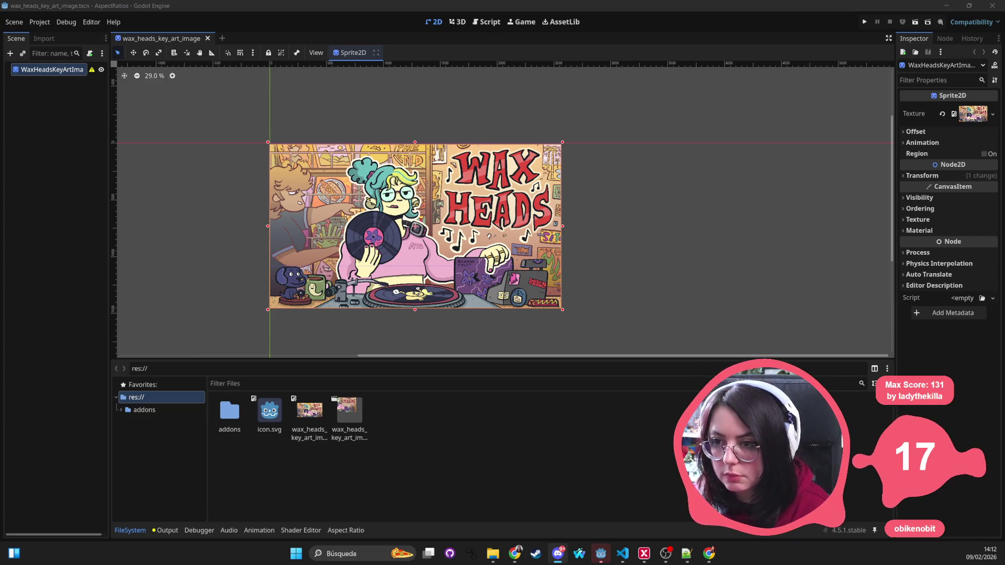
# Expand addons to show easyAspectRatio and open res:// in the system file manager
pyautogui.click(119, 411)
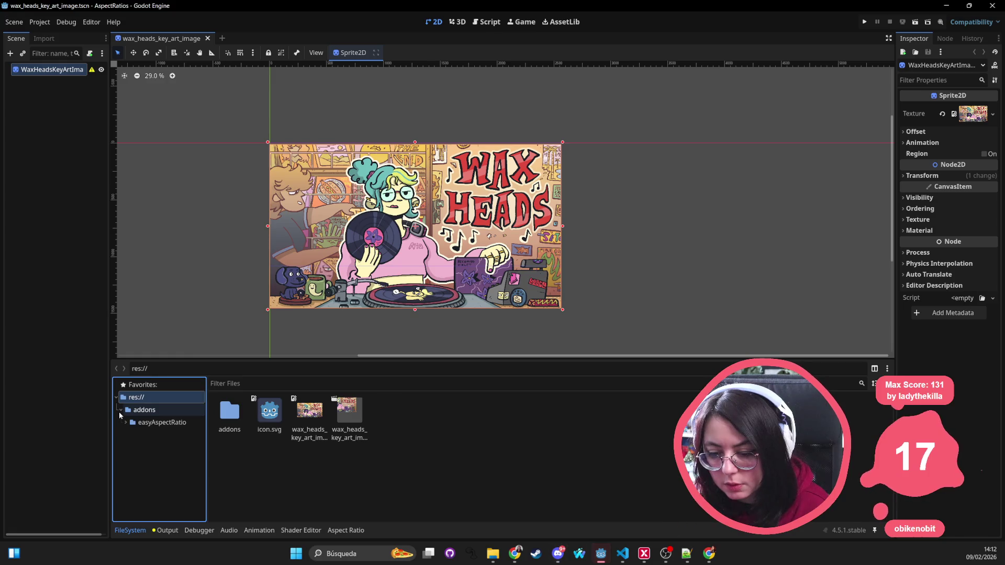
pyautogui.rightClick(144, 402)
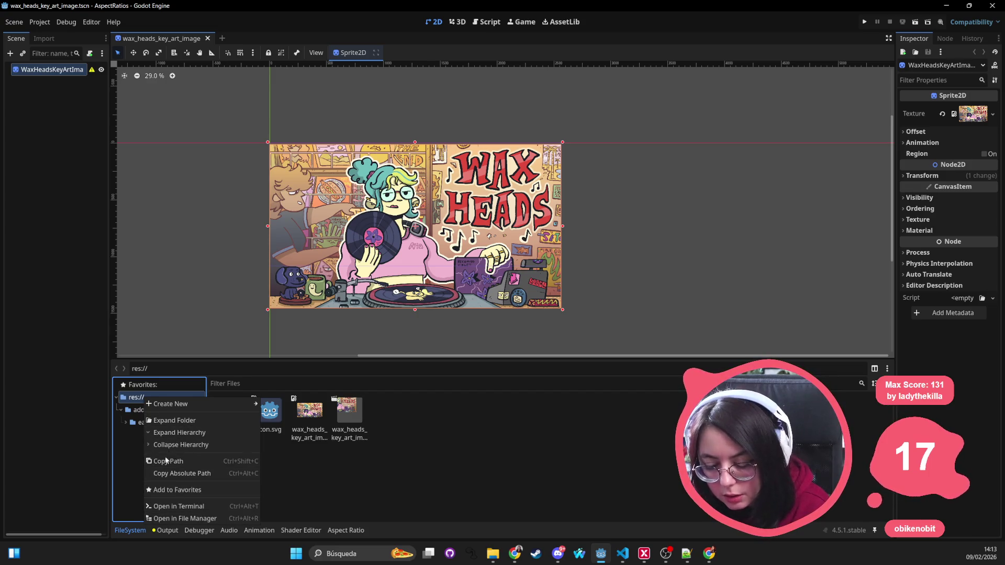
pyautogui.click(210, 520)
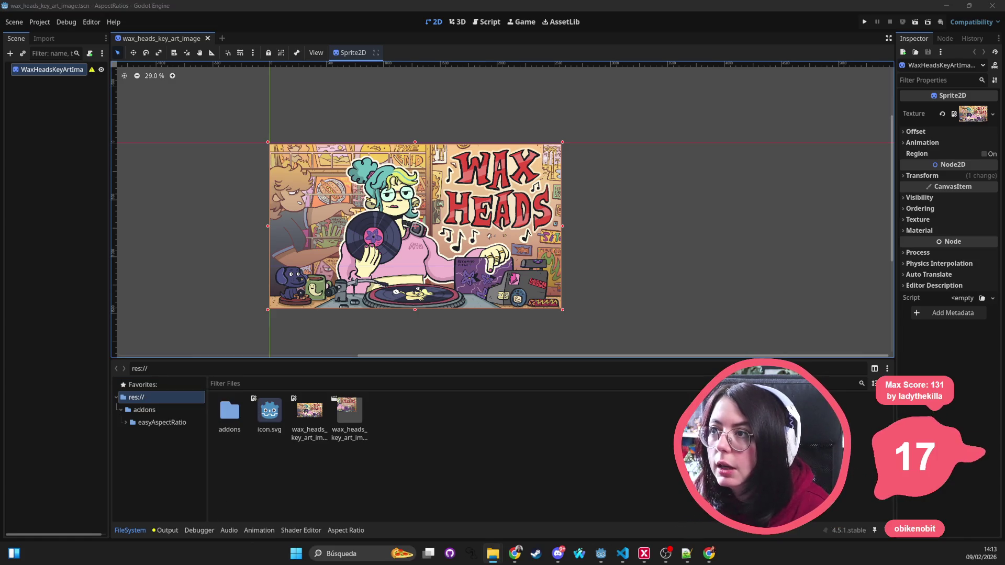
# Open multiple_resolutions in File Explorer, then filter Godot's files for 'mu' and clear the filter
pyautogui.moveTo(442, 103); pyautogui.dragTo(508, 120)
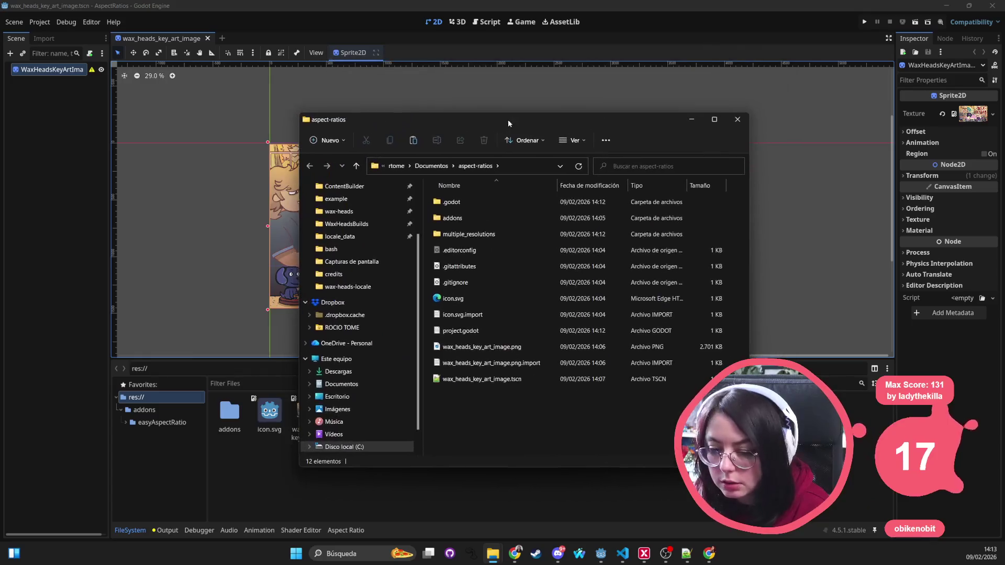
pyautogui.doubleClick(476, 238)
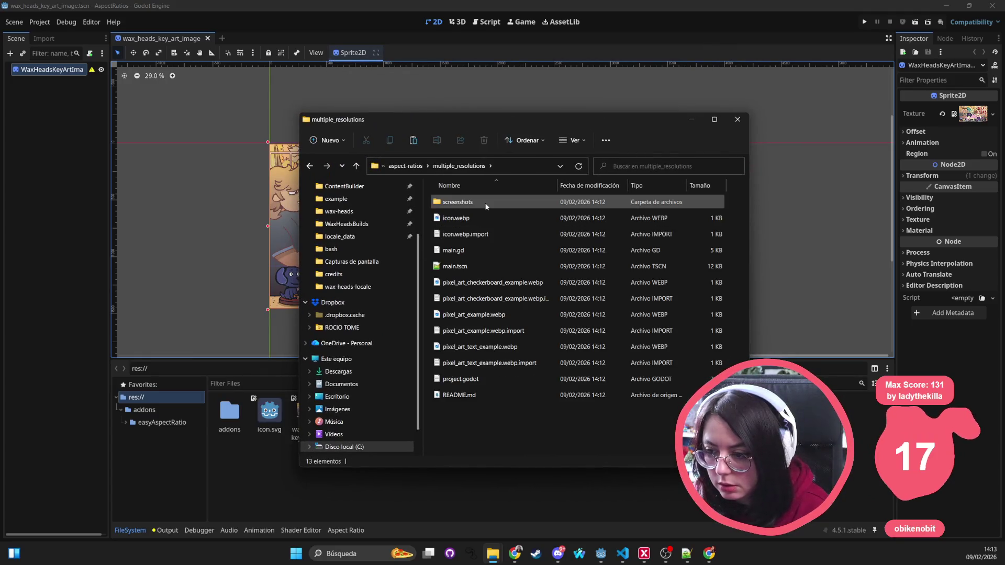
pyautogui.click(235, 384)
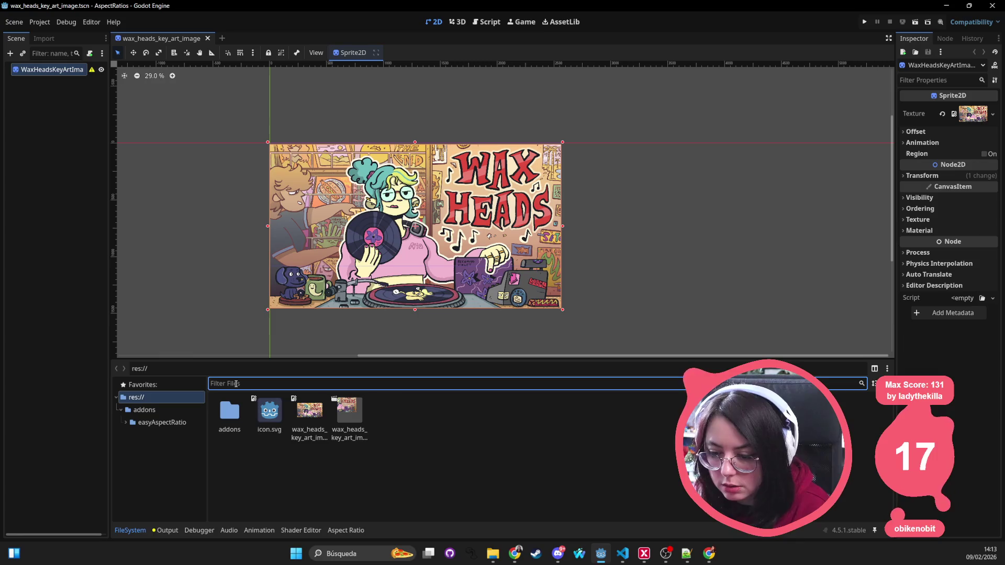
pyautogui.write('multipl')
pyautogui.hotkey('ctrl', 'BackSpace')
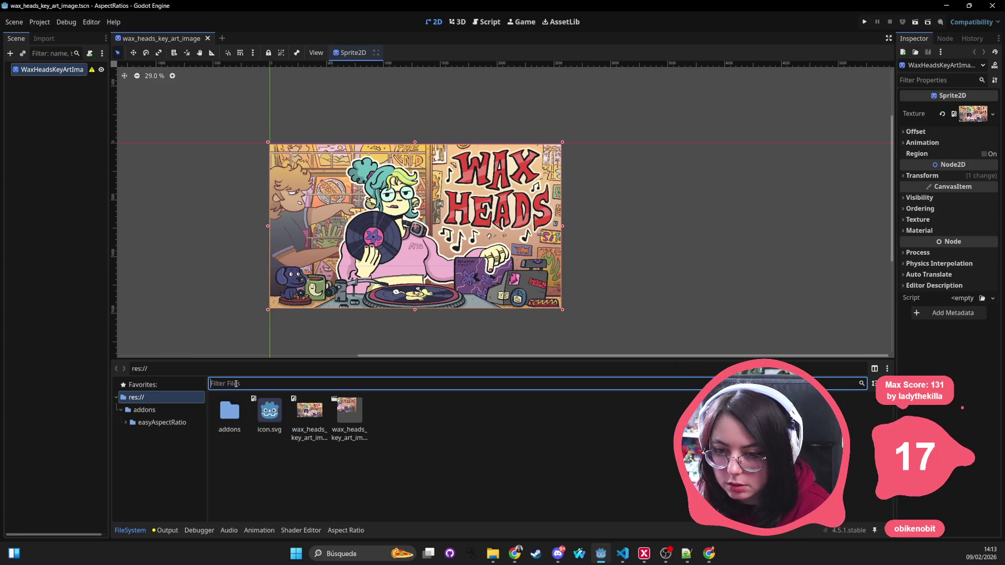
# Switch between File Explorer and Godot, ending with Godot's FileSystem panel in front
pyautogui.hotkey('alt', 'Tab')
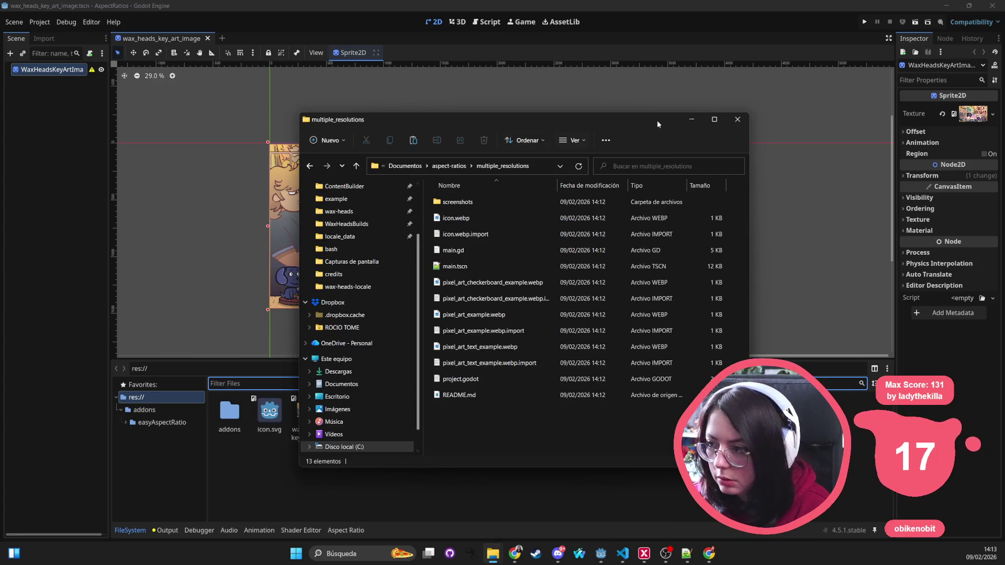
pyautogui.click(818, 207)
pyautogui.hotkey('alt', 'Tab')
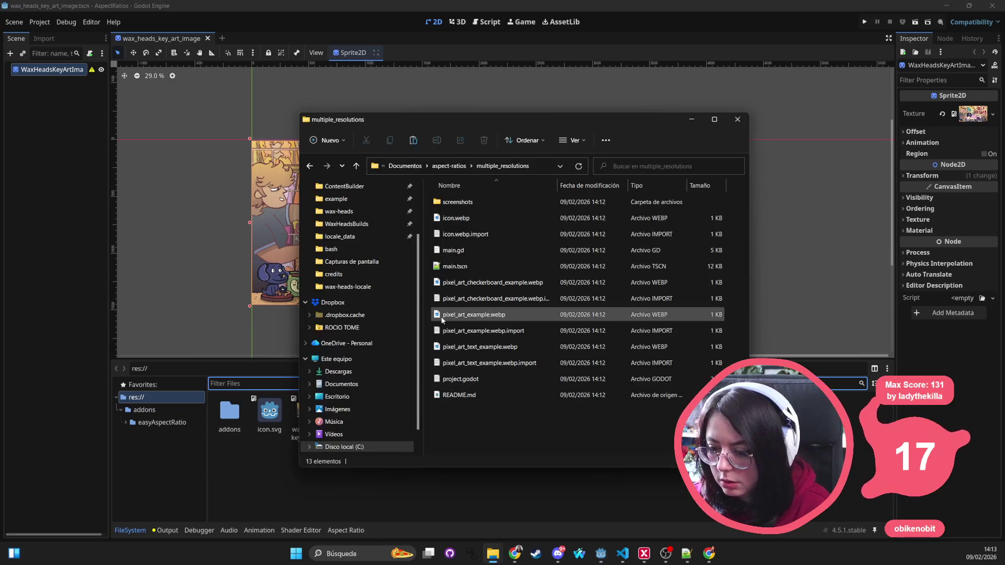
pyautogui.hotkey('alt', 'Tab')
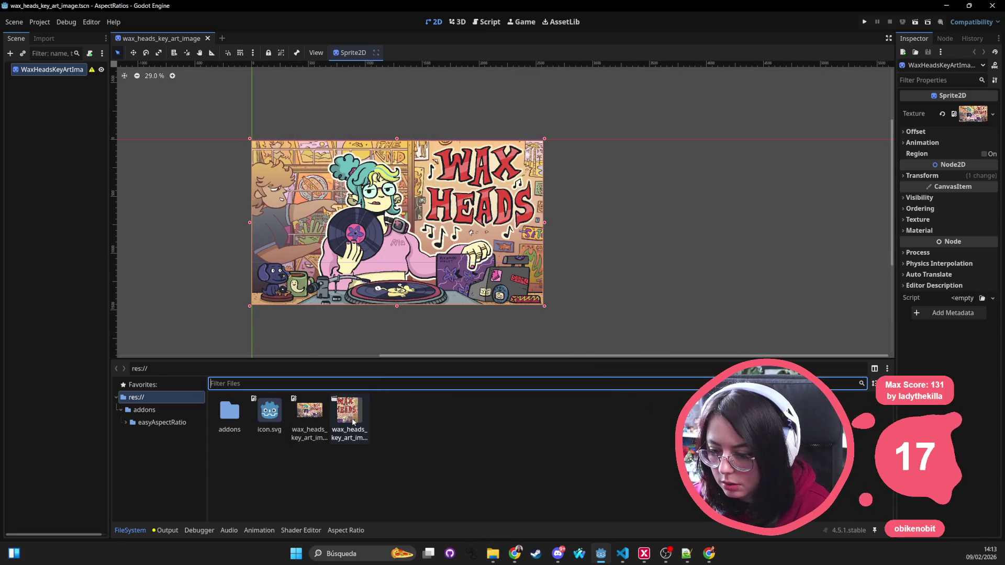
pyautogui.hotkey('alt', 'Tab')
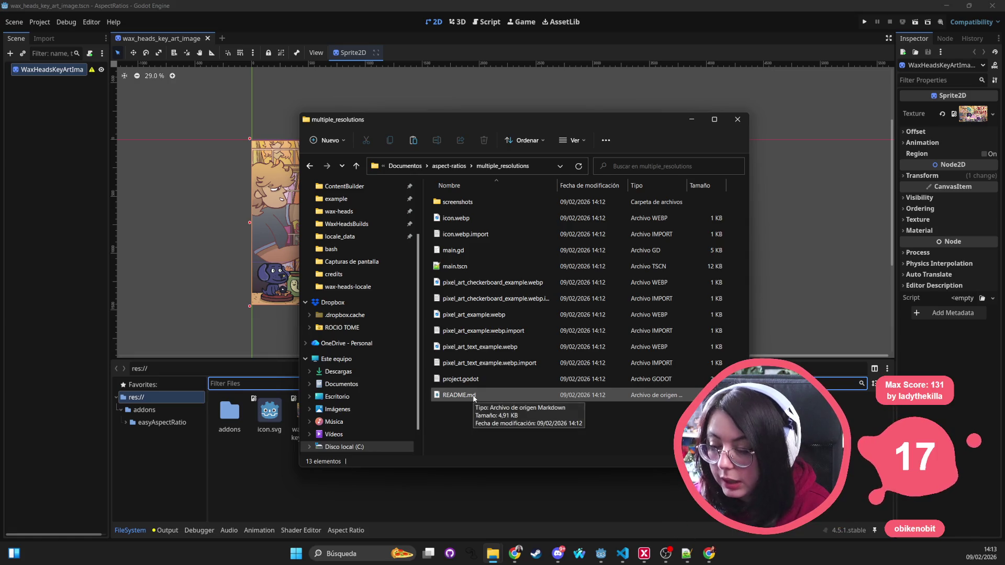
pyautogui.click(147, 451)
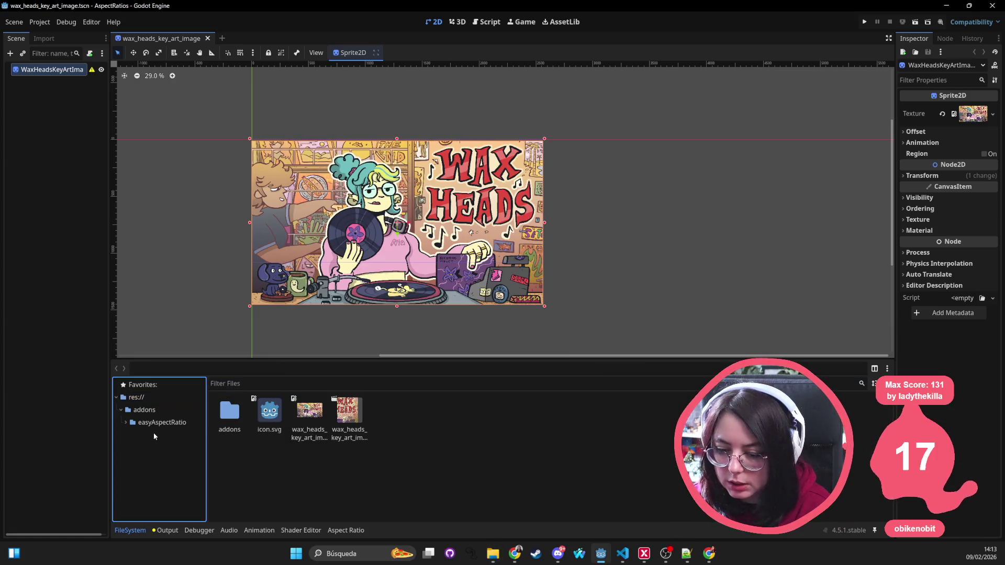
# Open res:// in File Explorer and try out selections of the aspect-ratios folder's items
pyautogui.rightClick(139, 398)
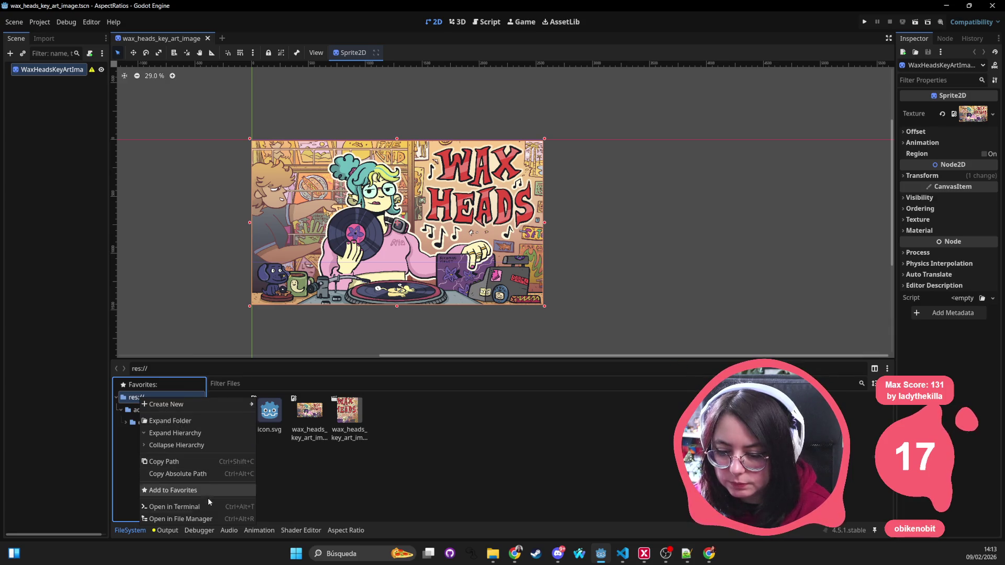
pyautogui.click(181, 519)
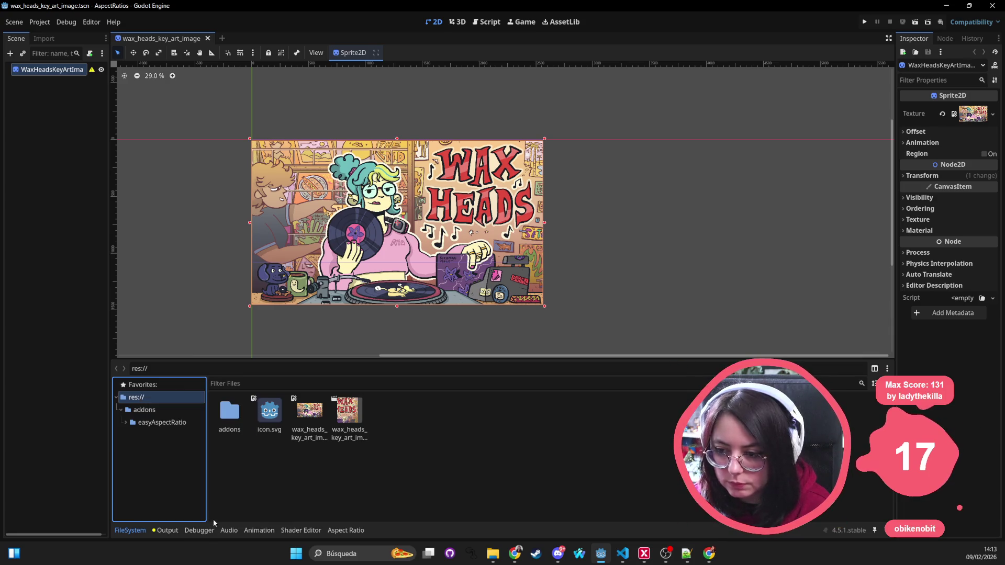
pyautogui.click(481, 392)
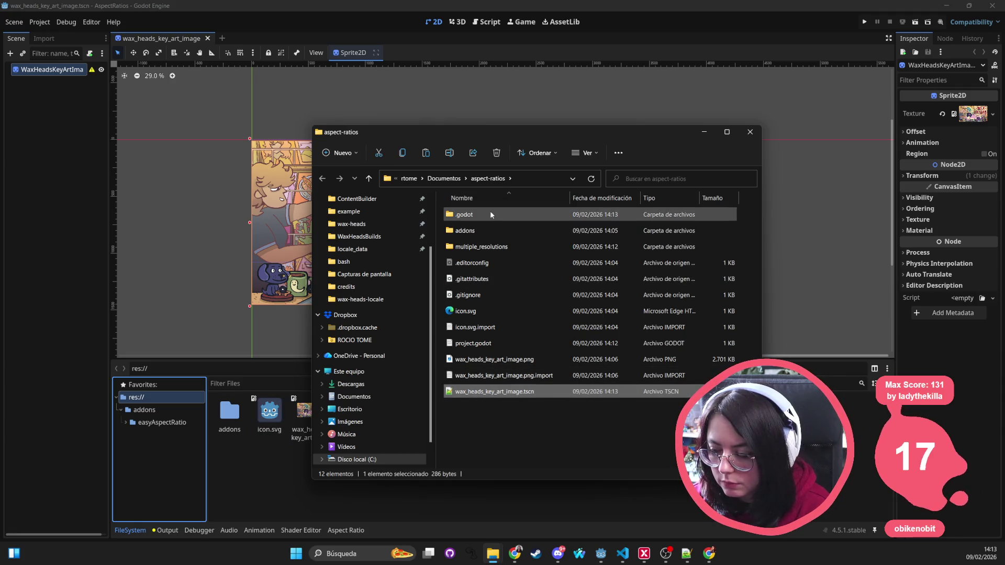
pyautogui.hotkey('ctrl', 'a')
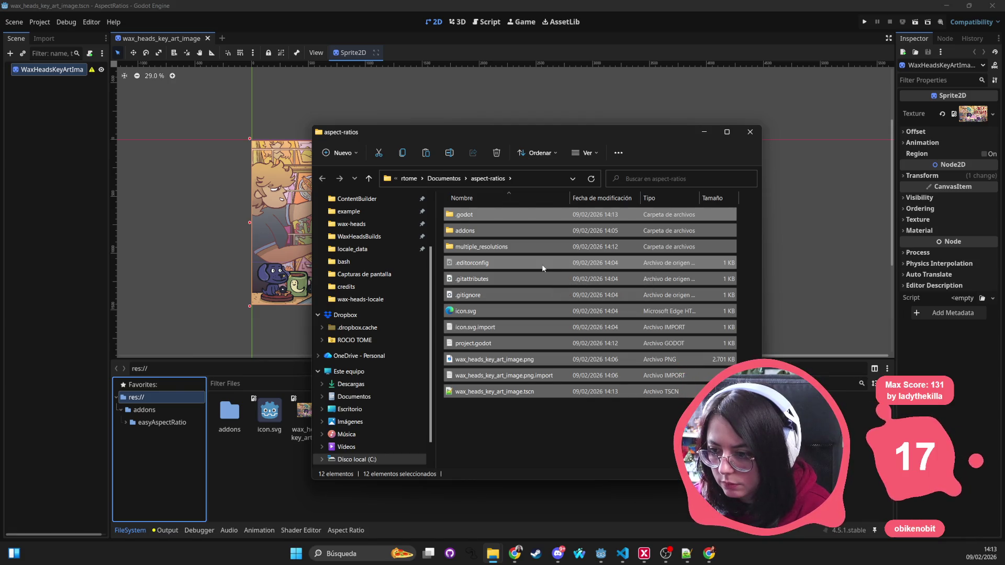
pyautogui.click(442, 220)
pyautogui.click(464, 232)
pyautogui.keyDown('shift'); pyautogui.click(490, 393); pyautogui.keyUp('shift')
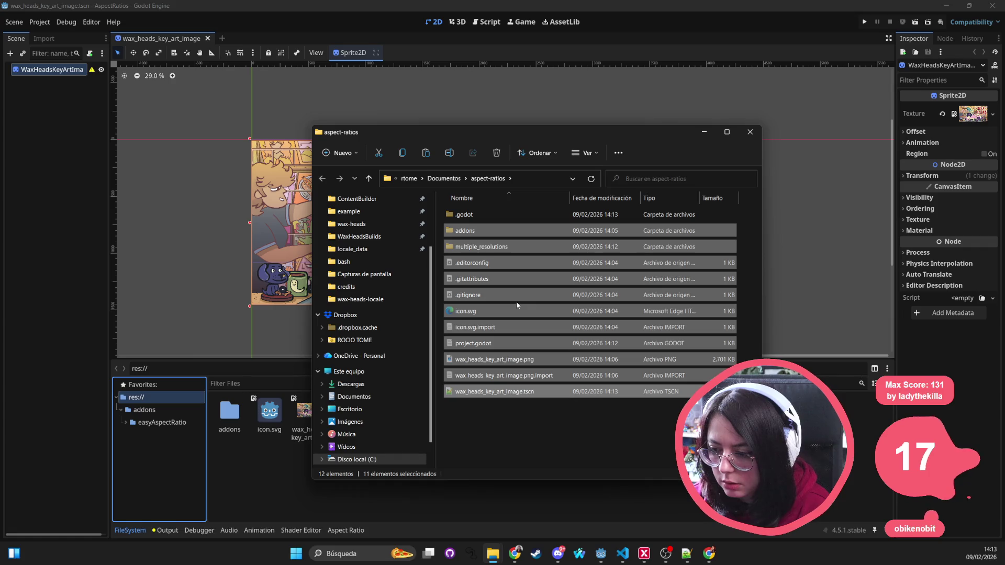
pyautogui.click(512, 232)
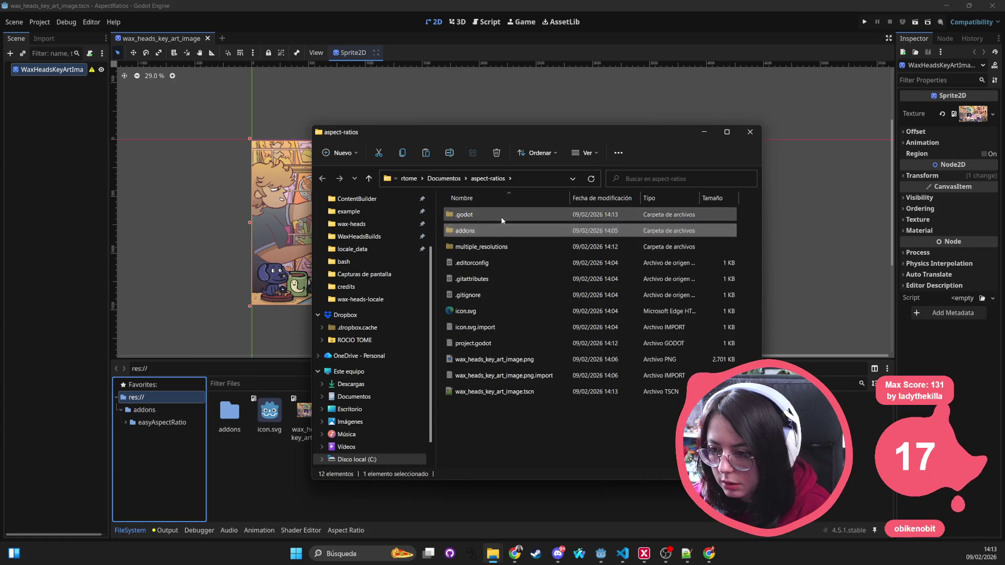
# Copy all multiple_resolutions files into aspect-ratios, replacing the existing ones
pyautogui.doubleClick(487, 247)
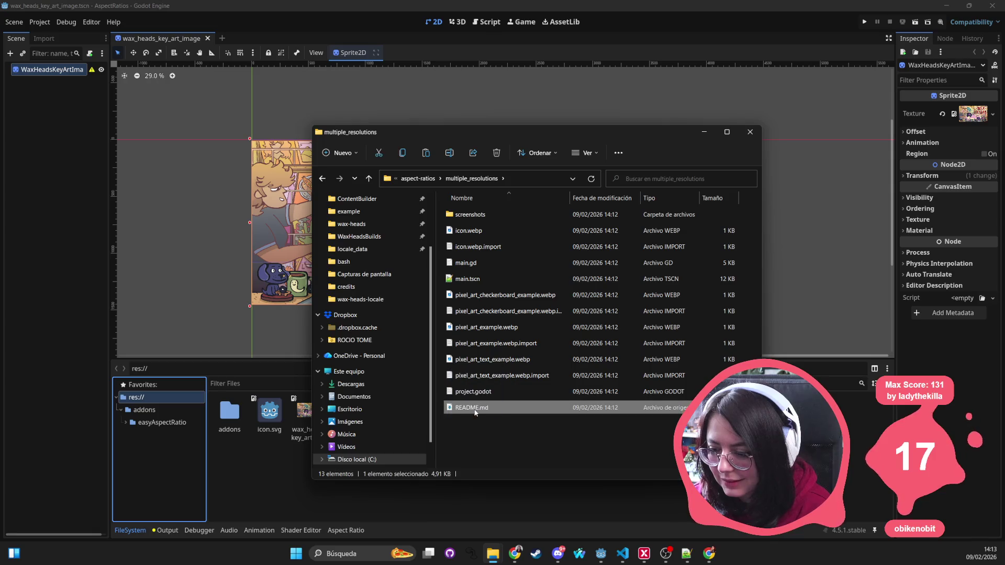
pyautogui.hotkey('ctrl', 'a')
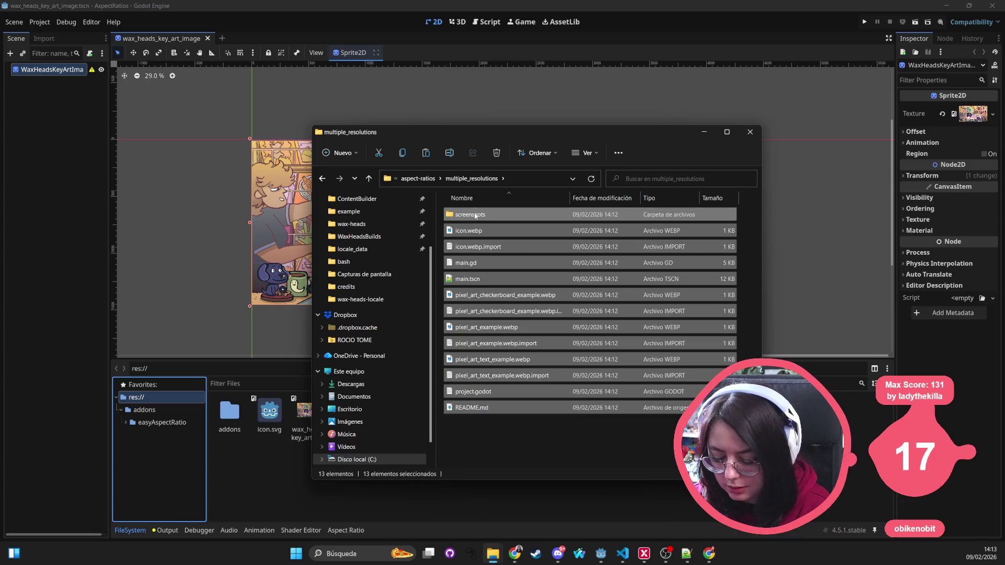
pyautogui.click(417, 178)
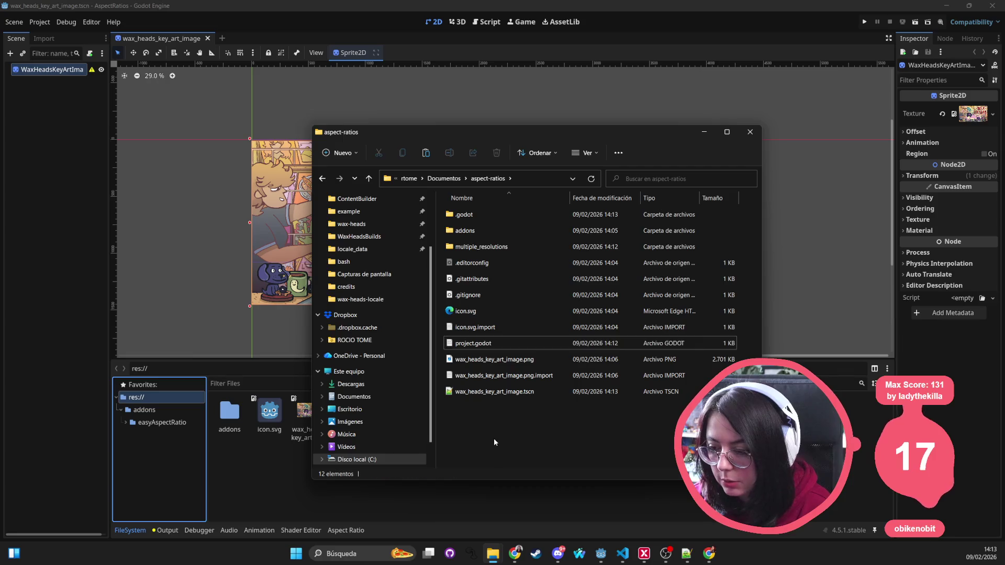
pyautogui.hotkey('ctrl', 'v')
pyautogui.click(333, 246)
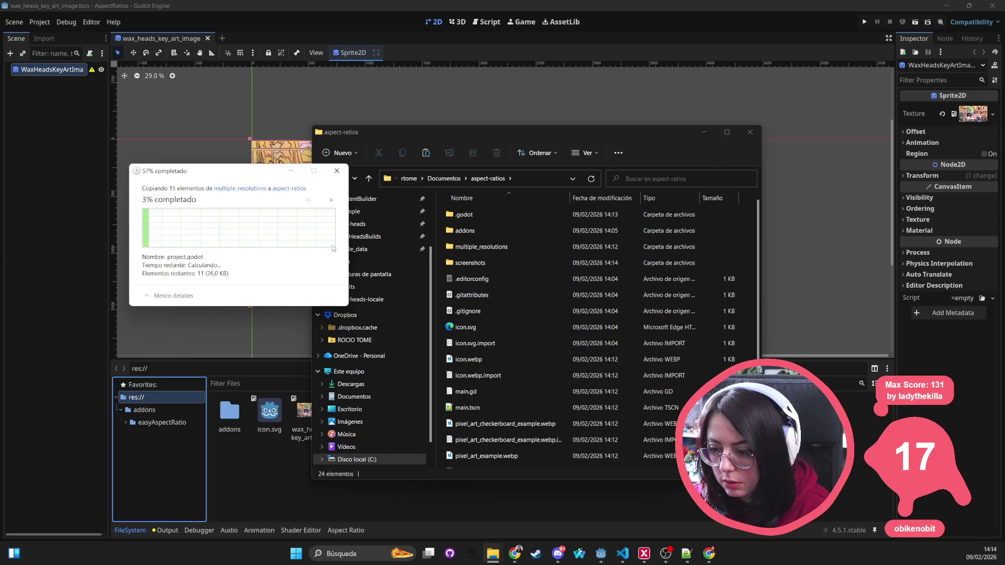
pyautogui.click(863, 455)
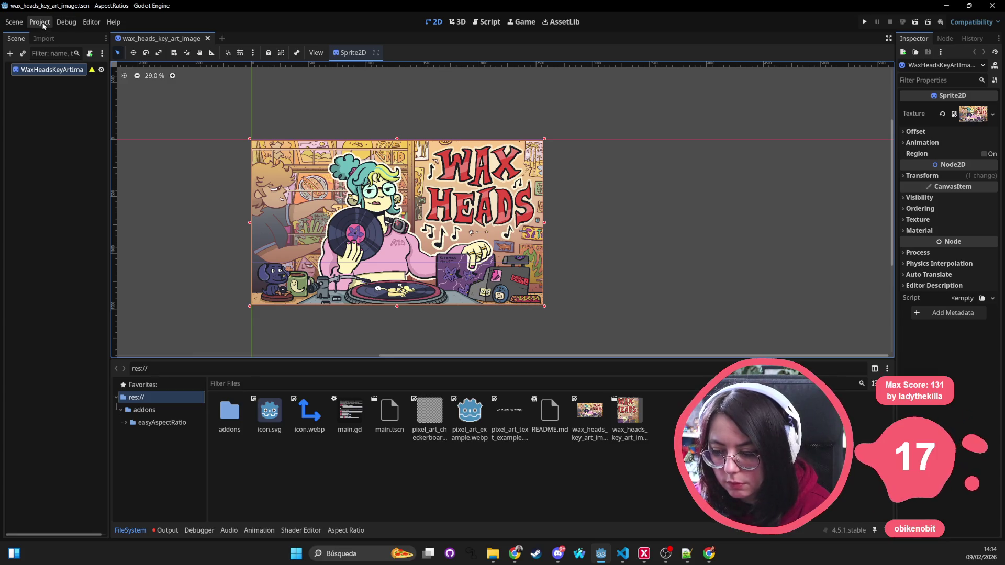
# Read README.md down to the Screenshots section, then load main.tscn
pyautogui.scroll(3, 323, 195)
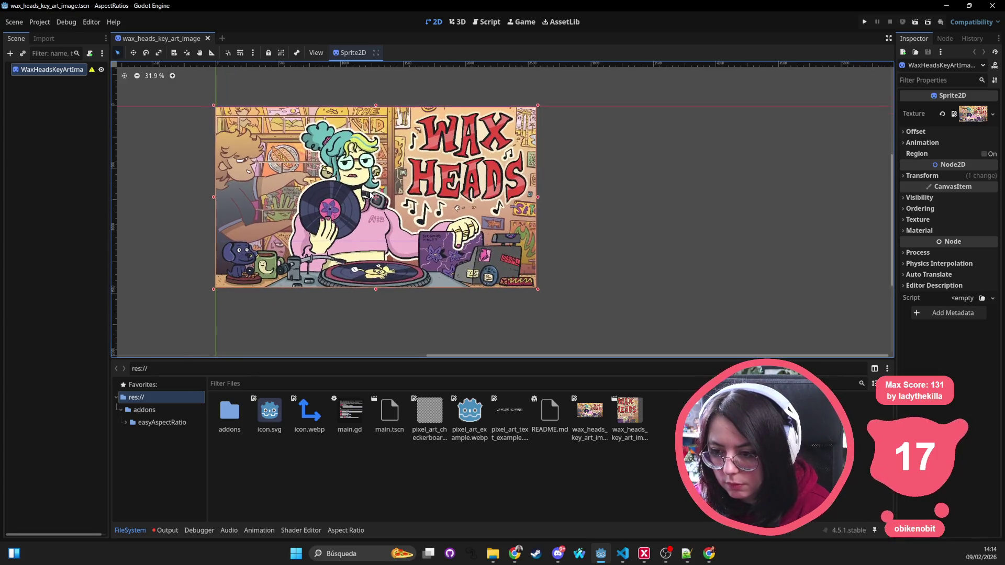
pyautogui.moveTo(379, 191); pyautogui.dragTo(458, 205)
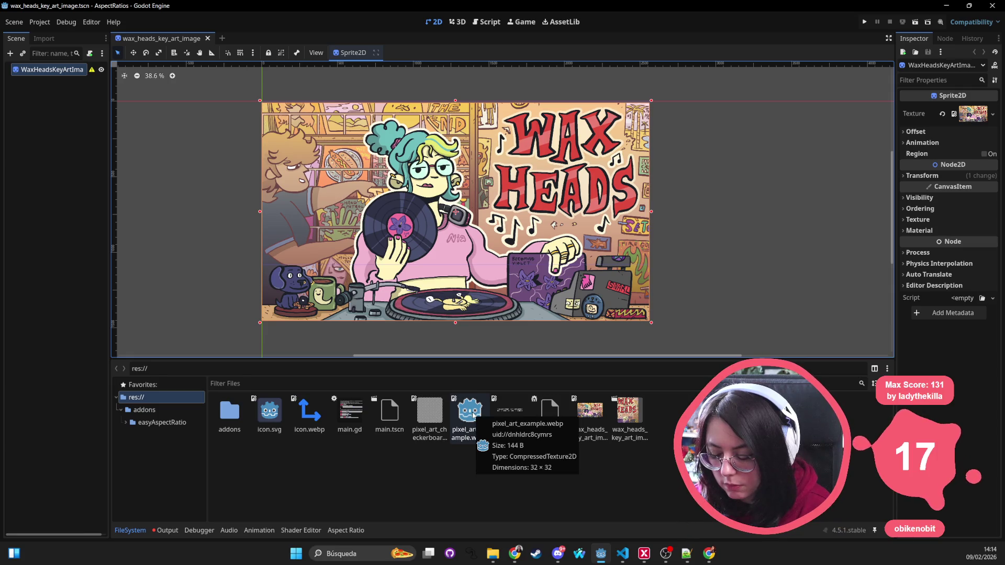
pyautogui.doubleClick(549, 414)
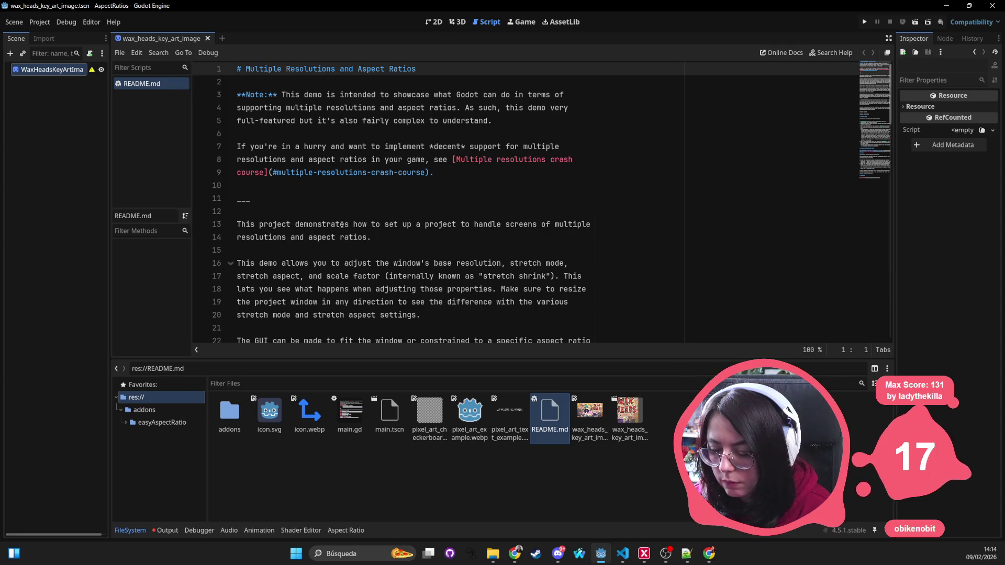
pyautogui.scroll(-8, 368, 242)
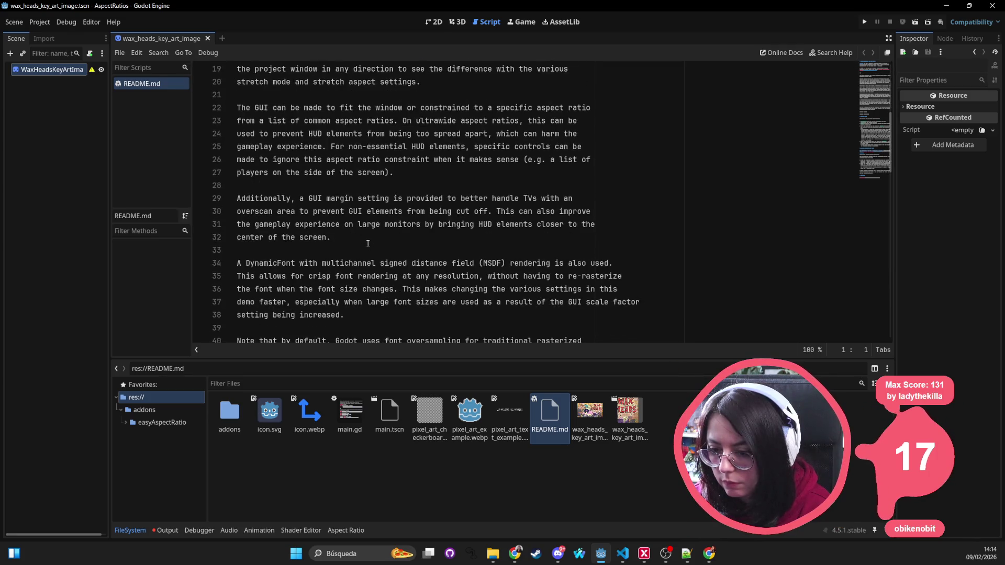
pyautogui.scroll(-1, 431, 199)
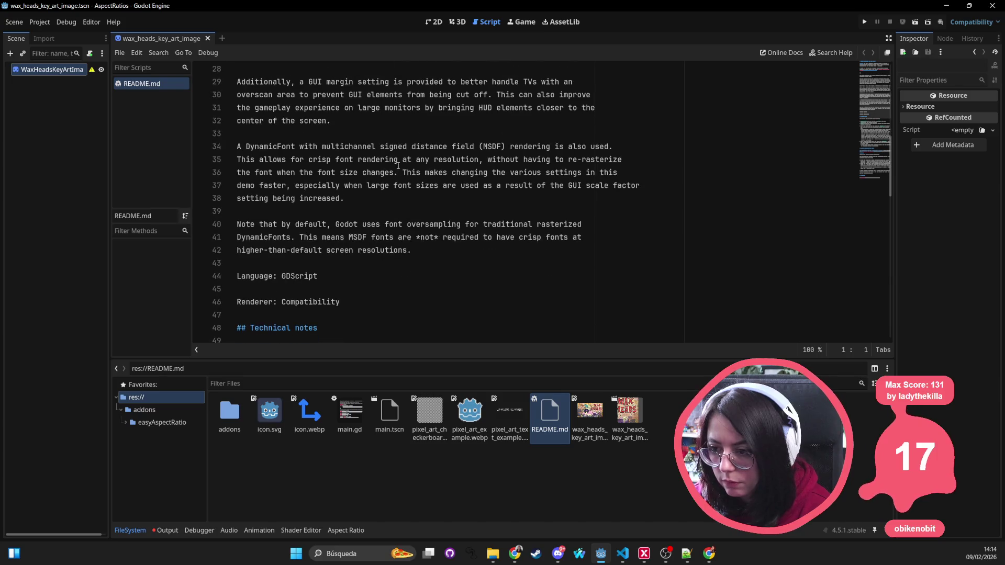
pyautogui.scroll(-2, 397, 166)
pyautogui.scroll(-9, 303, 253)
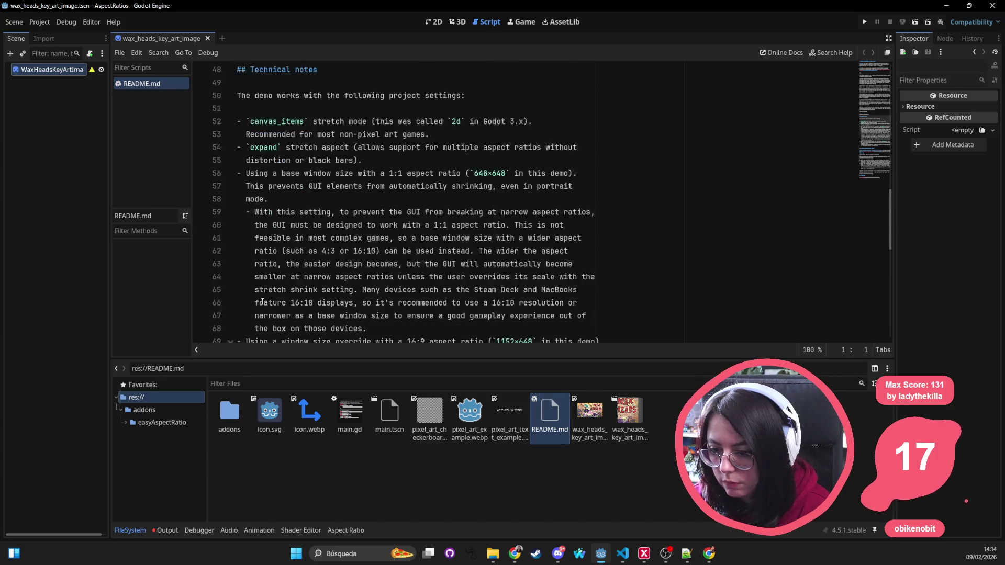
pyautogui.scroll(-3, 342, 285)
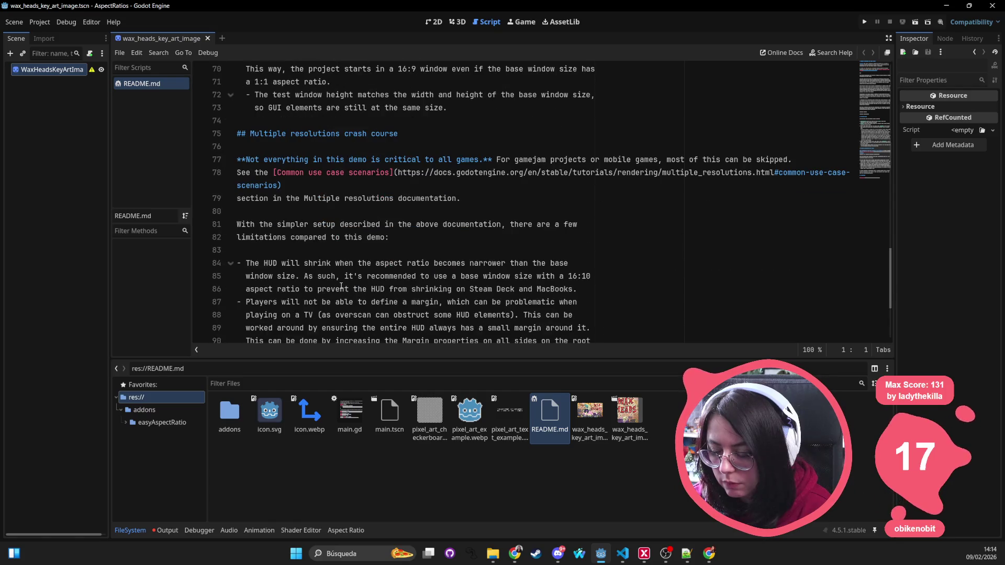
pyautogui.scroll(-3, 464, 159)
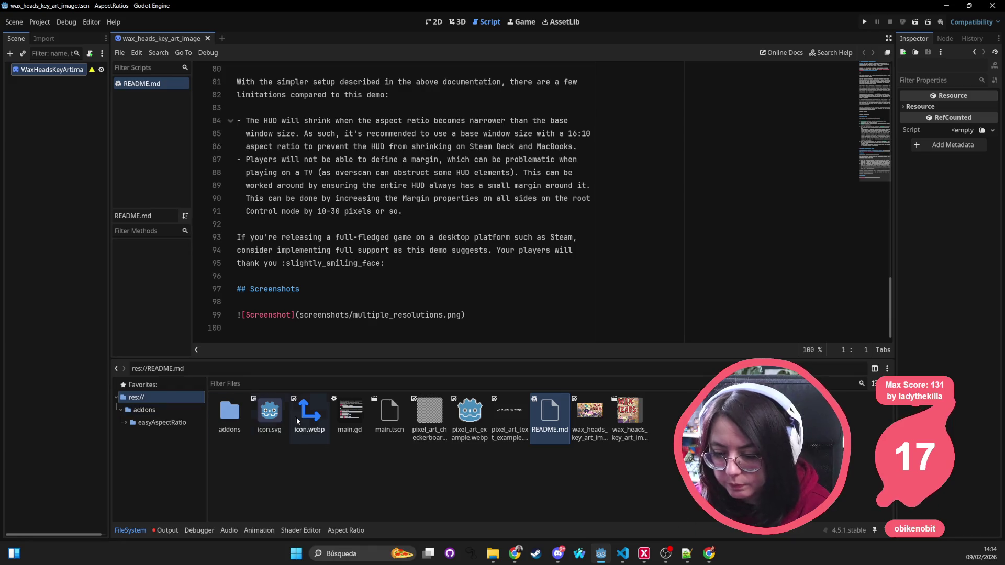
pyautogui.doubleClick(386, 411)
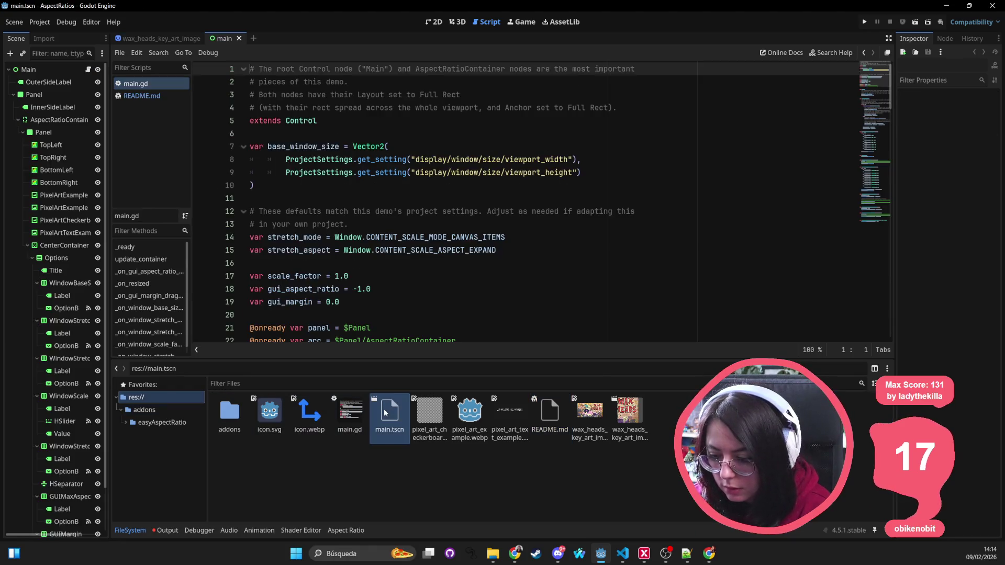
# Show main.tscn in 2D and run the project, picking main.tscn as the main scene
pyautogui.click(428, 24)
pyautogui.scroll(-3, 636, 184)
pyautogui.click(864, 24)
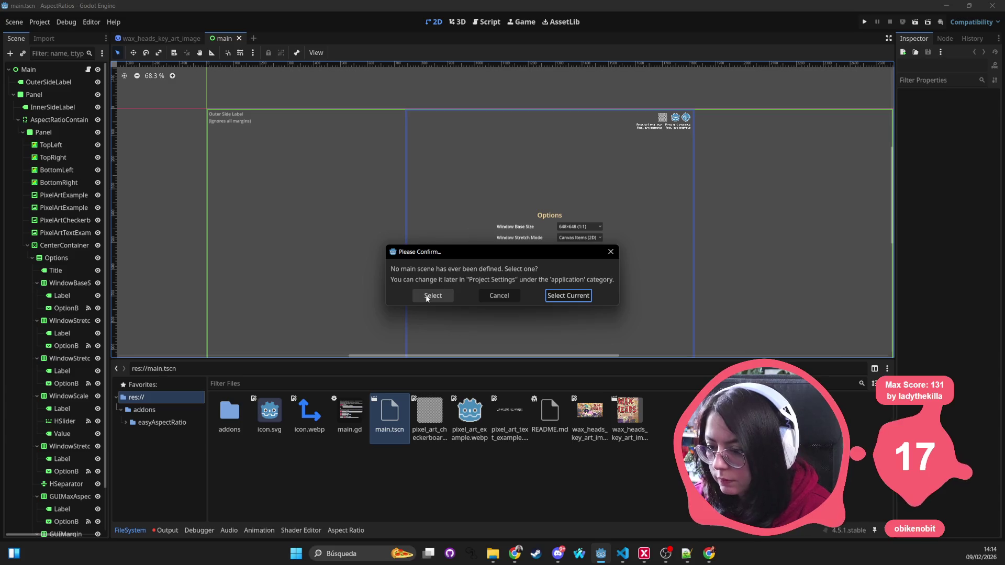
pyautogui.click(554, 297)
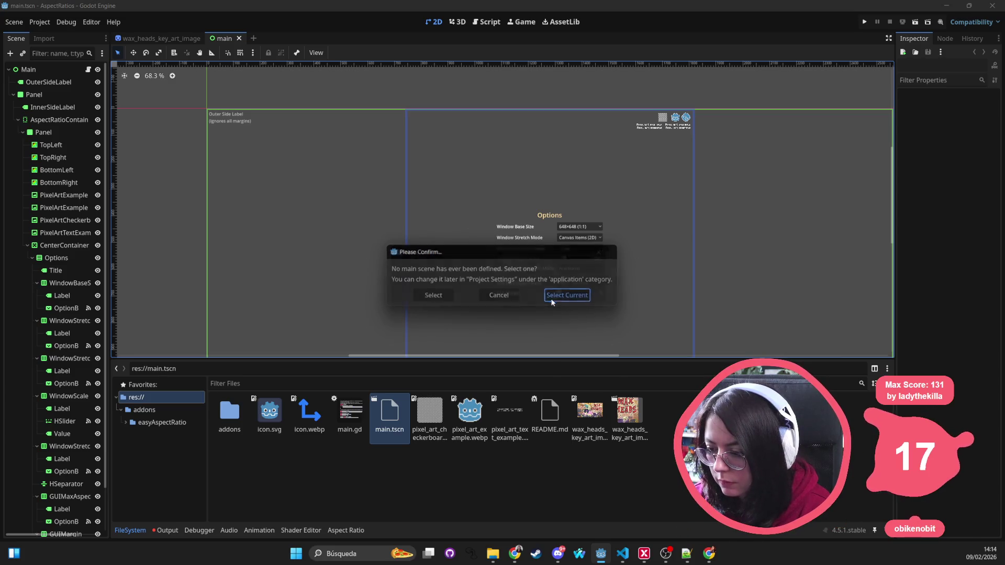
pyautogui.click(432, 296)
pyautogui.doubleClick(425, 201)
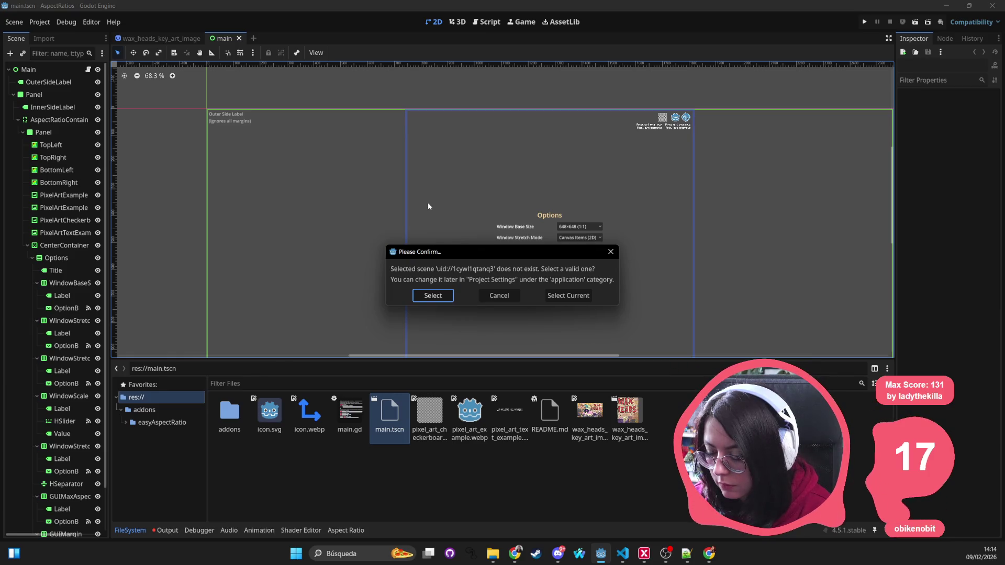
pyautogui.click(616, 253)
pyautogui.click(391, 414)
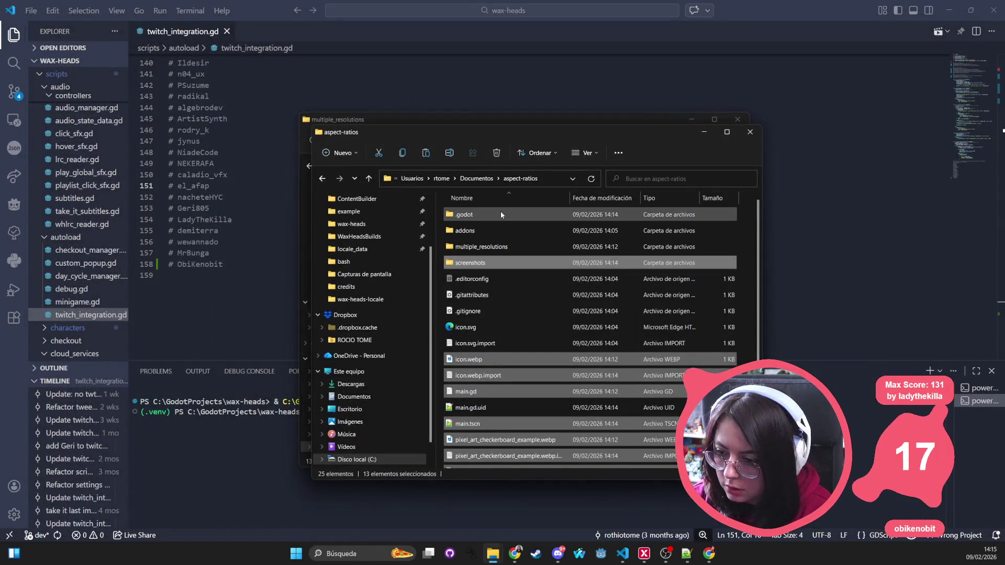
# Select and delete everything in aspect-ratios, then rearrange the two Explorer windows
pyautogui.scroll(-3, 501, 214)
pyautogui.hotkey('ctrl', 'a')
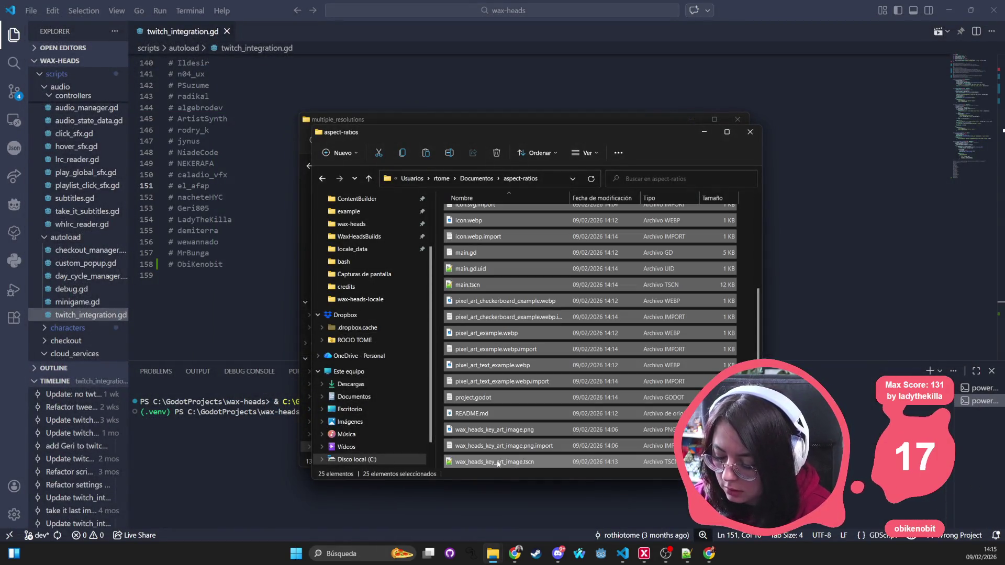
pyautogui.press('Delete')
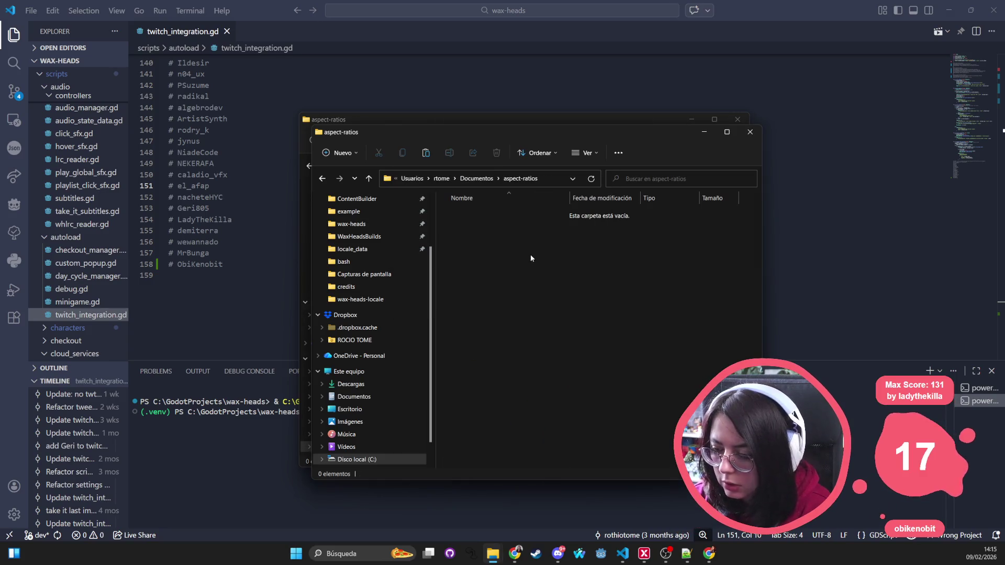
pyautogui.moveTo(573, 134); pyautogui.dragTo(458, 255)
pyautogui.click(514, 219)
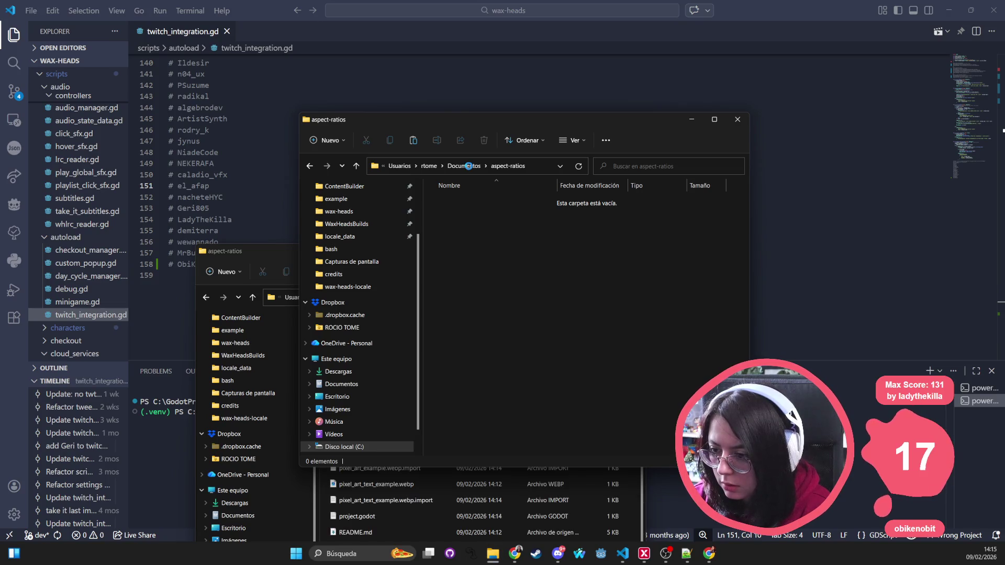
pyautogui.click(368, 485)
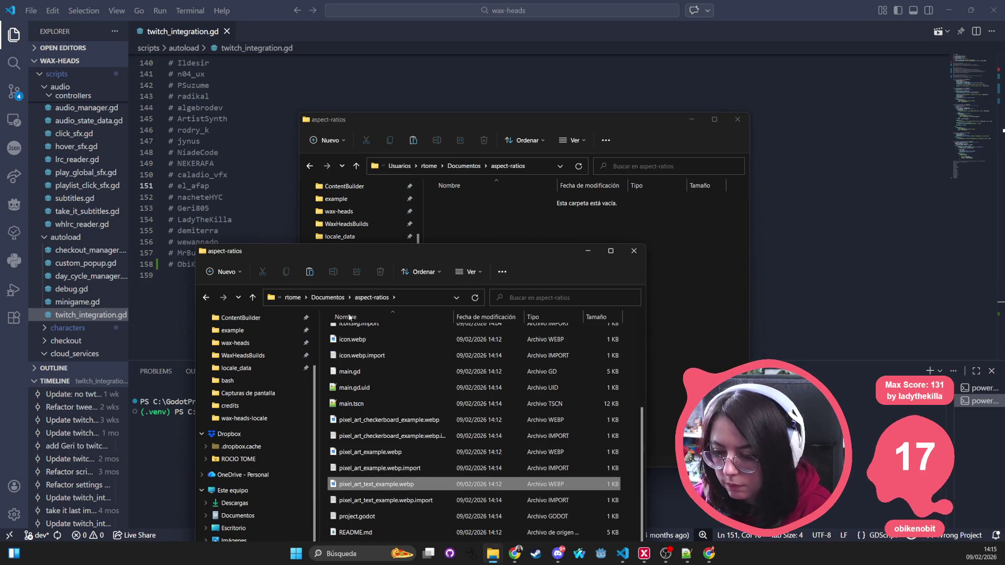
pyautogui.moveTo(345, 247); pyautogui.dragTo(351, 129)
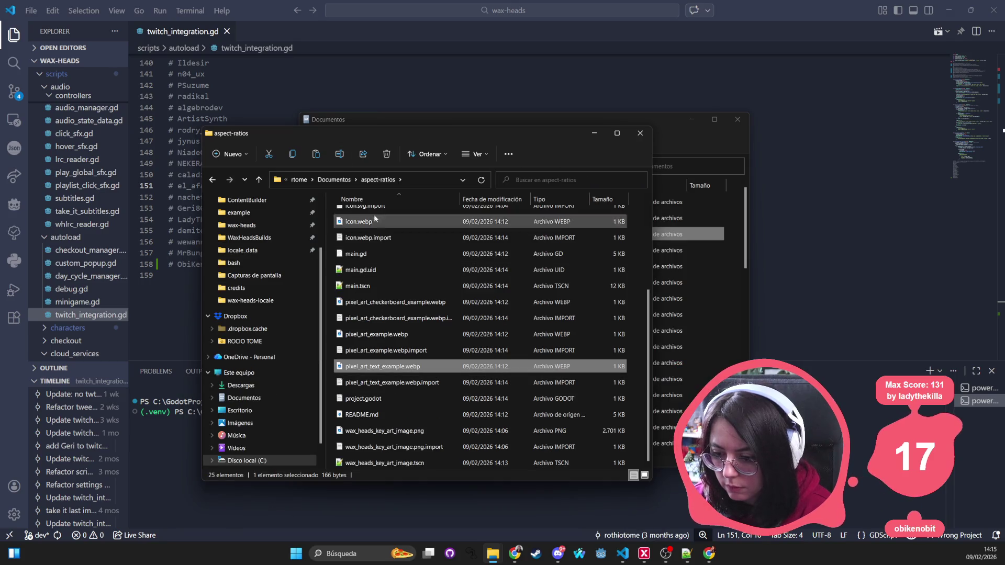
pyautogui.scroll(3, 374, 215)
# Move all 25 aspect-ratios files into the Builds folder and close the Documentos window
pyautogui.click(356, 215)
pyautogui.scroll(-3, 374, 225)
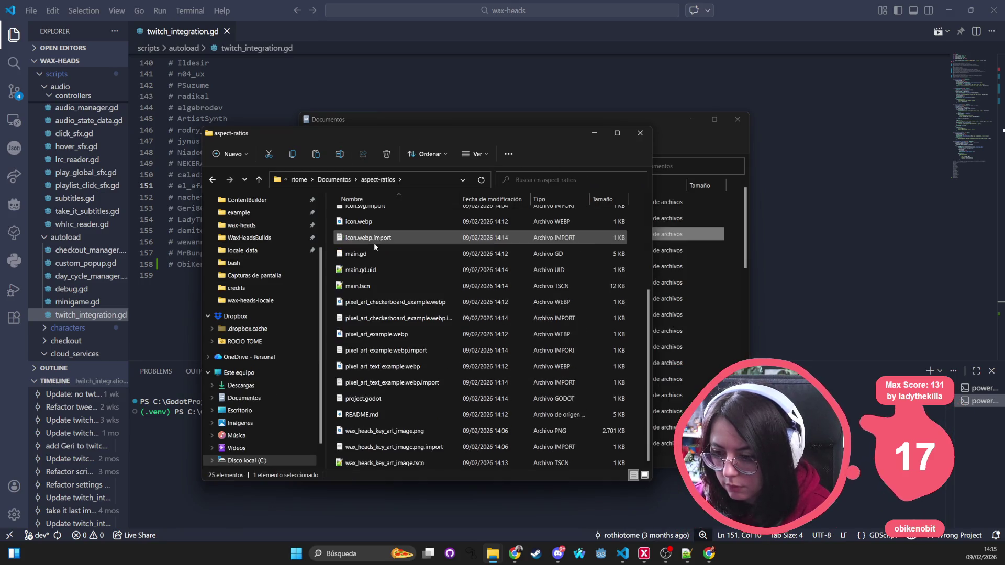
pyautogui.keyDown('shift'); pyautogui.click(380, 464); pyautogui.keyUp('shift')
pyautogui.moveTo(381, 463); pyautogui.dragTo(723, 287)
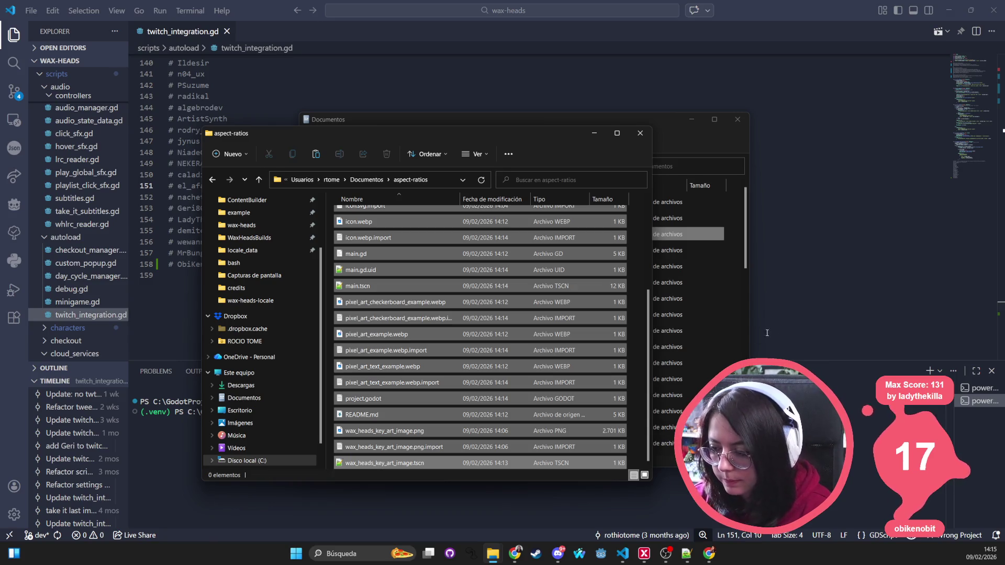
pyautogui.click(723, 288)
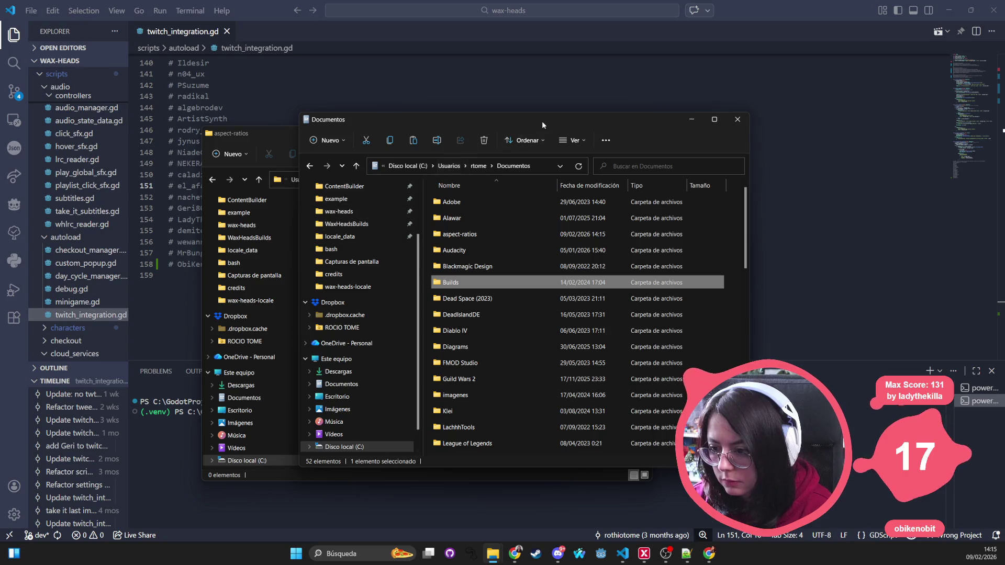
pyautogui.click(738, 119)
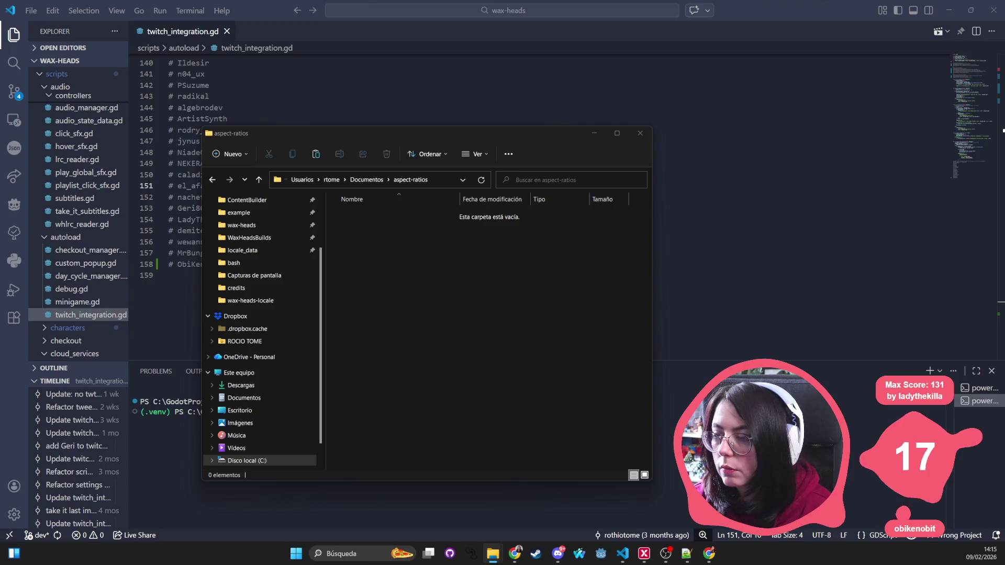
# Paste the multiple_resolutions folder into aspect-ratios and open it
pyautogui.click(431, 307)
pyautogui.hotkey('ctrl', 'v')
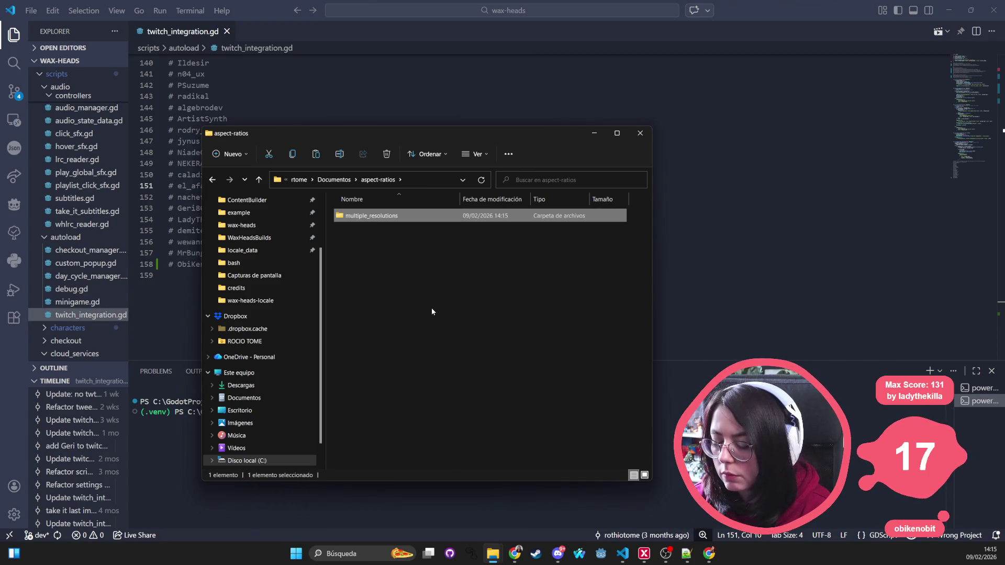
pyautogui.doubleClick(361, 216)
pyautogui.moveTo(400, 137)
pyautogui.mouseDown()
pyautogui.moveTo(683, 138)
pyautogui.moveTo(452, 113)
pyautogui.moveTo(381, 124)
pyautogui.mouseUp()
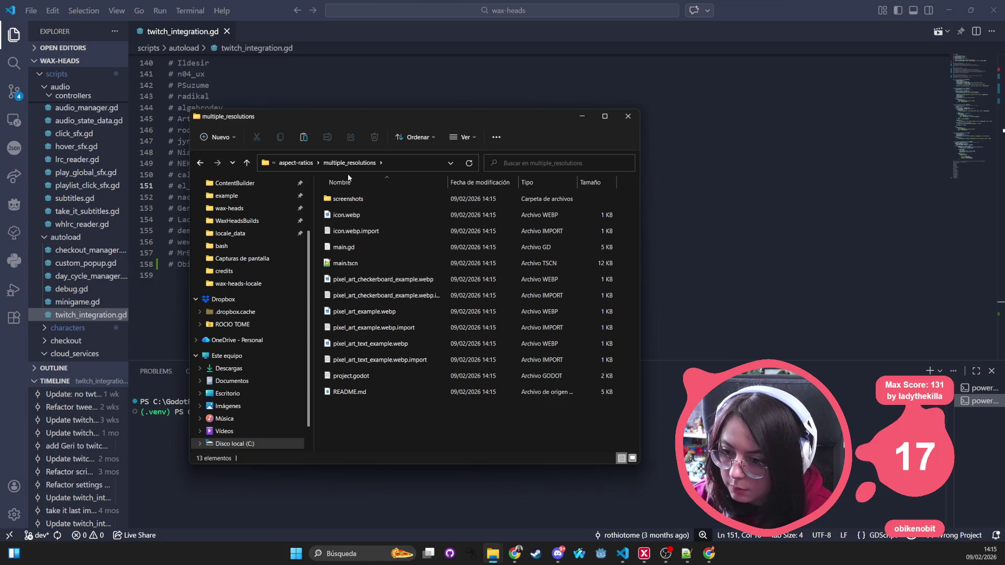
pyautogui.click(306, 165)
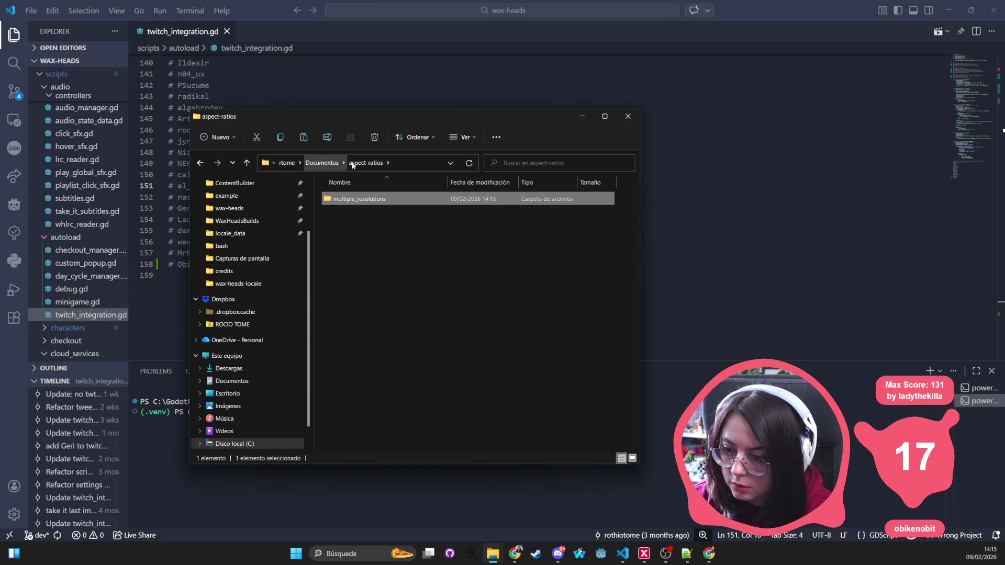
pyautogui.doubleClick(372, 200)
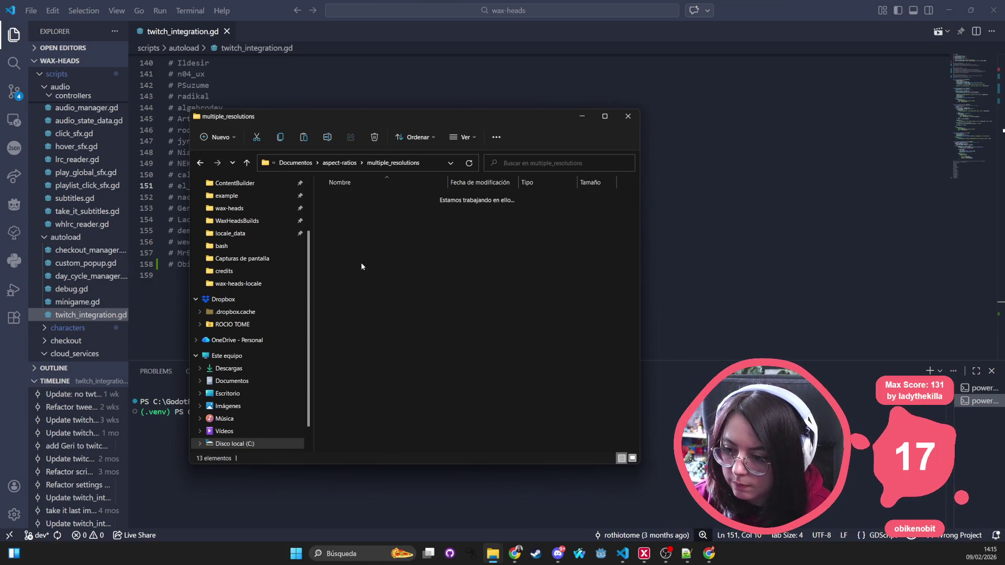
# Move all 13 items from multiple_resolutions up into aspect-ratios
pyautogui.click(373, 236)
pyautogui.click(359, 390)
pyautogui.keyDown('shift'); pyautogui.click(356, 199); pyautogui.keyUp('shift')
pyautogui.moveTo(356, 200); pyautogui.dragTo(301, 167)
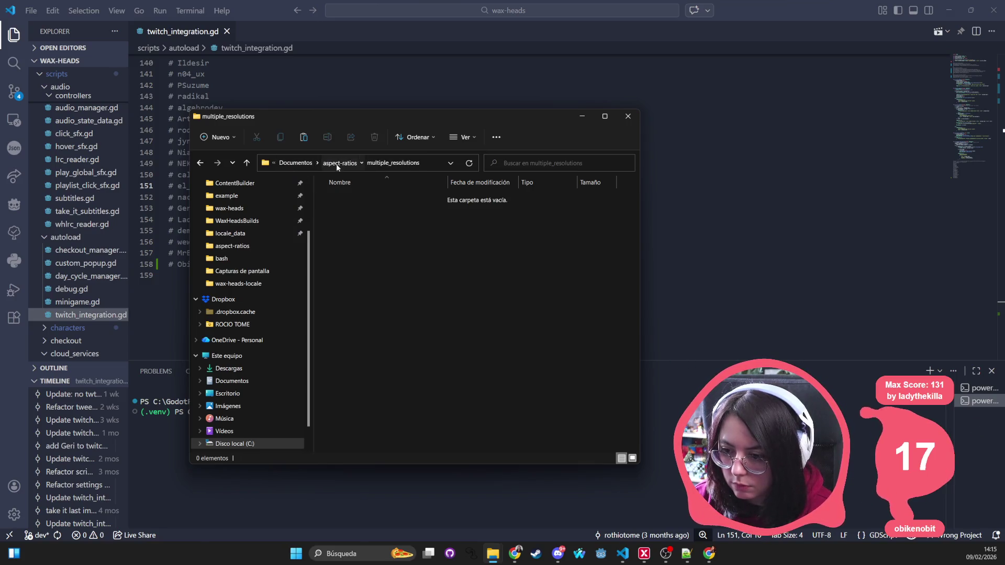
# Delete the emptied multiple_resolutions subfolder from aspect-ratios
pyautogui.click(339, 163)
pyautogui.click(366, 230)
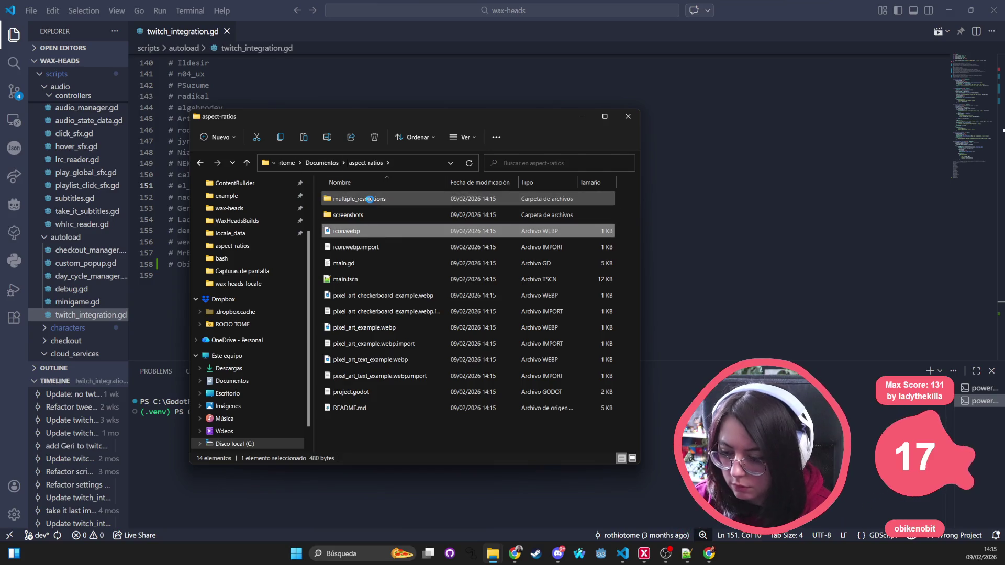
pyautogui.click(370, 199)
pyautogui.press('Delete')
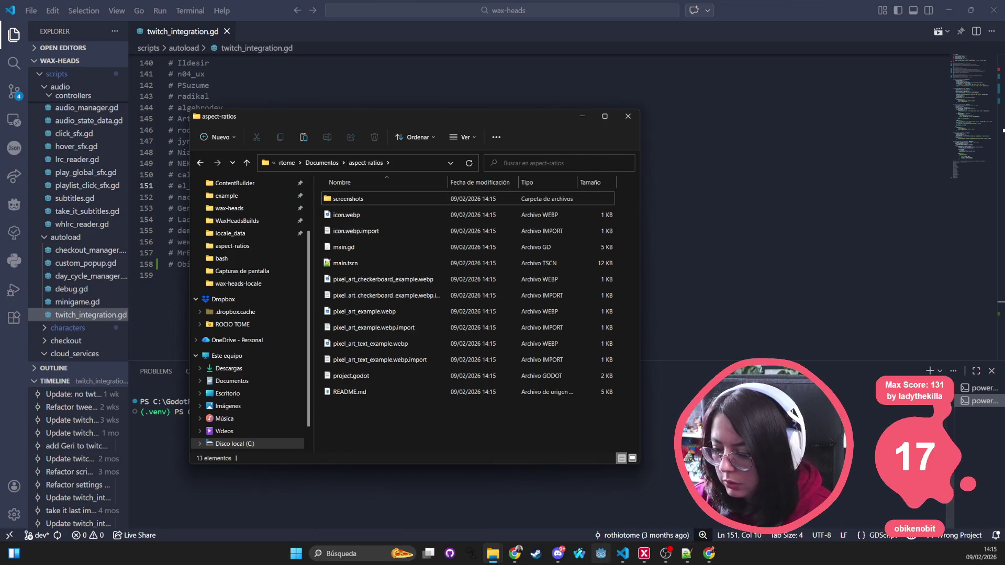
pyautogui.click(608, 557)
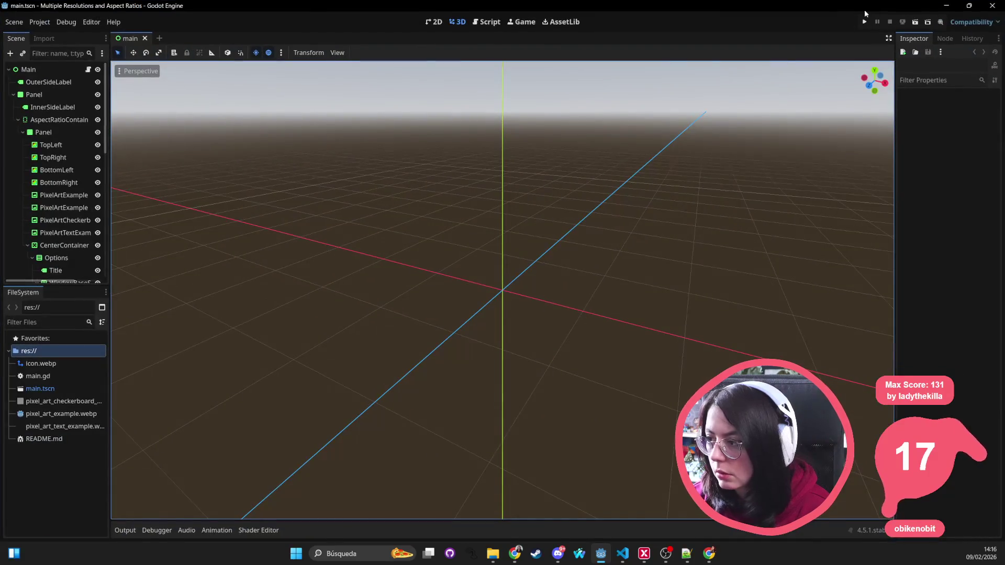
# Run the Multiple Resolutions and Aspect Ratios demo with F5
pyautogui.press('F5')
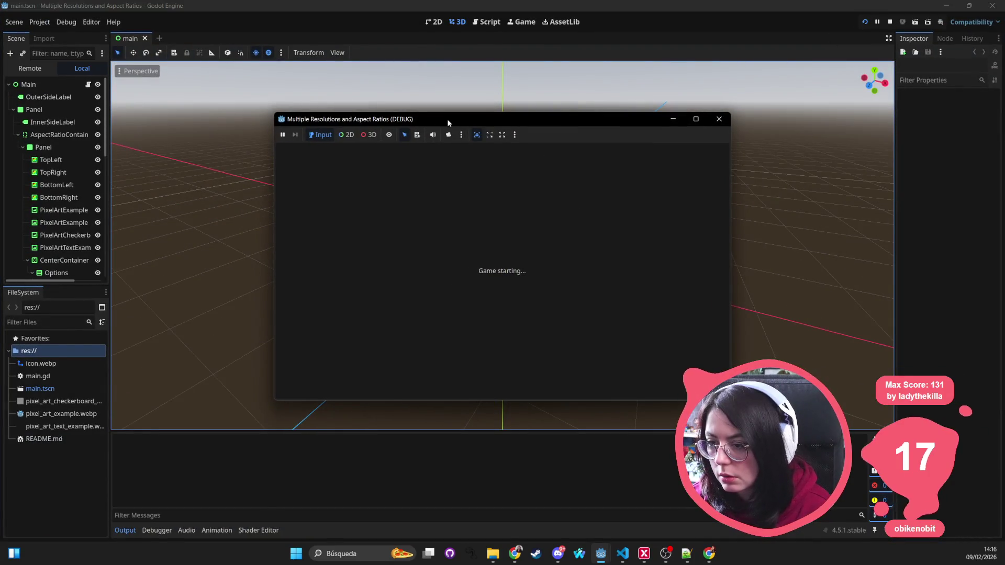
# Move the demo's game window further left and make it wider and taller
pyautogui.moveTo(452, 119); pyautogui.dragTo(348, 122)
pyautogui.click(576, 219)
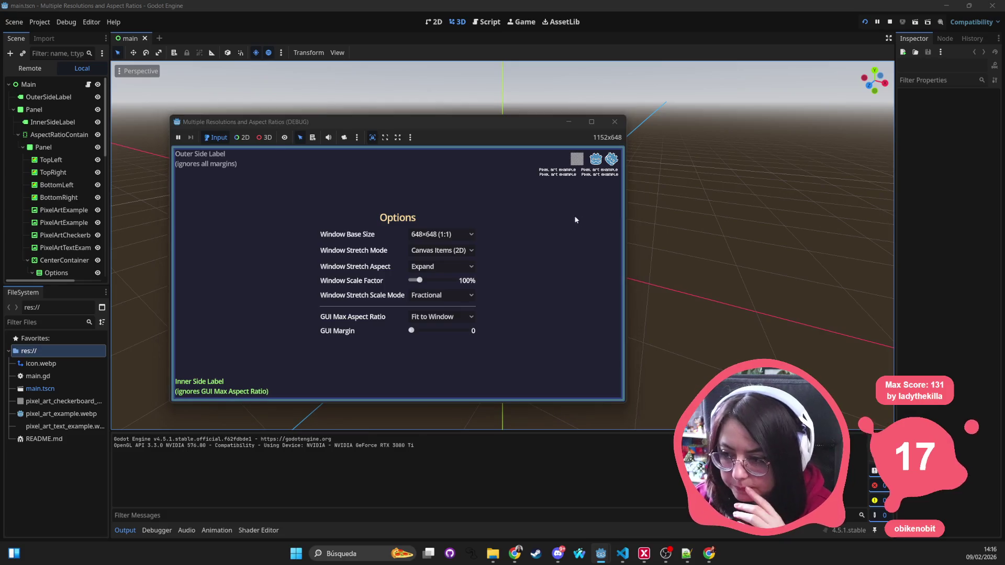
pyautogui.moveTo(624, 226); pyautogui.dragTo(793, 230)
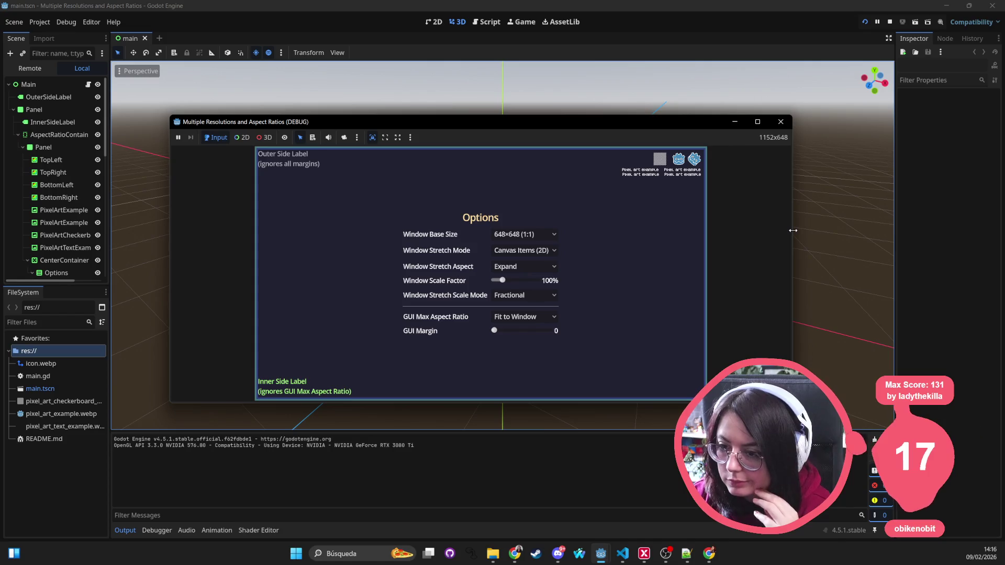
pyautogui.click(446, 453)
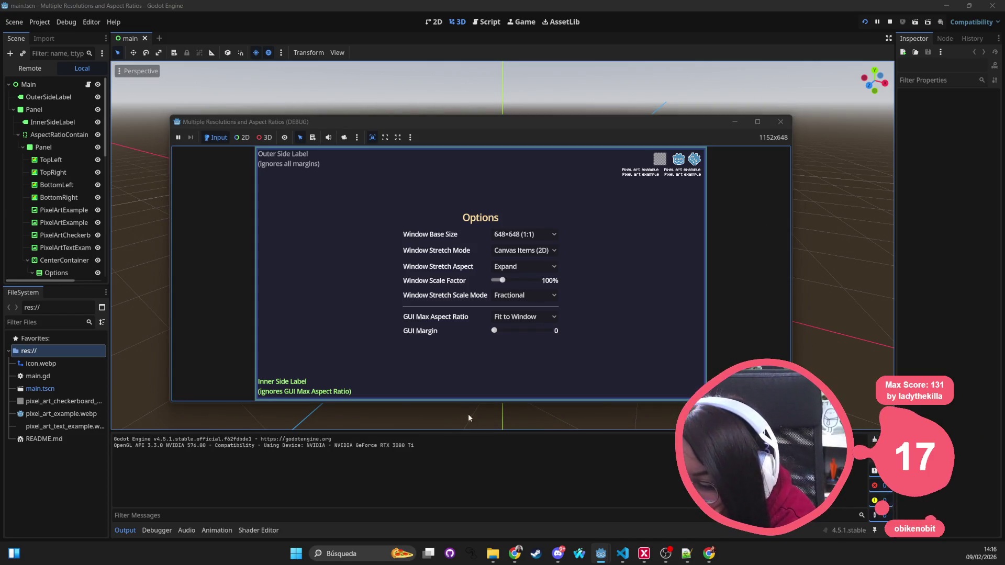
pyautogui.moveTo(476, 407)
pyautogui.mouseDown()
pyautogui.moveTo(480, 518)
pyautogui.moveTo(483, 432)
pyautogui.moveTo(482, 470)
pyautogui.mouseUp()
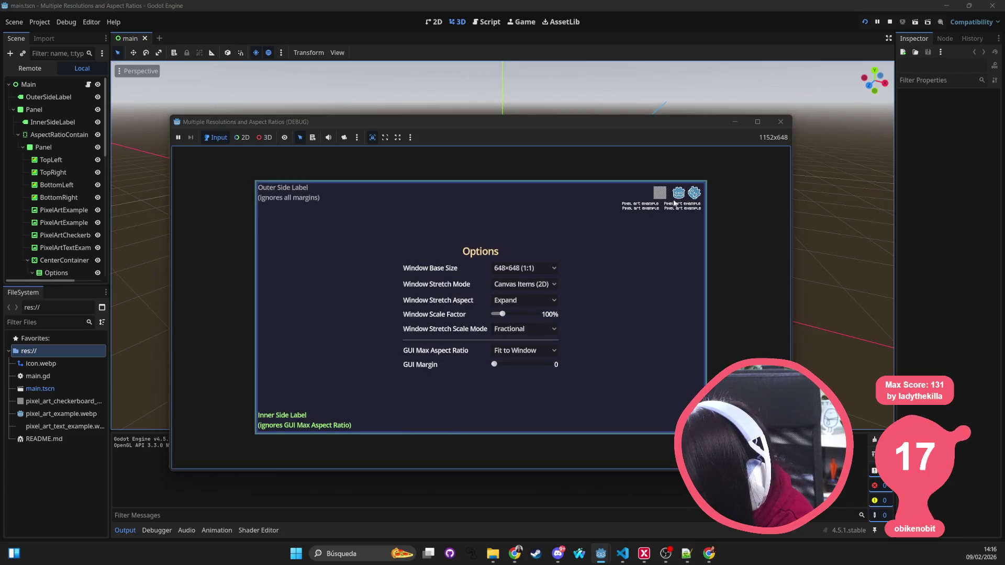
# Try base size 1280×720 with Canvas Items (2D) stretching, Keep then Ignore aspect, and Fractional scaling
pyautogui.click(528, 273)
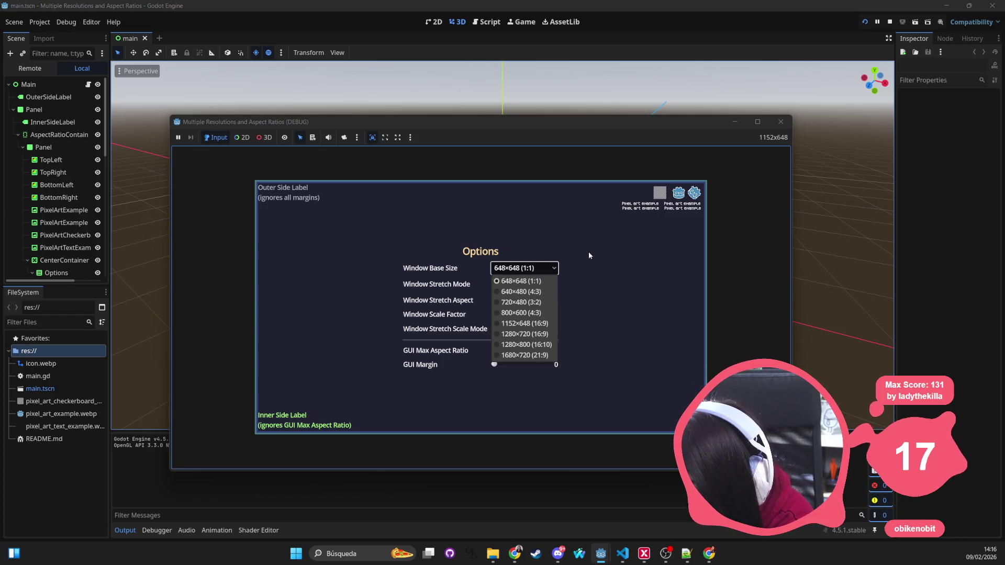
pyautogui.click(542, 334)
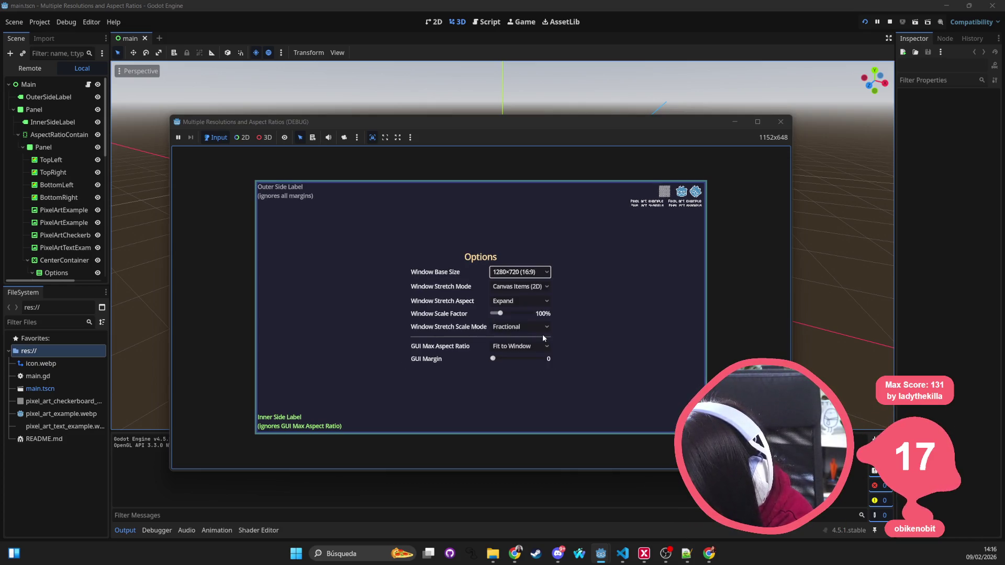
pyautogui.click(521, 288)
pyautogui.click(526, 307)
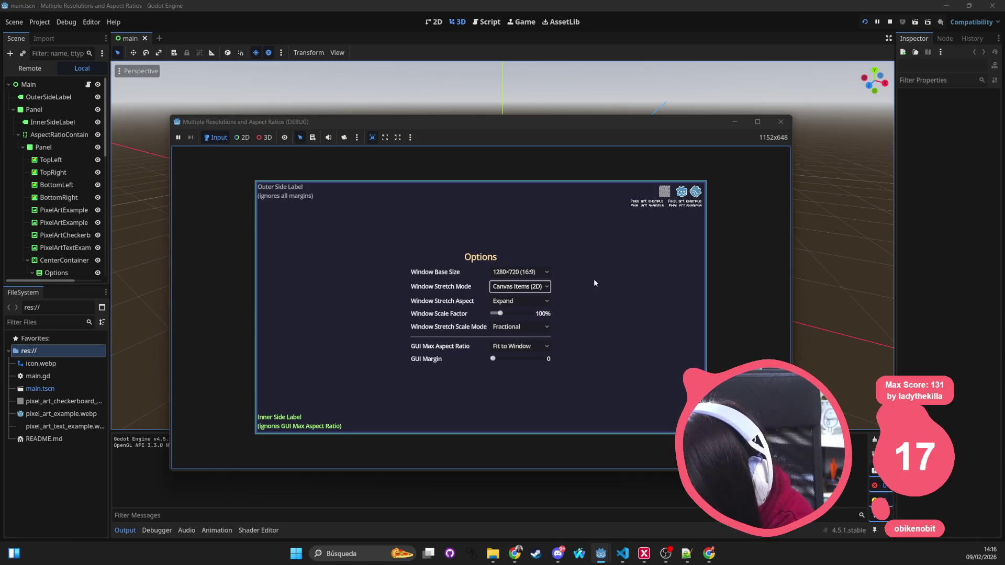
pyautogui.click(537, 302)
pyautogui.click(530, 322)
pyautogui.click(532, 300)
pyautogui.click(531, 314)
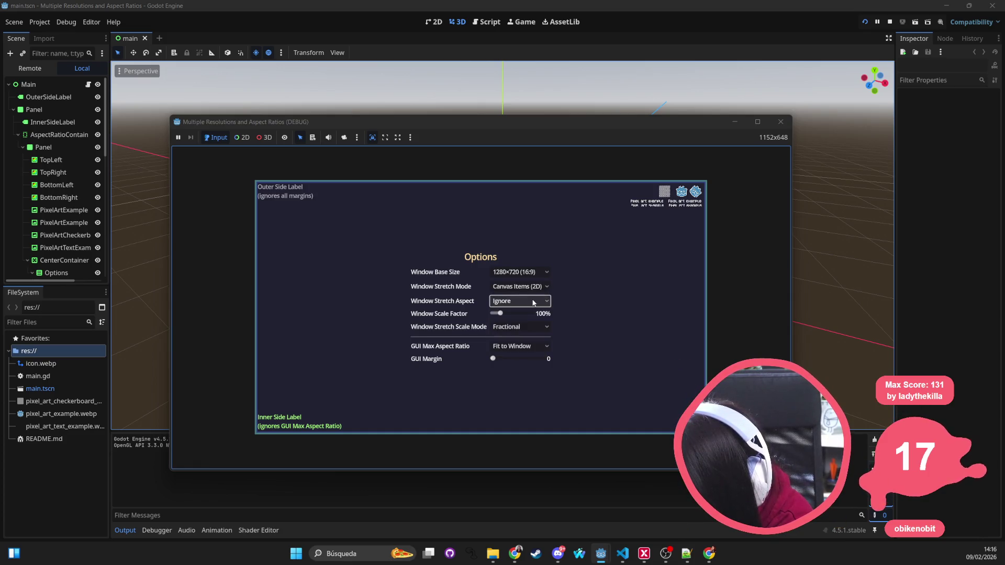
pyautogui.click(539, 328)
pyautogui.click(539, 328)
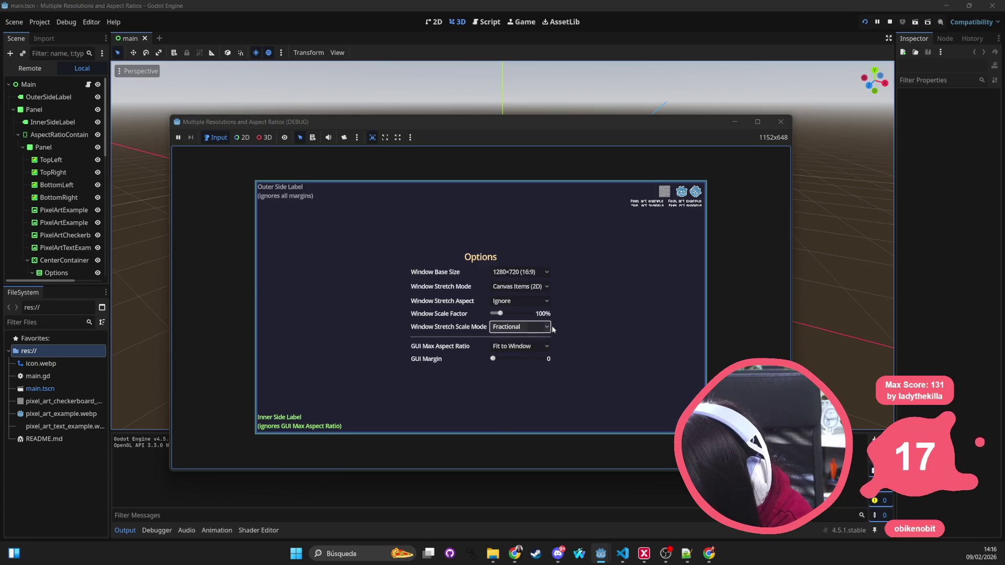
# Cycle the GUI max aspect ratio through 5:4, 4:3, 16:10, 16:9 and 21:9, leaving the GUI margin at 0
pyautogui.click(534, 346)
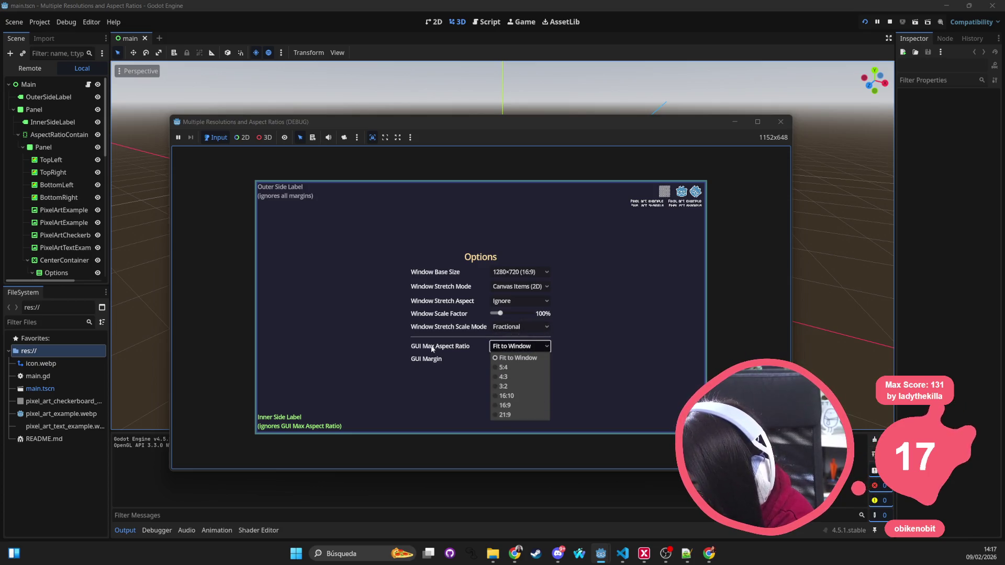
pyautogui.click(527, 368)
pyautogui.click(523, 345)
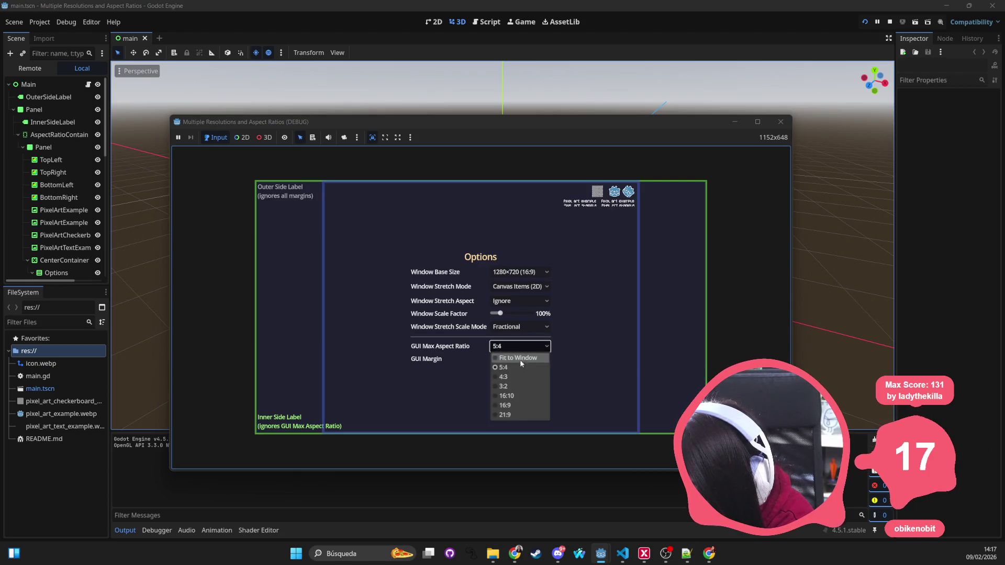
pyautogui.click(516, 374)
pyautogui.click(517, 348)
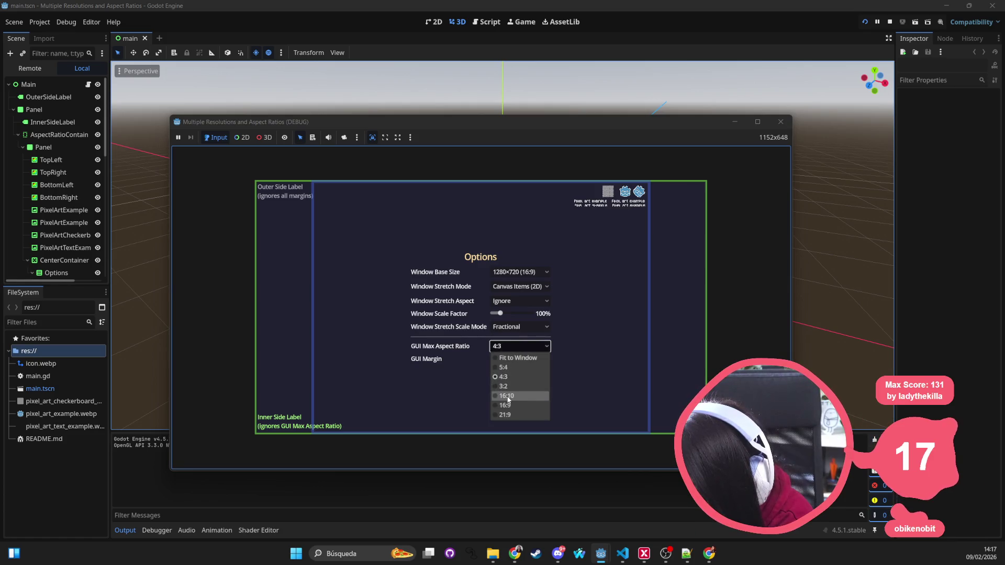
pyautogui.click(508, 395)
pyautogui.click(518, 346)
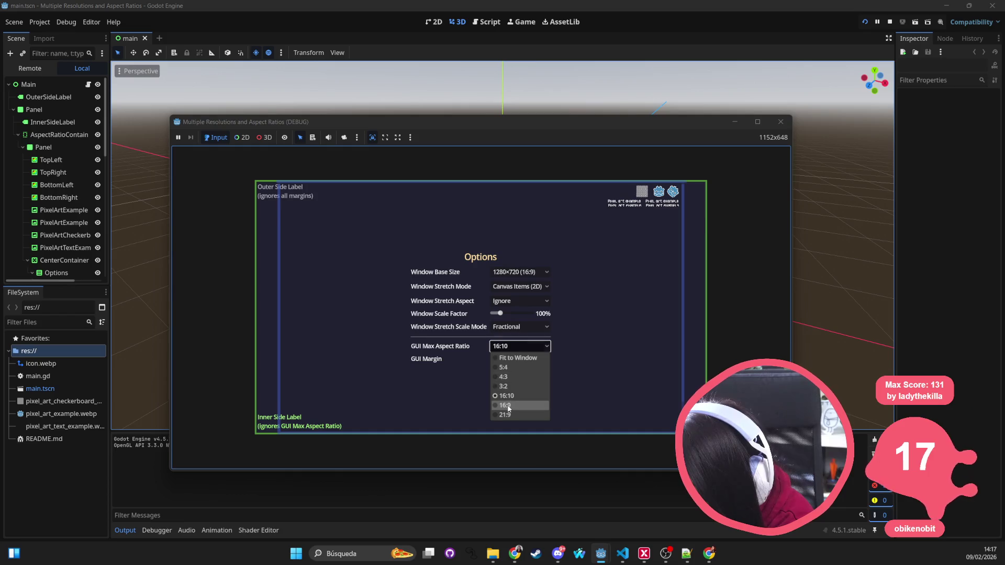
pyautogui.click(508, 405)
pyautogui.click(518, 346)
pyautogui.click(512, 416)
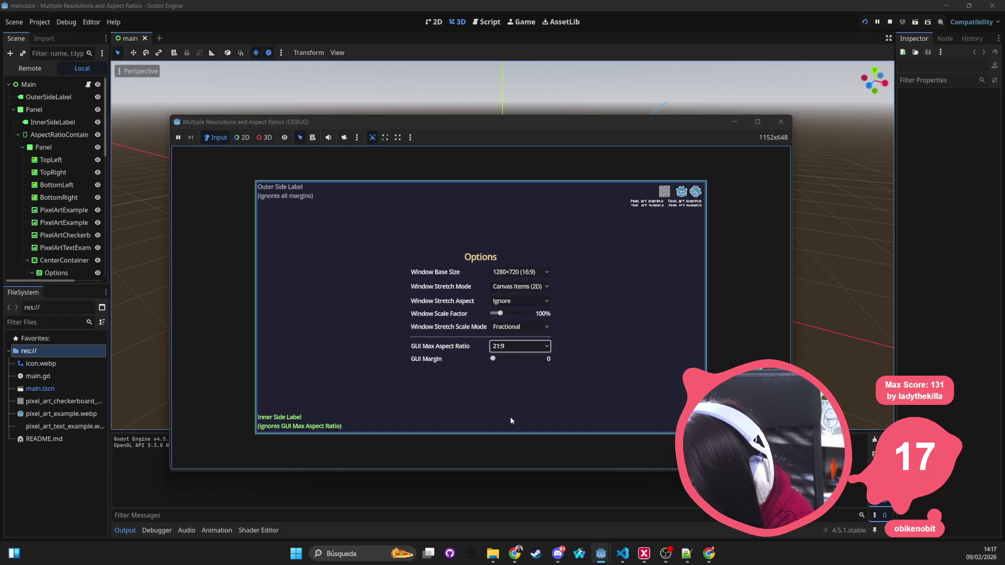
pyautogui.moveTo(502, 360)
pyautogui.mouseDown()
pyautogui.moveTo(525, 367)
pyautogui.moveTo(469, 360)
pyautogui.mouseUp()
# Set base size 1680×720 with Canvas Items (2D) stretch mode and Keep aspect, then maximize the game window
pyautogui.click(509, 272)
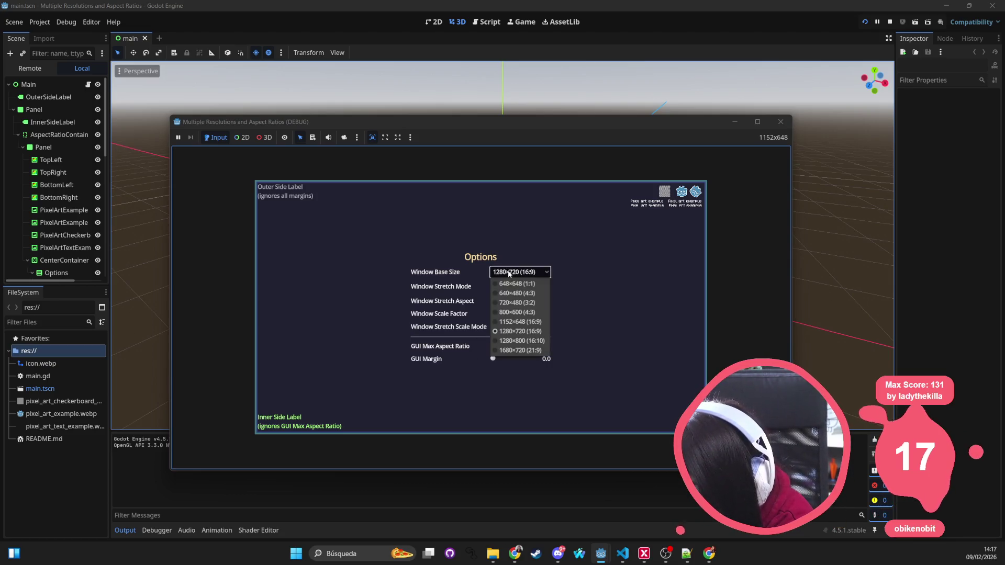
pyautogui.click(525, 352)
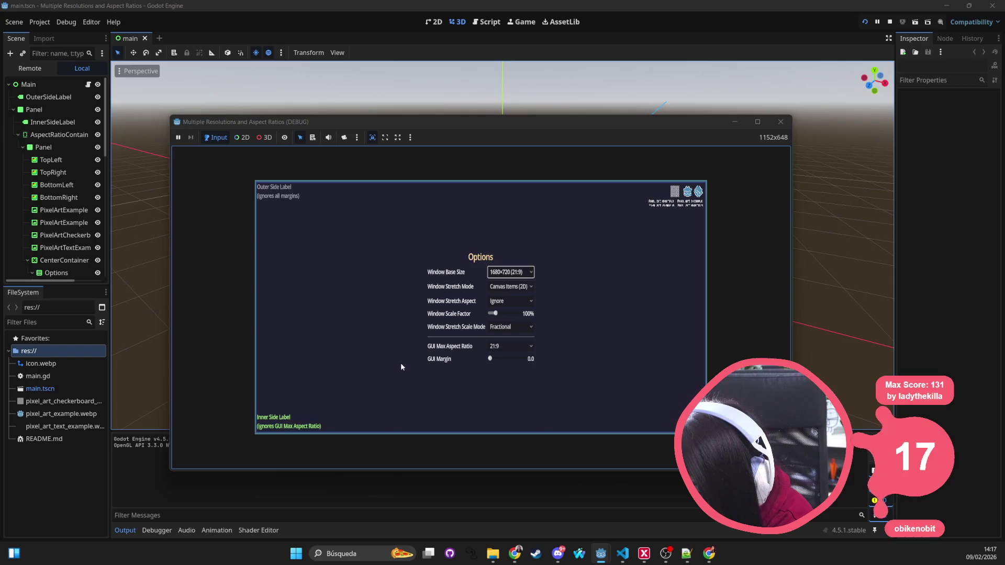
pyautogui.click(500, 288)
pyautogui.click(629, 299)
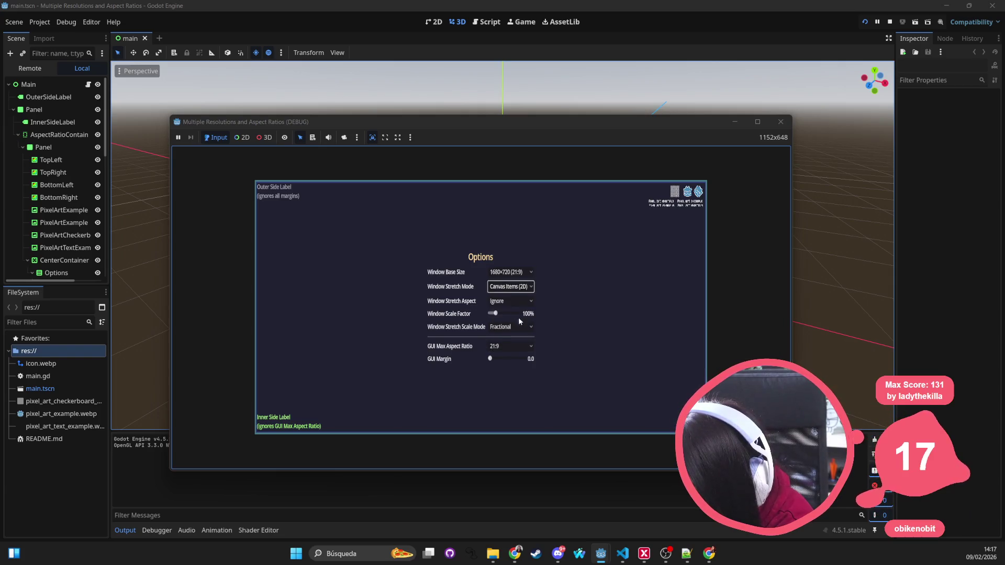
pyautogui.click(517, 288)
pyautogui.click(517, 316)
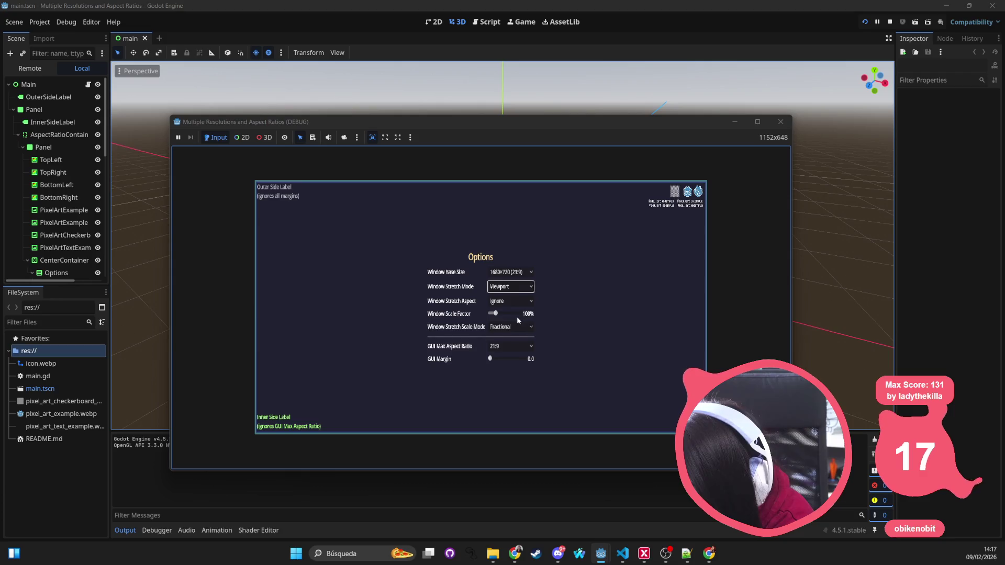
pyautogui.click(518, 292)
pyautogui.click(510, 309)
pyautogui.click(509, 300)
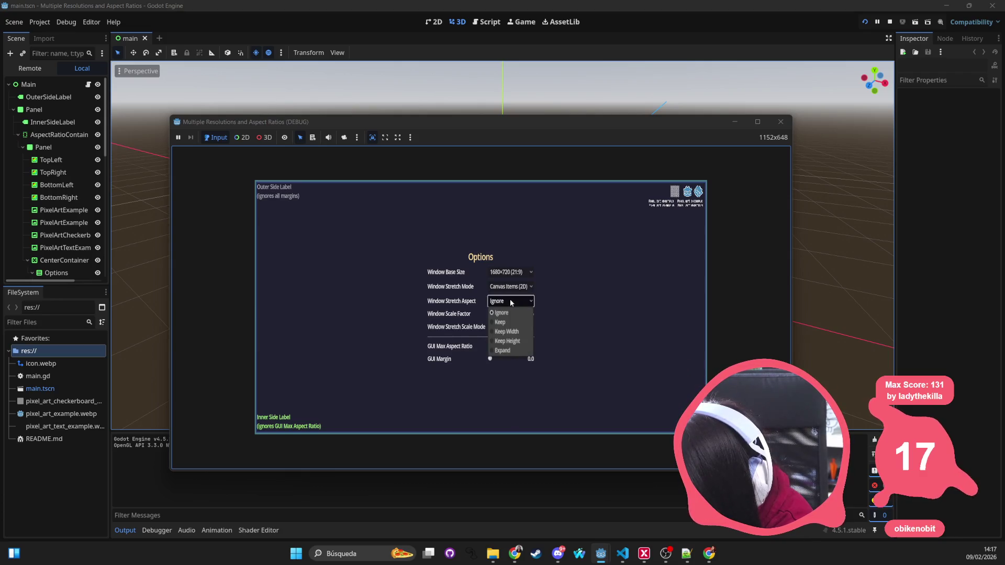
pyautogui.click(508, 324)
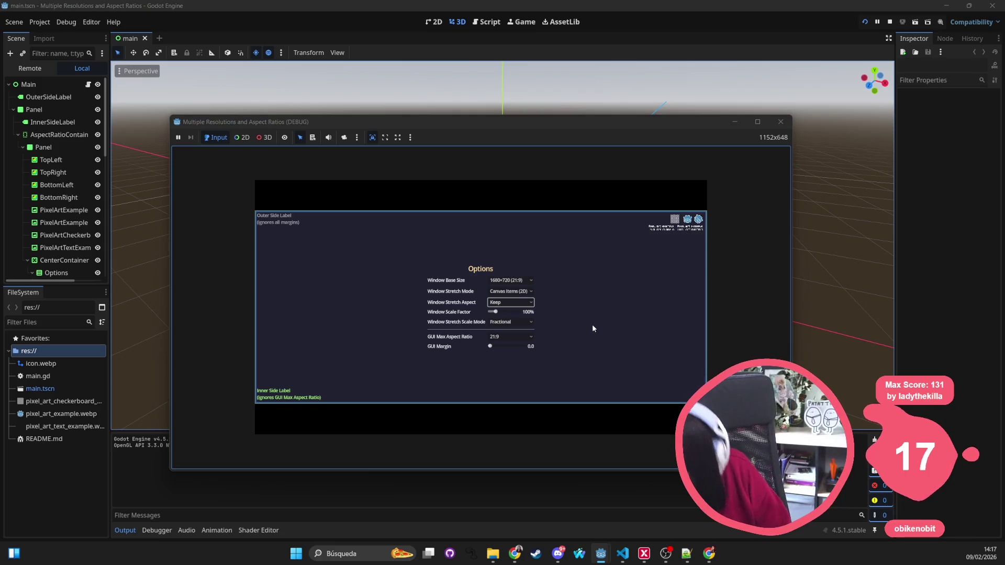
pyautogui.press('super+Up')
# Raise the window scale factor above 100%, switch scaling to Integer, and try the Ignore aspect
pyautogui.moveTo(517, 289)
pyautogui.mouseDown()
pyautogui.moveTo(547, 292)
pyautogui.moveTo(511, 293)
pyautogui.moveTo(530, 291)
pyautogui.mouseUp()
pyautogui.click(535, 304)
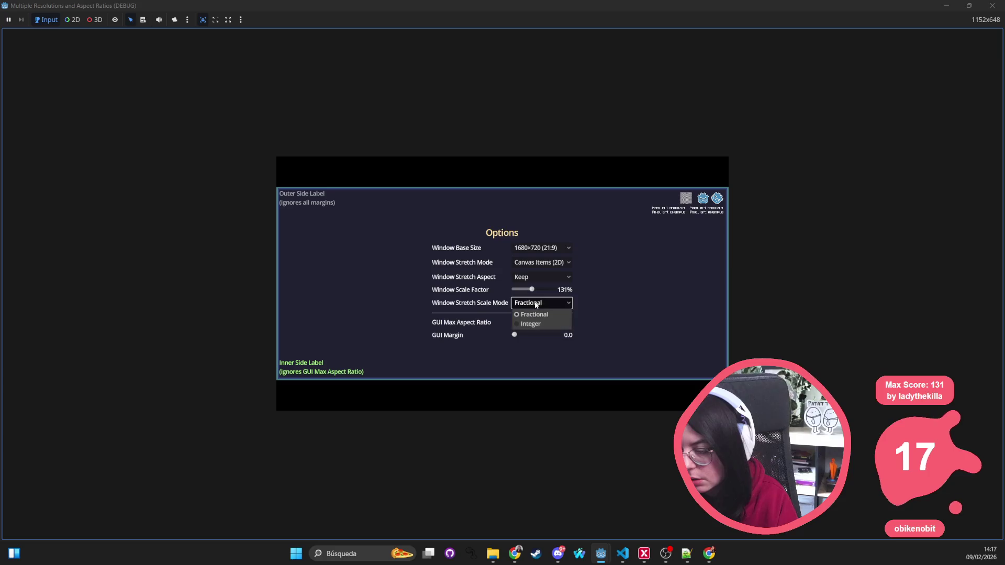
pyautogui.click(529, 325)
pyautogui.click(633, 262)
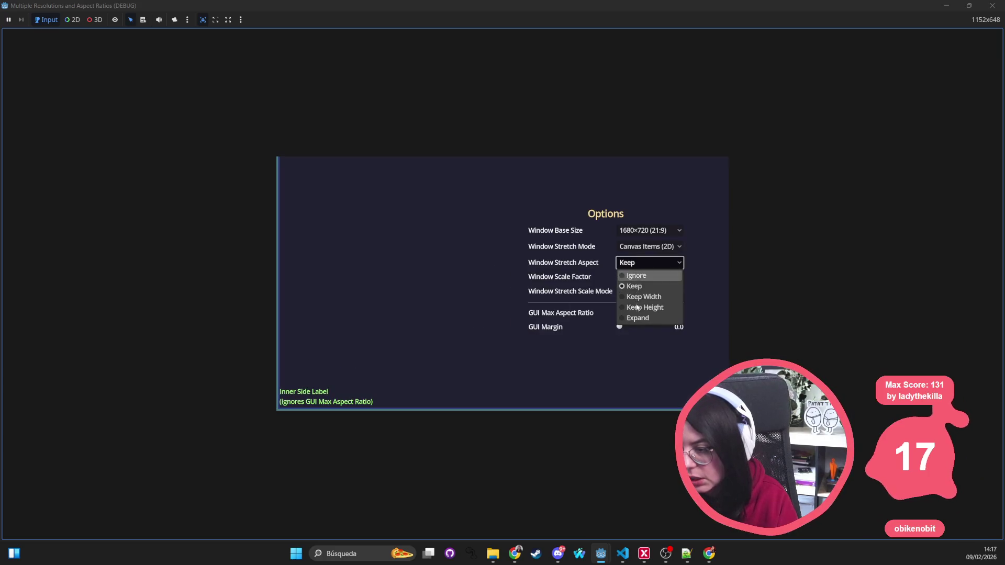
pyautogui.click(636, 276)
# Try base sizes 720×480 (3:2) and 1680×720 (21:9), ending on 720×480
pyautogui.click(649, 231)
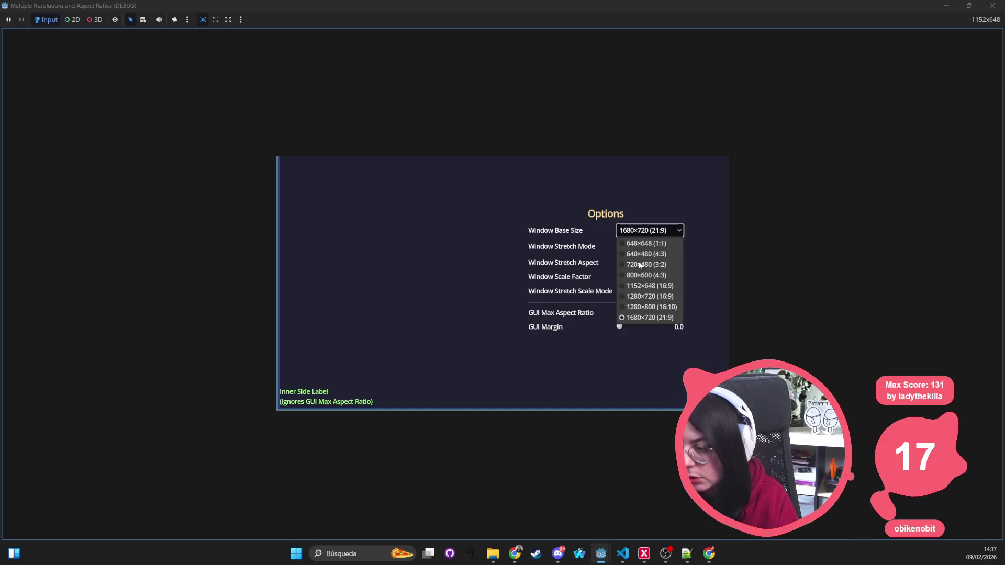
pyautogui.click(641, 286)
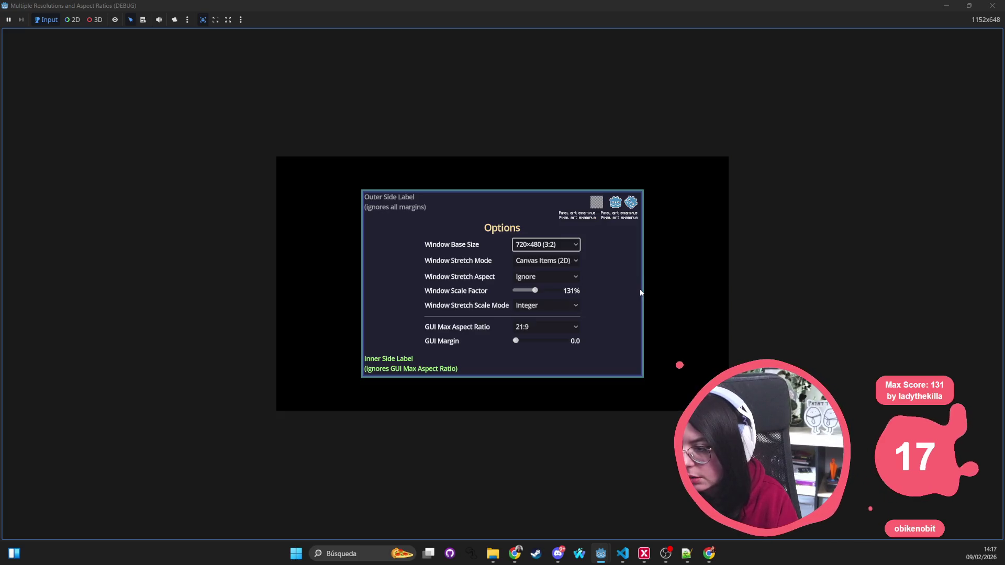
pyautogui.click(547, 245)
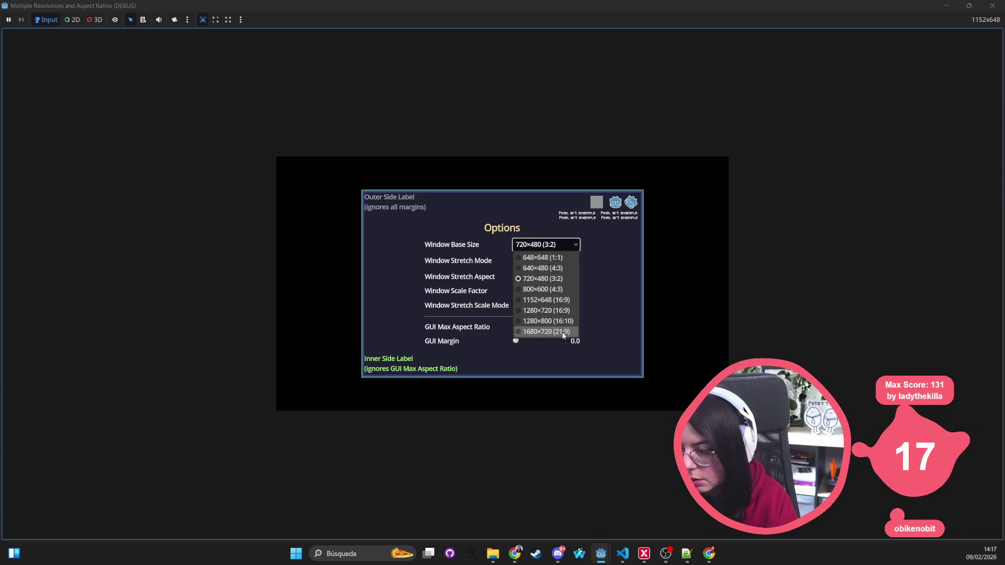
pyautogui.click(564, 332)
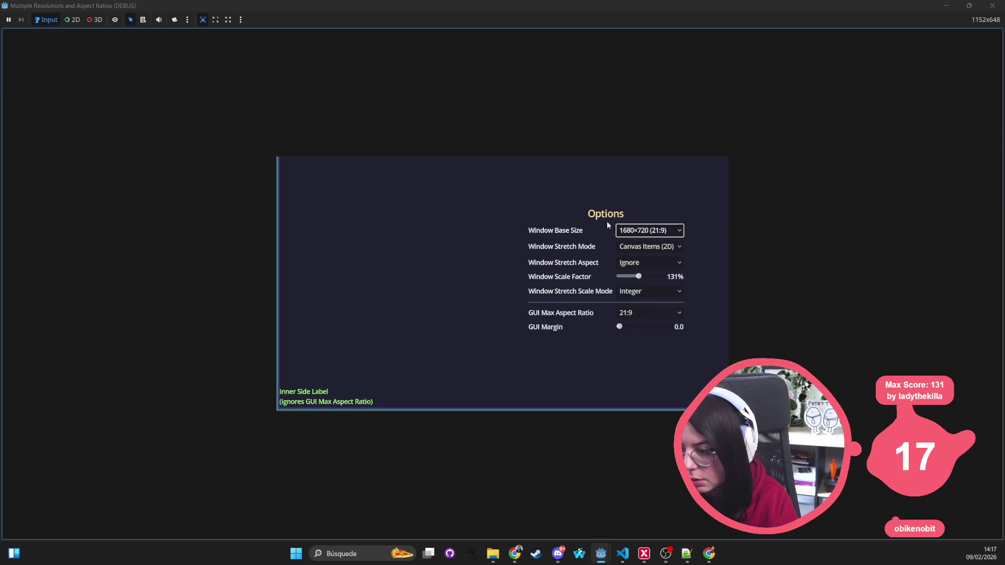
pyautogui.click(646, 228)
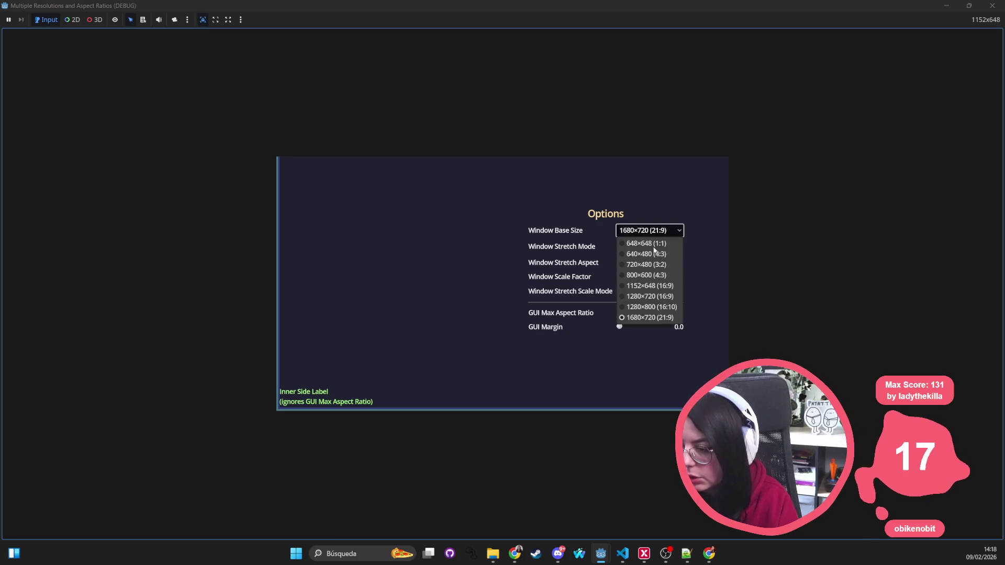
pyautogui.press('Escape')
pyautogui.click(649, 231)
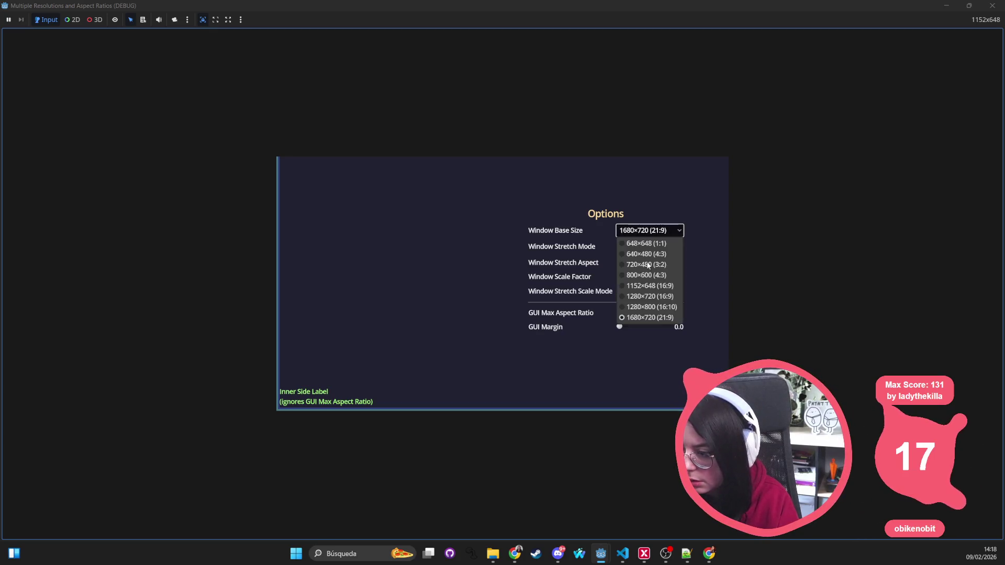
pyautogui.click(644, 298)
# Switch the stretch mode to Viewport with an Expand stretch aspect
pyautogui.click(547, 260)
pyautogui.click(553, 282)
pyautogui.click(552, 277)
pyautogui.click(554, 262)
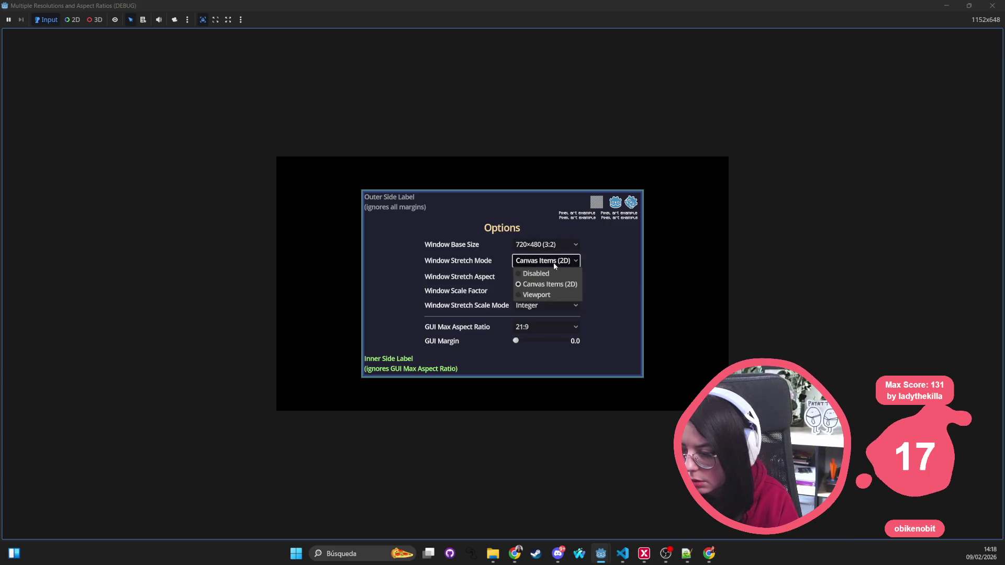
pyautogui.click(558, 297)
pyautogui.click(556, 261)
pyautogui.click(556, 261)
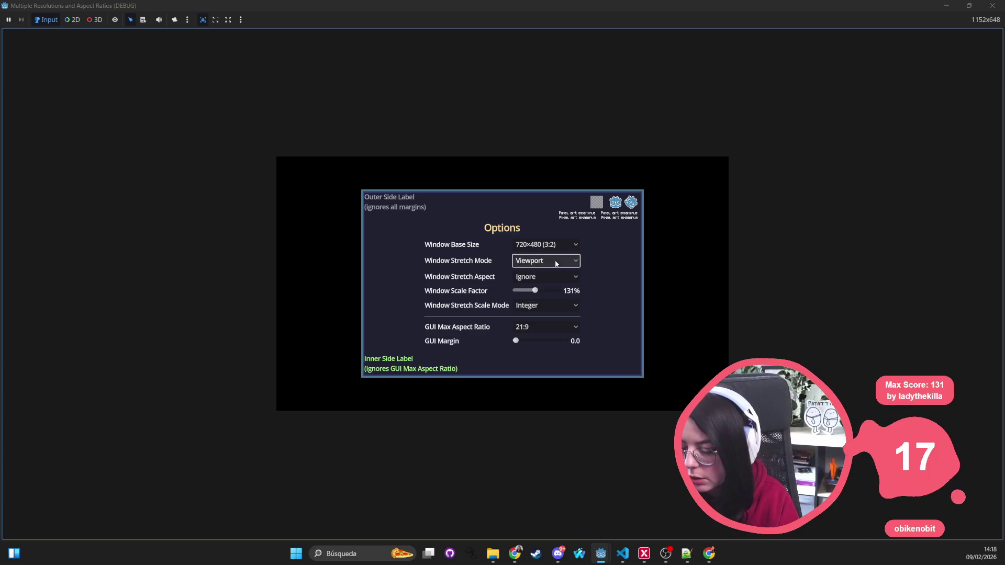
pyautogui.click(535, 279)
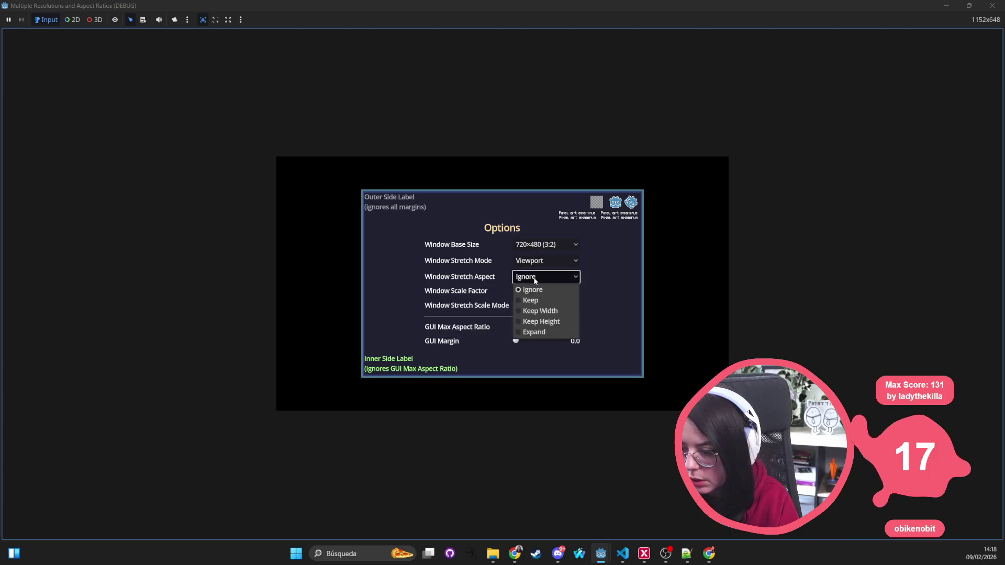
pyautogui.click(540, 332)
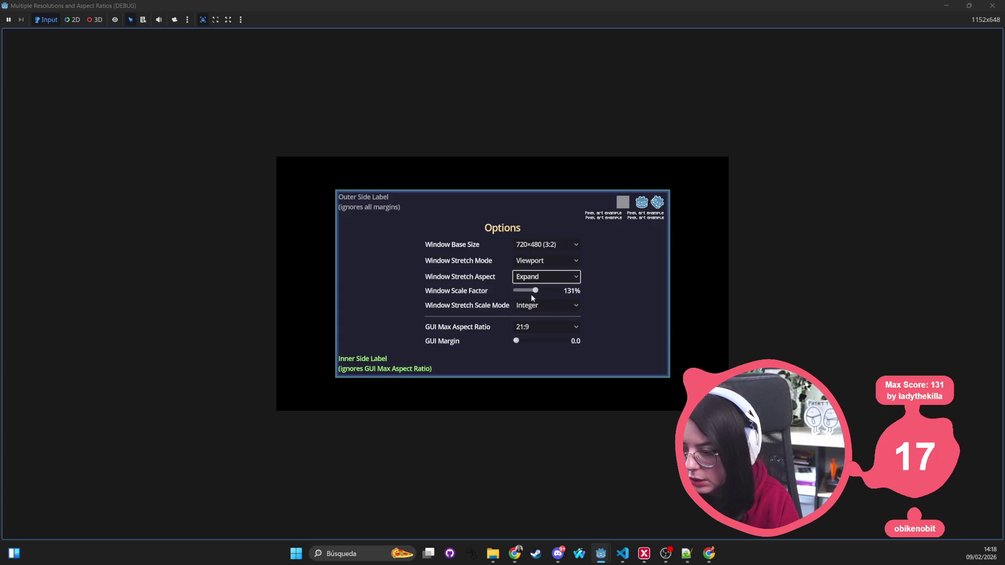
# Set scale factor 110%, Integer scaling and base size 1680×720, then close the demo
pyautogui.moveTo(535, 291); pyautogui.dragTo(528, 290)
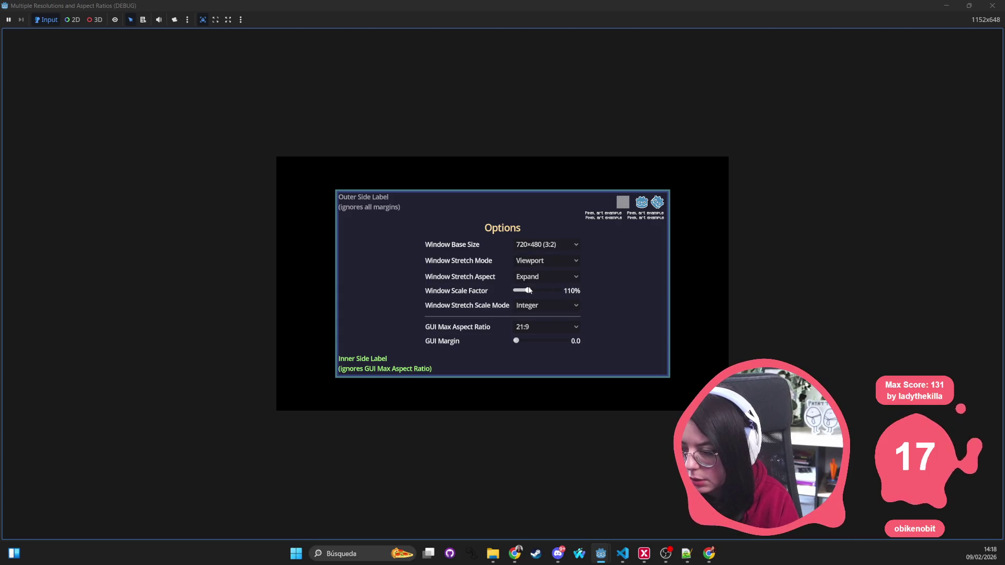
pyautogui.click(533, 304)
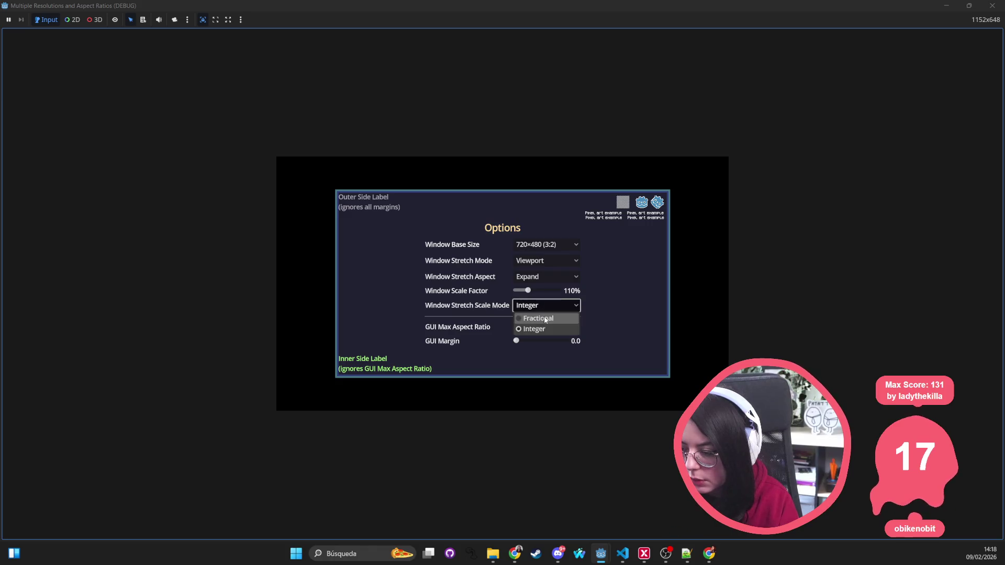
pyautogui.click(521, 328)
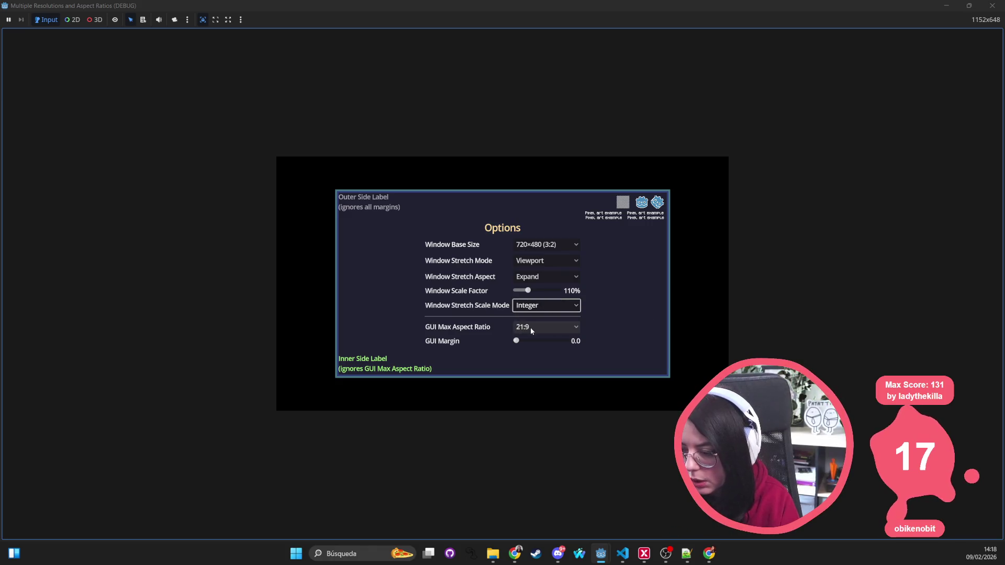
pyautogui.click(520, 339)
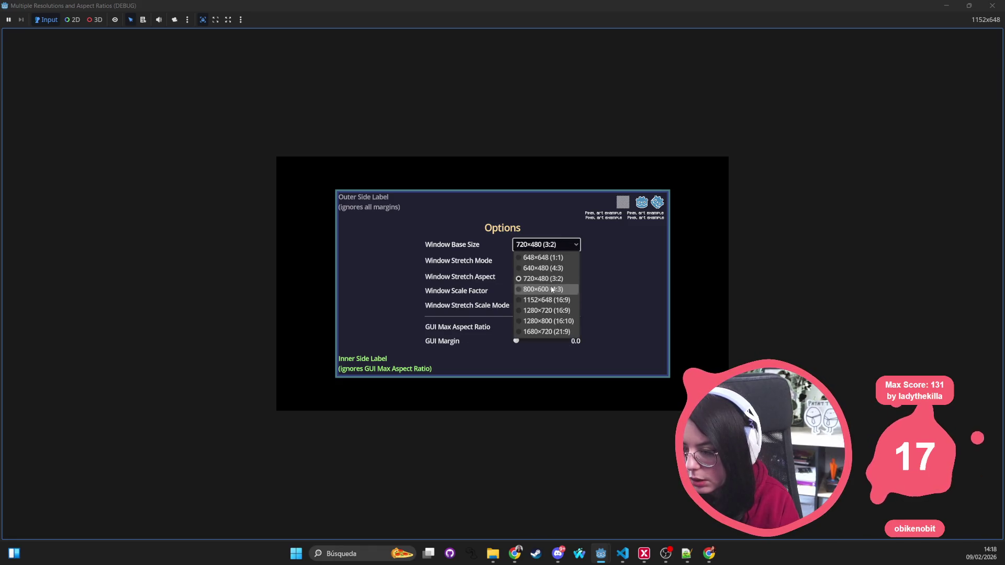
pyautogui.click(550, 331)
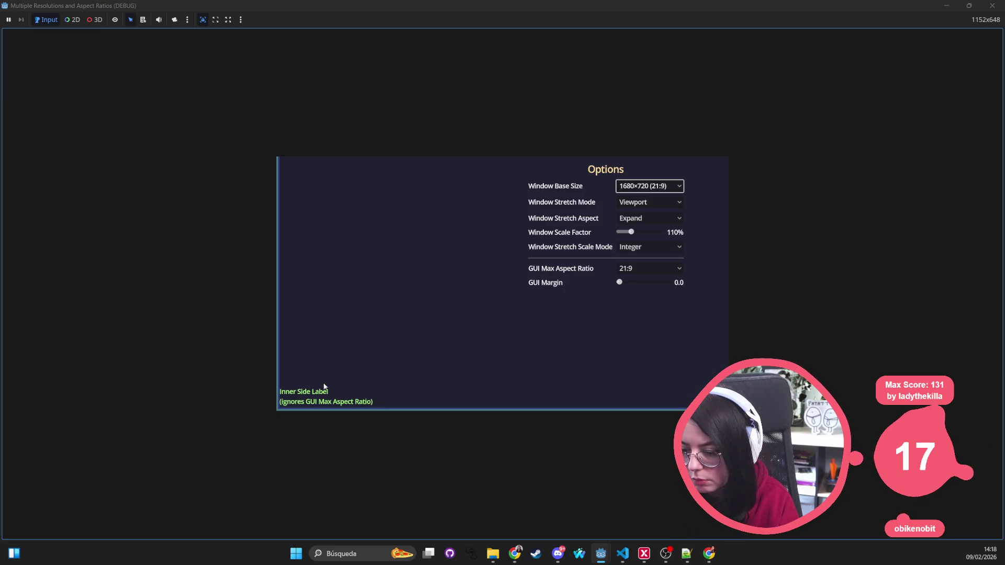
pyautogui.click(991, 10)
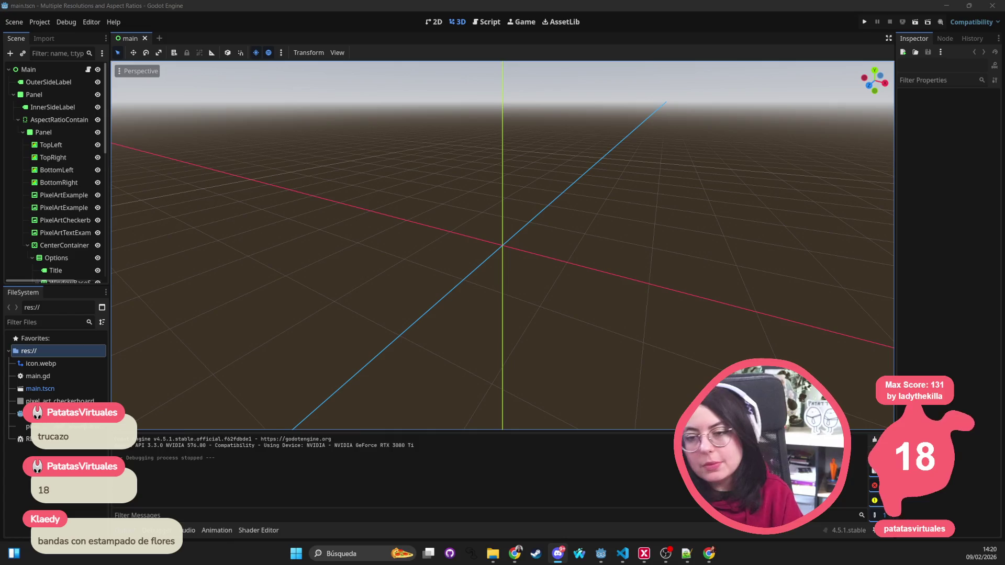
# Inspect the Options UI in the 2D workspace, zooming the canvas, then close the Godot editor
pyautogui.click(434, 21)
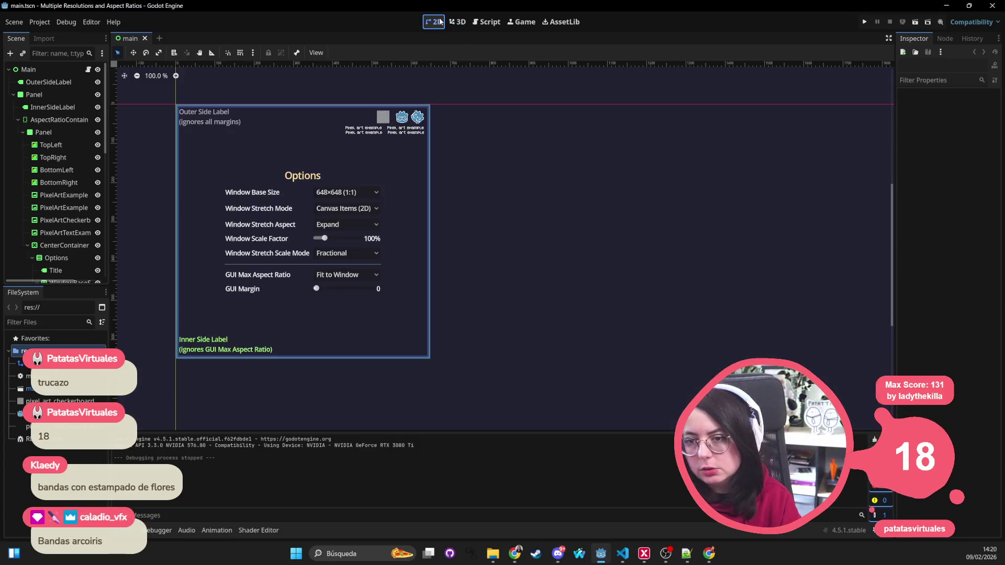
pyautogui.scroll(-8, 467, 161)
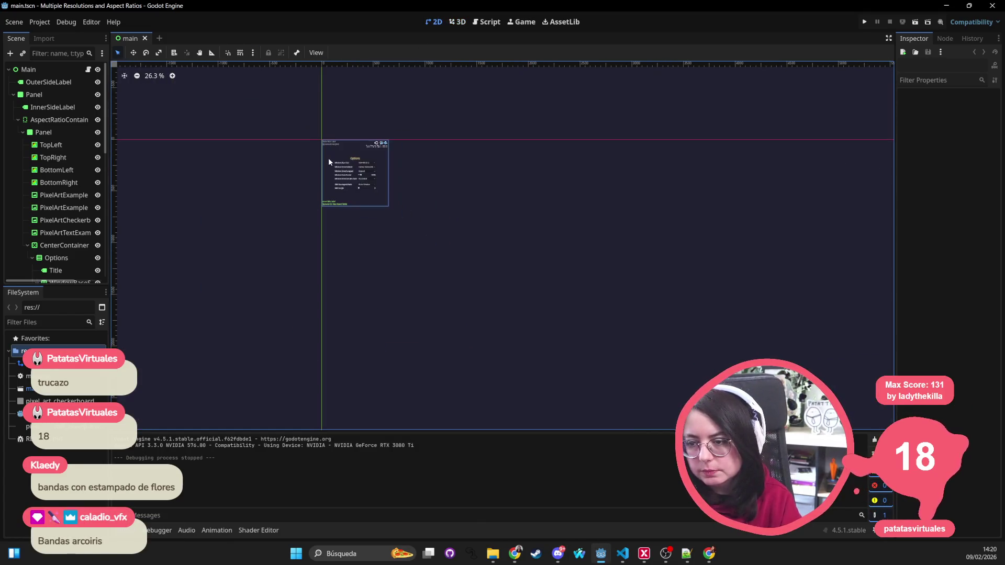
pyautogui.scroll(5, 324, 240)
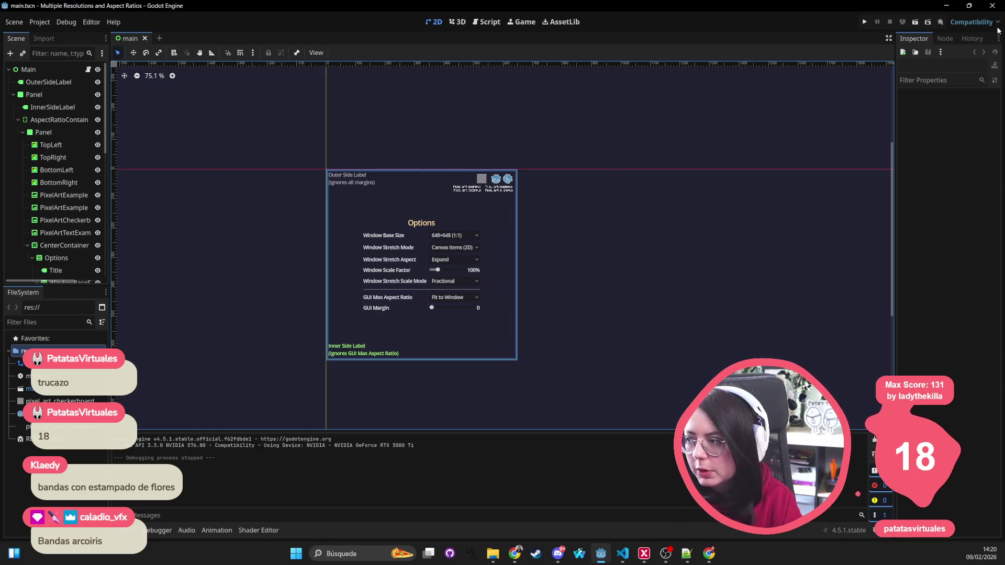
pyautogui.click(998, 10)
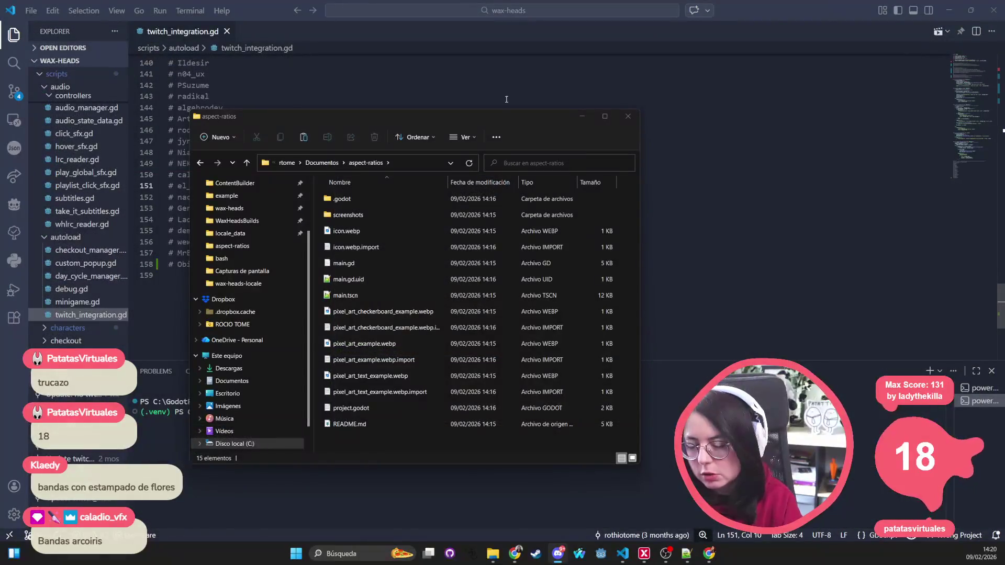
# Close the aspect-ratios folder window and review lines 151–158 of twitch_integration.gd
pyautogui.click(627, 116)
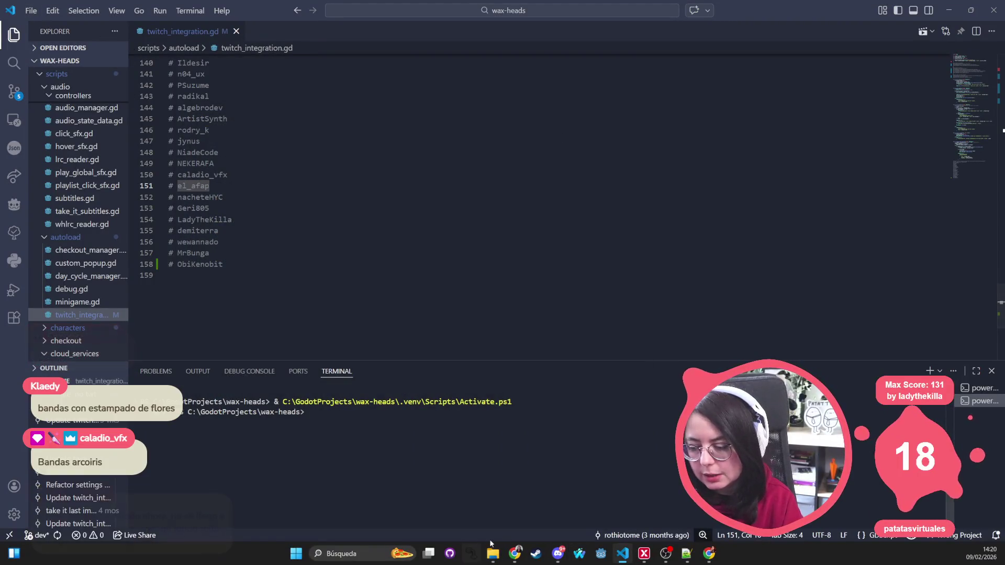
pyautogui.moveTo(521, 554)
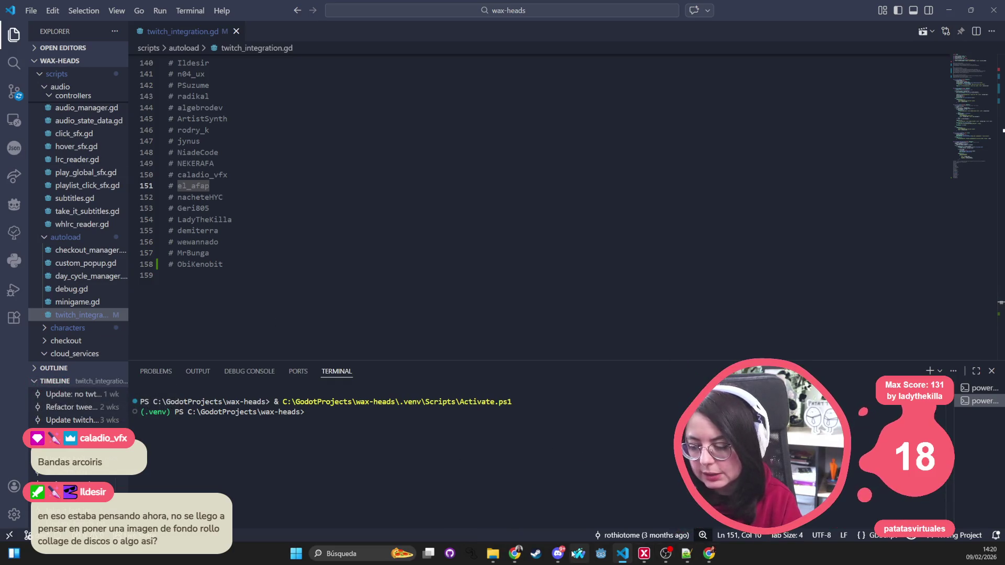
pyautogui.click(700, 259)
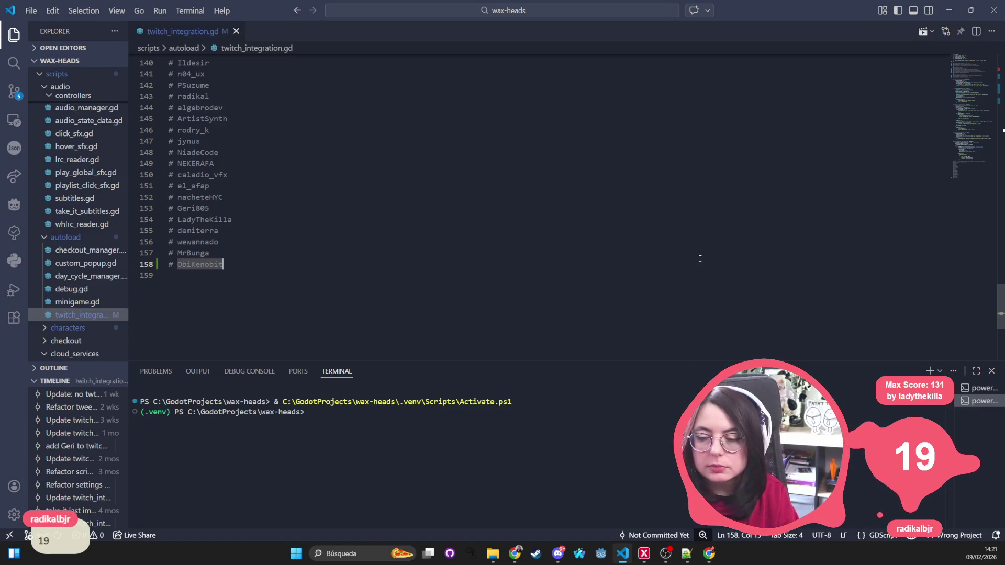
pyautogui.press('alt')
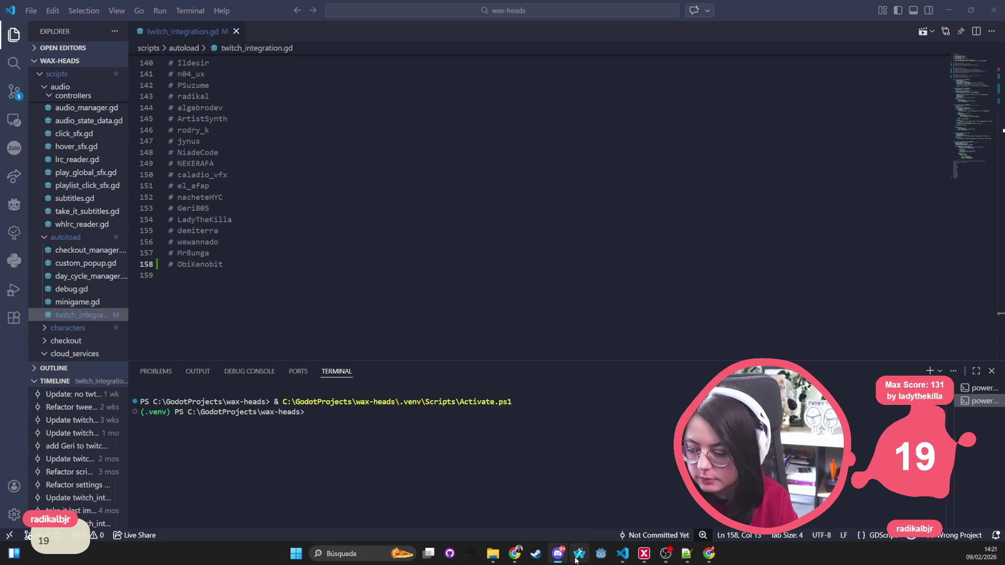
pyautogui.press('Up')
pyautogui.press('Up')
pyautogui.press('Up')
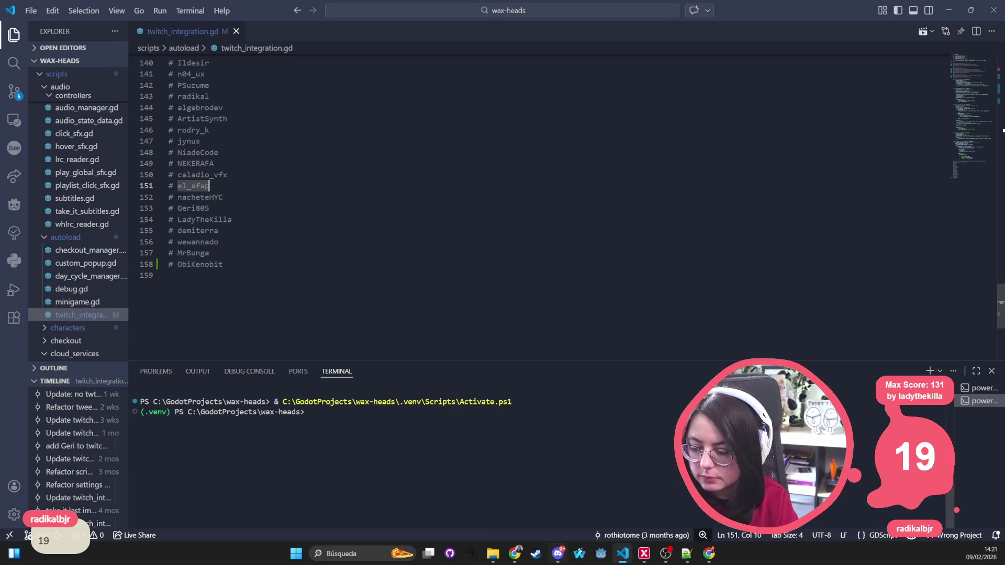
# Launch Godot from the taskbar and open the Wax Heads project
pyautogui.click(558, 553)
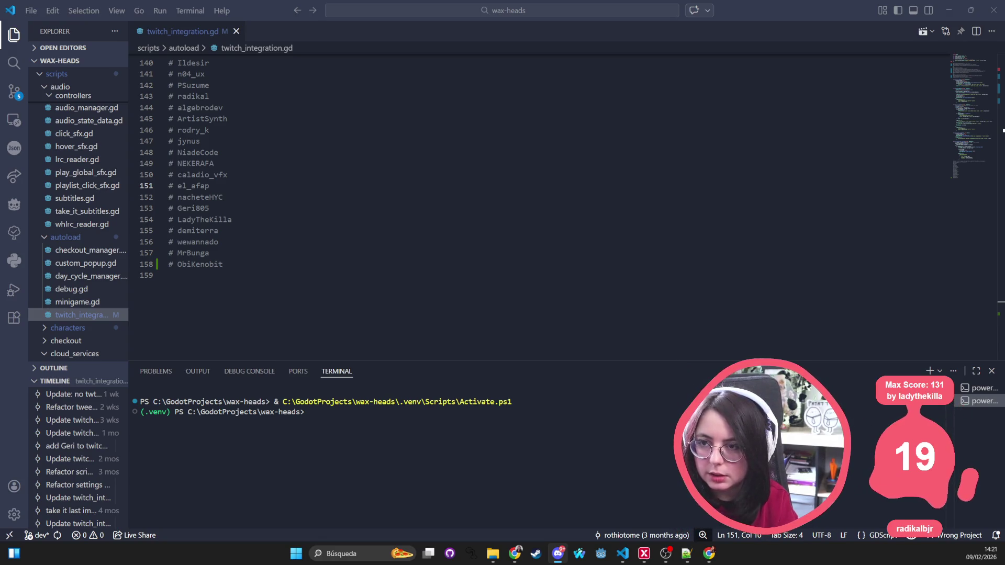
pyautogui.click(549, 300)
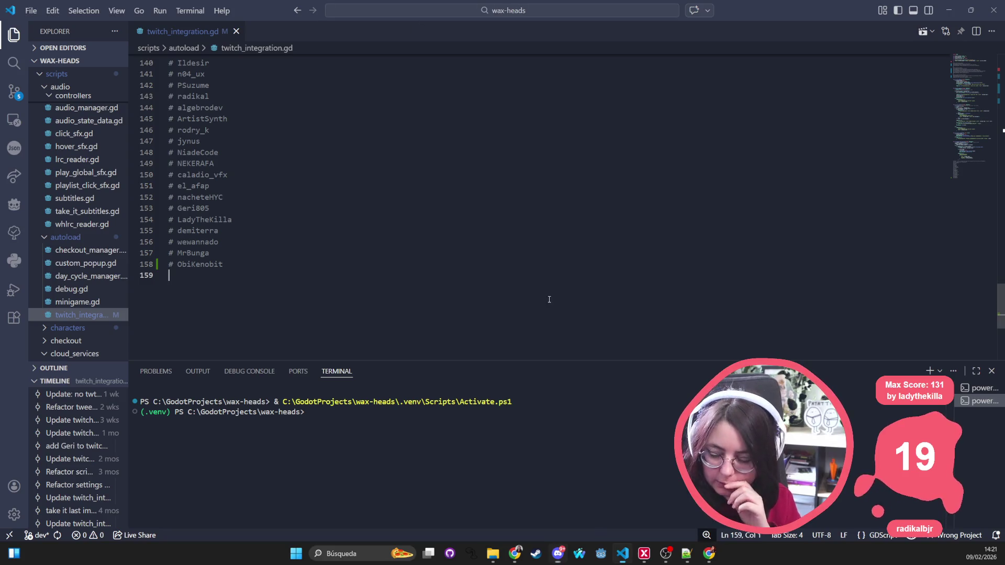
pyautogui.click(601, 554)
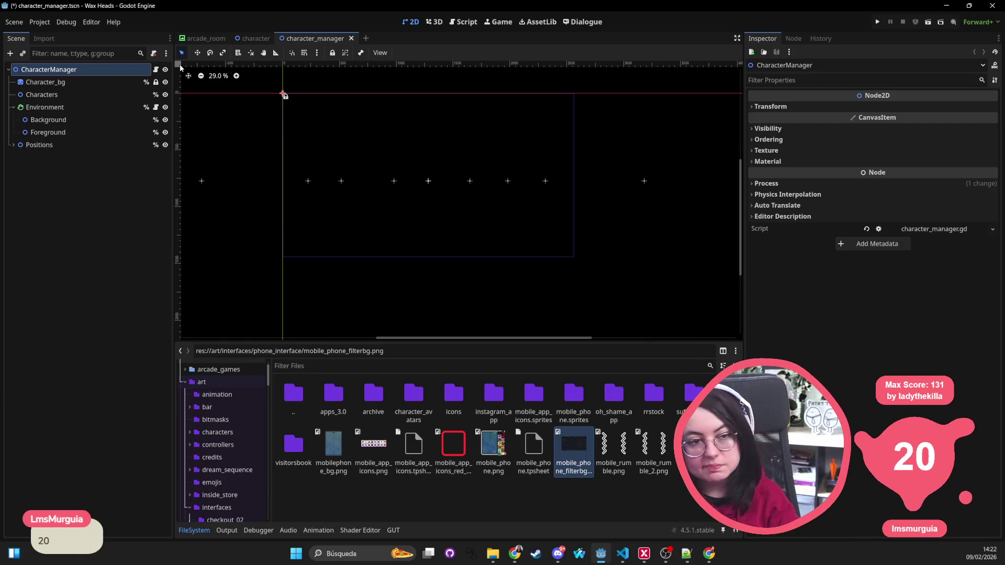
# Quick-open store_decoration.gd by searching 'decorati' after first trying 'cust'
pyautogui.hscroll(2, 384, 153)
pyautogui.hotkey('shift', 'alt', 'o')
pyautogui.write('custo')
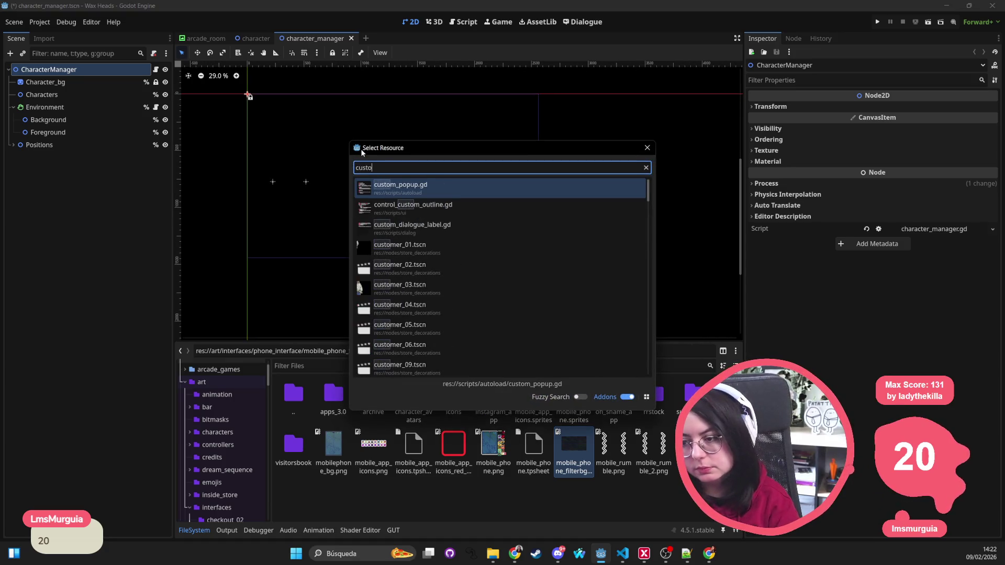
pyautogui.press('BackSpace')
pyautogui.press('BackSpace')
pyautogui.press('BackSpace')
pyautogui.write('decorati')
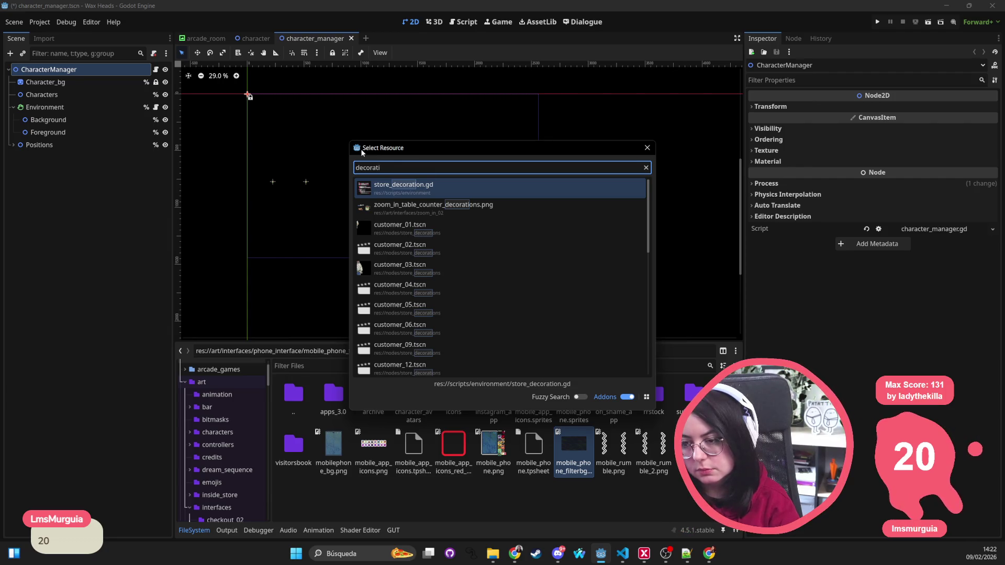
pyautogui.press('Return')
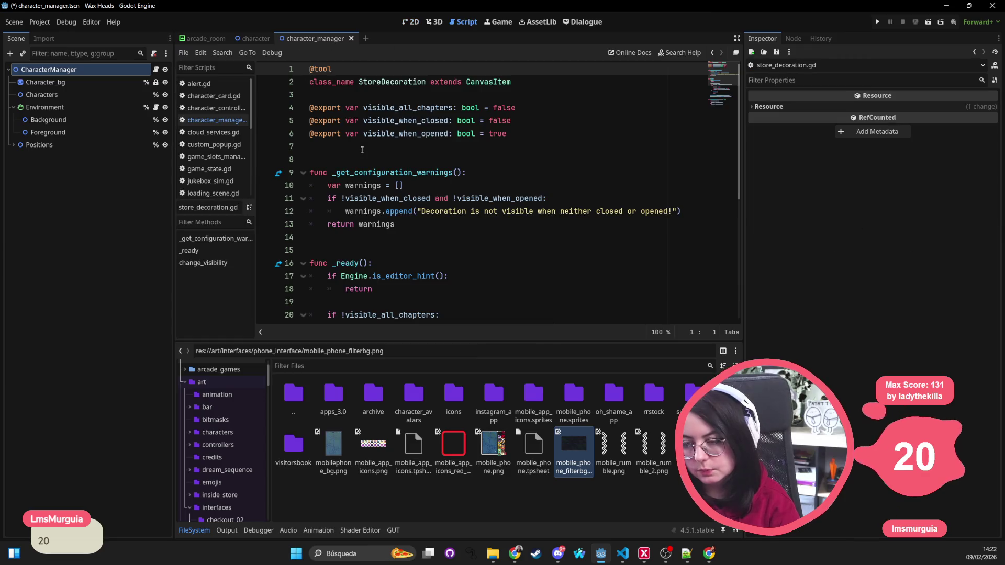
# Scroll through store_decoration.gd, pausing on the visible_all_chapters condition at line 20, then reopen Quick Open
pyautogui.scroll(-6, 462, 185)
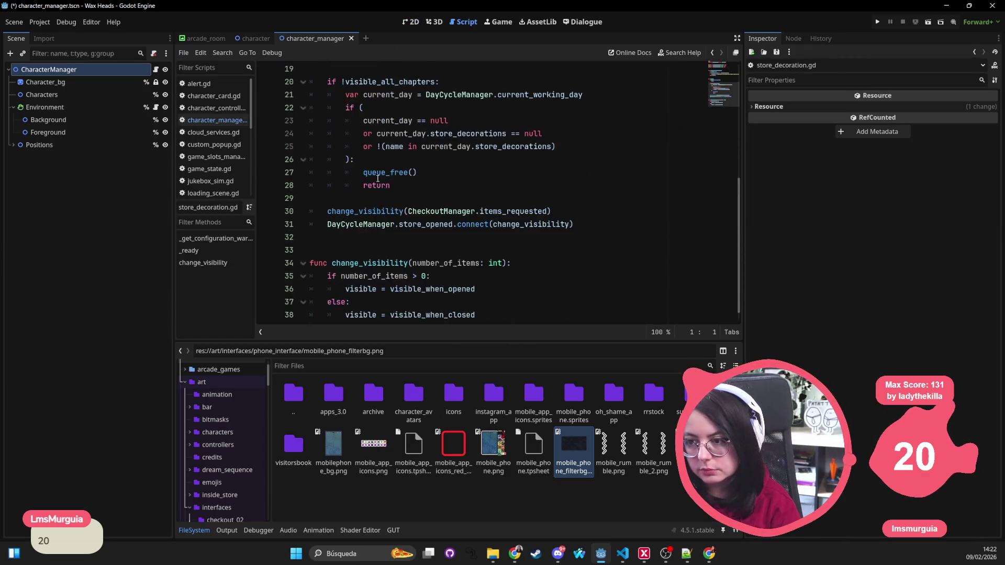
pyautogui.scroll(-1, 394, 222)
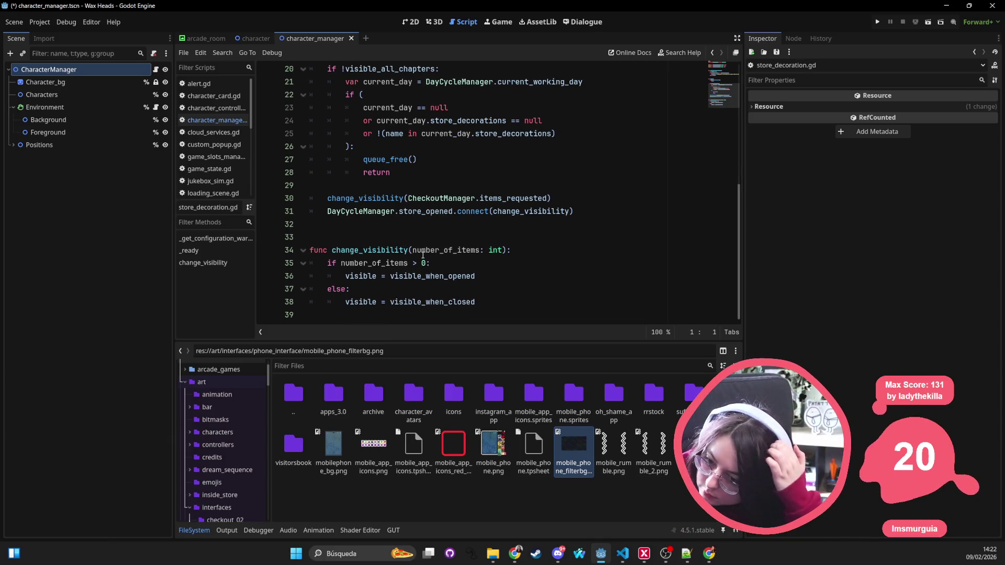
pyautogui.scroll(6, 423, 254)
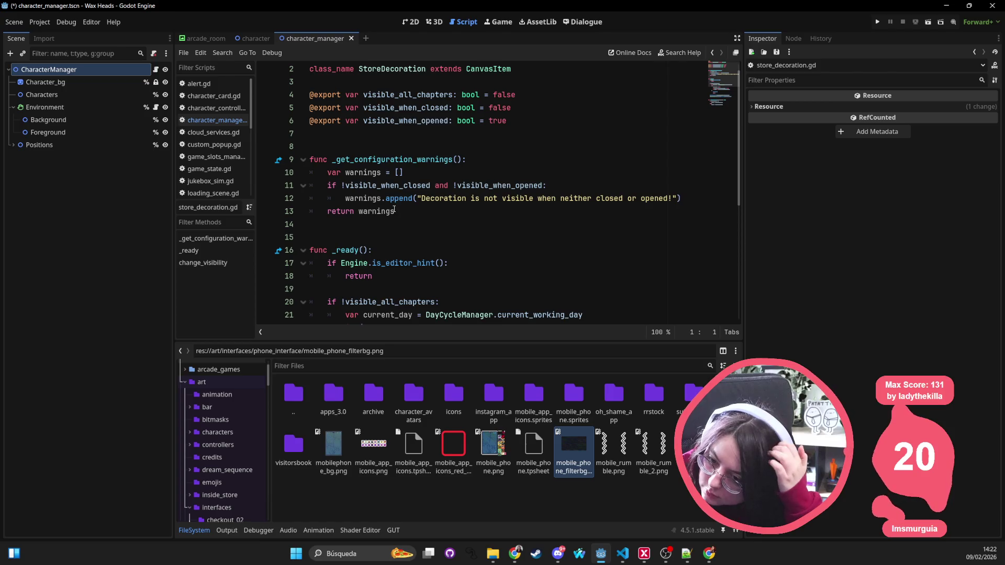
pyautogui.scroll(-1, 395, 209)
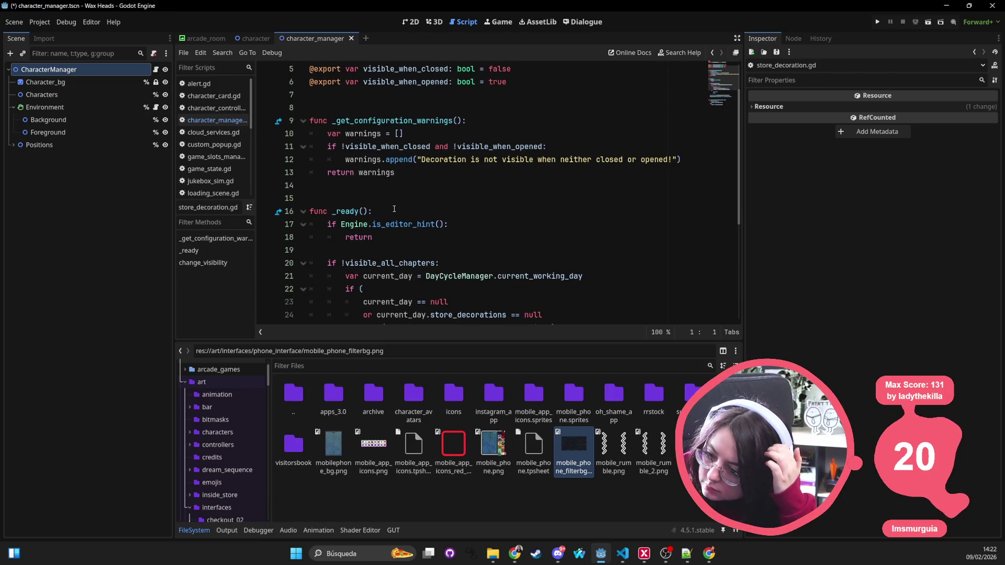
pyautogui.scroll(-1, 394, 209)
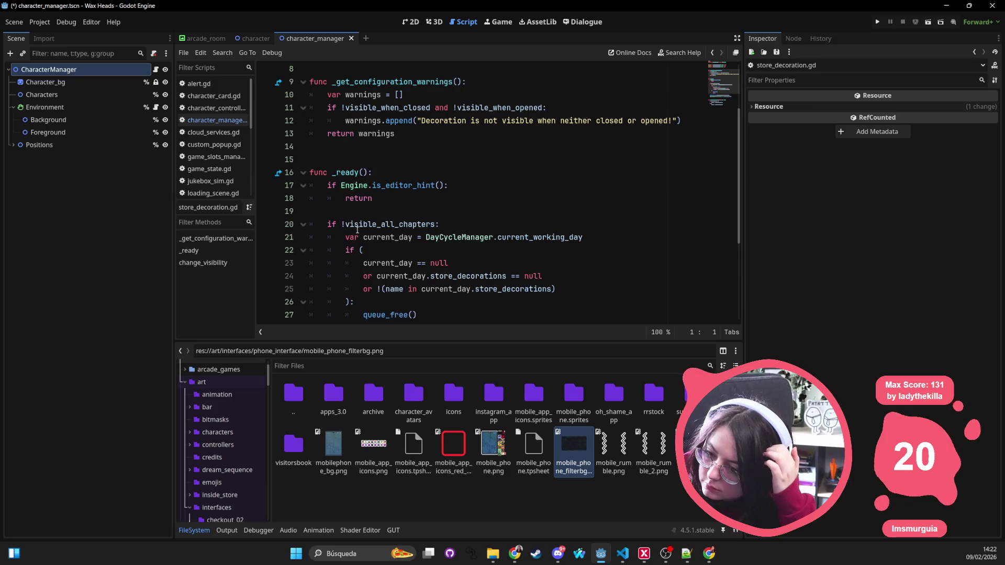
pyautogui.click(344, 225)
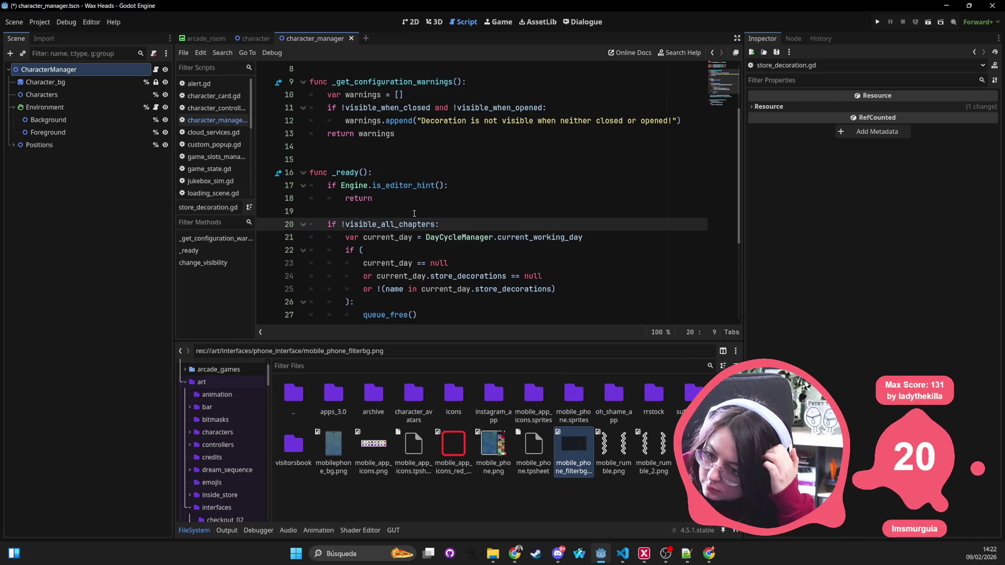
pyautogui.scroll(-2, 414, 214)
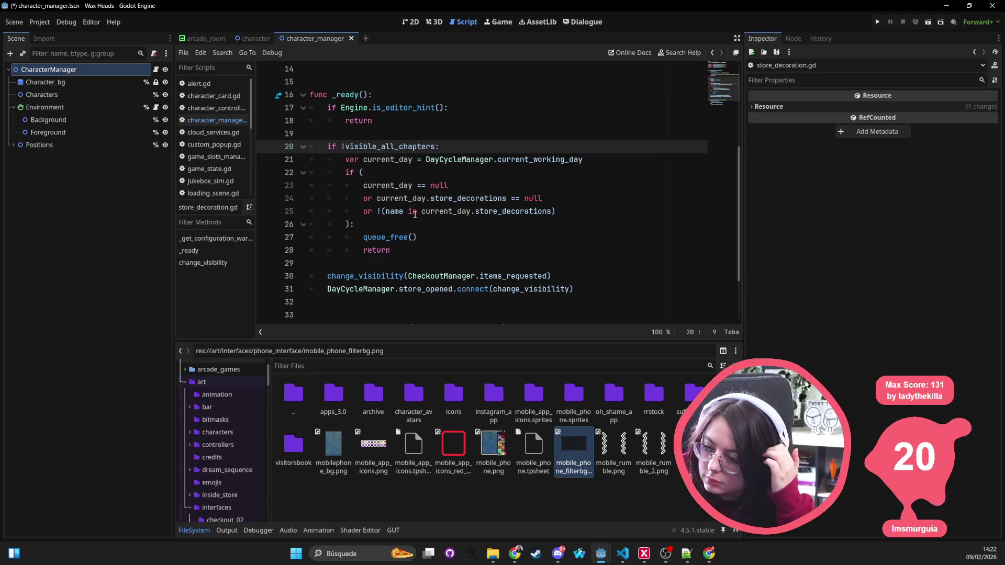
pyautogui.scroll(-1, 415, 214)
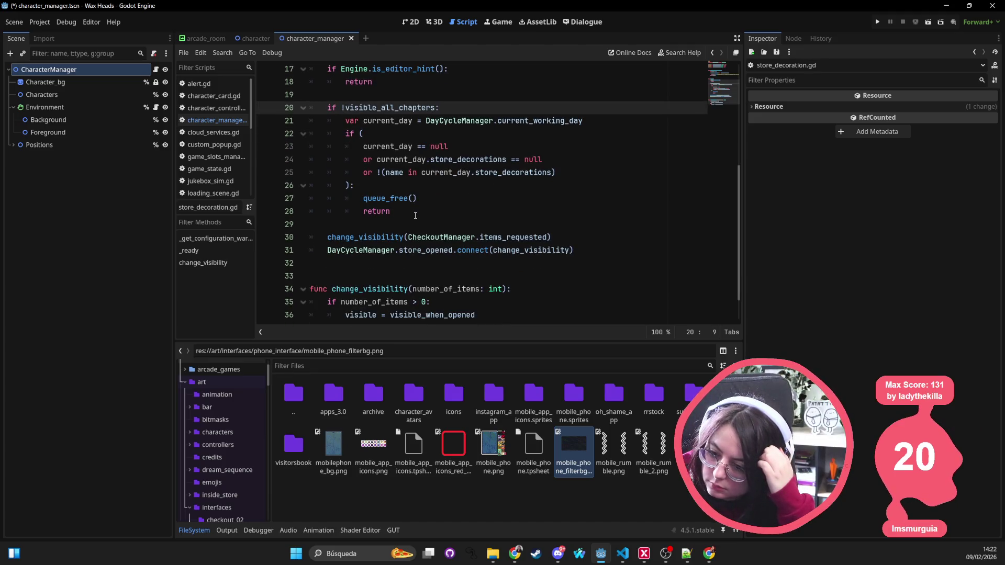
pyautogui.scroll(-1, 415, 216)
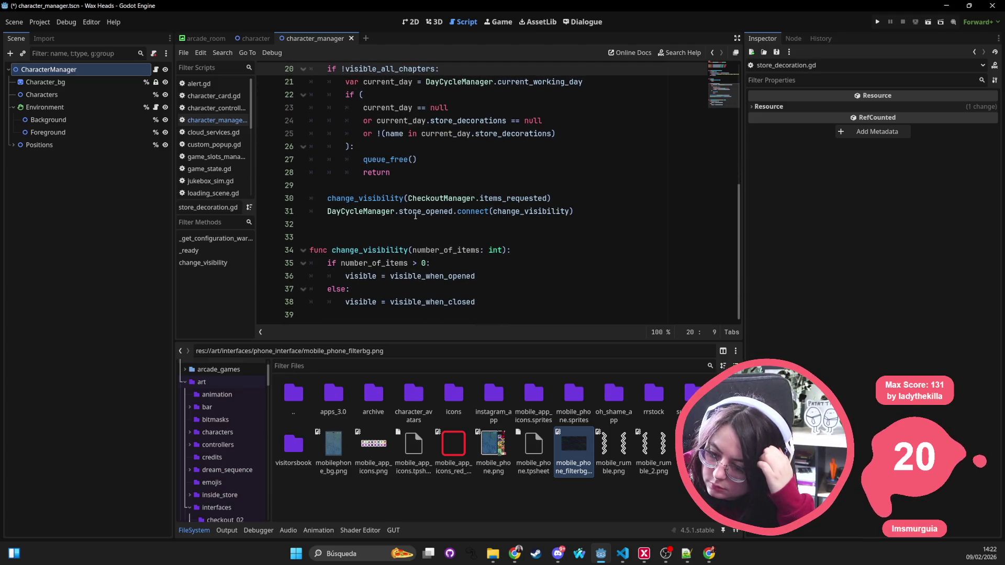
pyautogui.scroll(5, 420, 274)
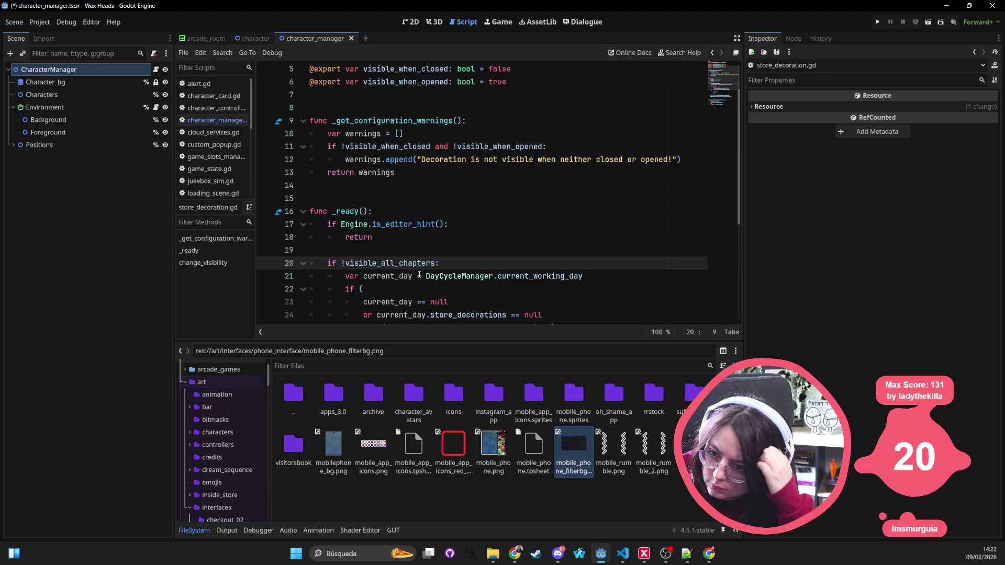
pyautogui.scroll(2, 420, 275)
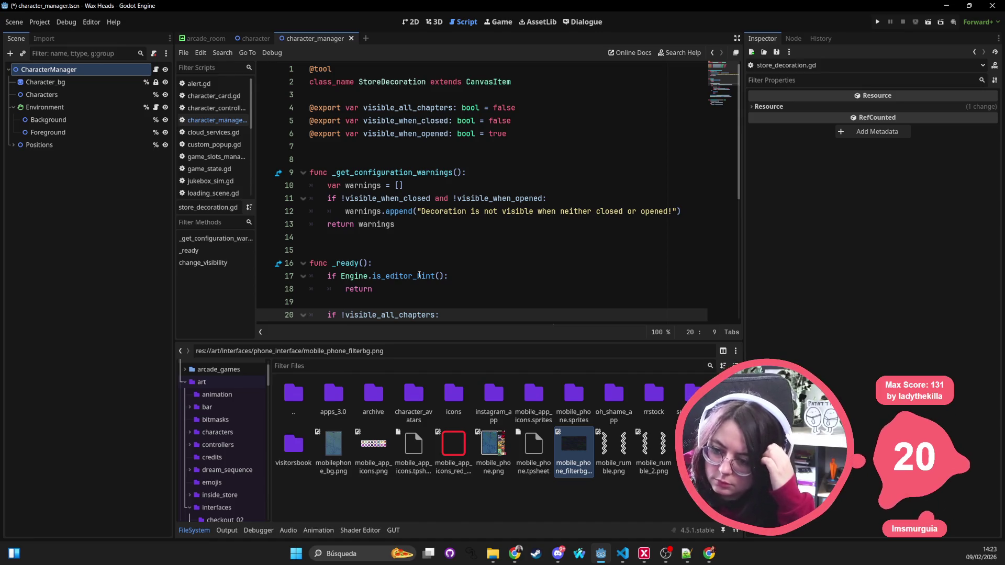
pyautogui.hotkey('shift', 'alt', 'o')
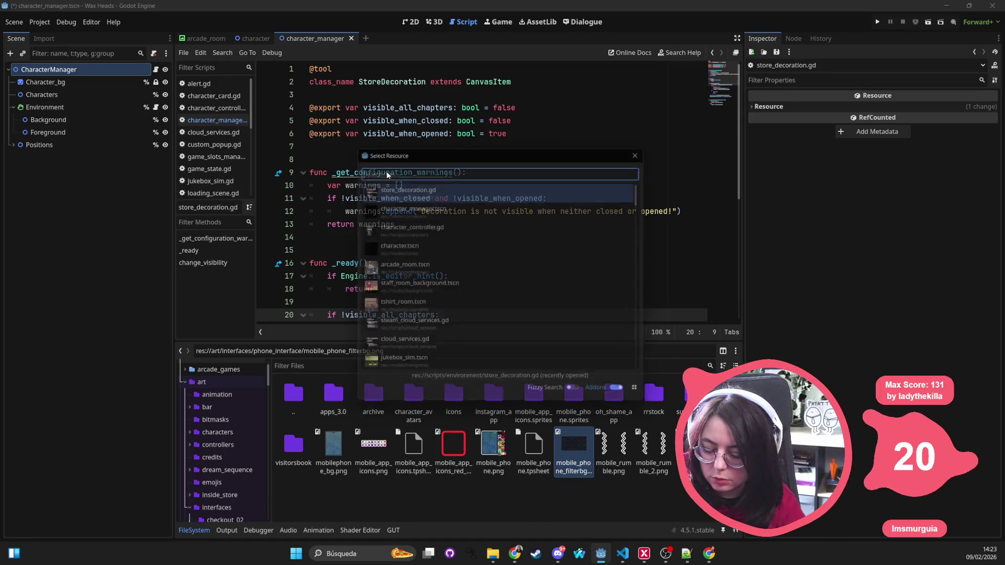
# Open customer_01.tscn, confirm Character1's script down to queue_free() on line 27, then return to VS Code
pyautogui.write('customer')
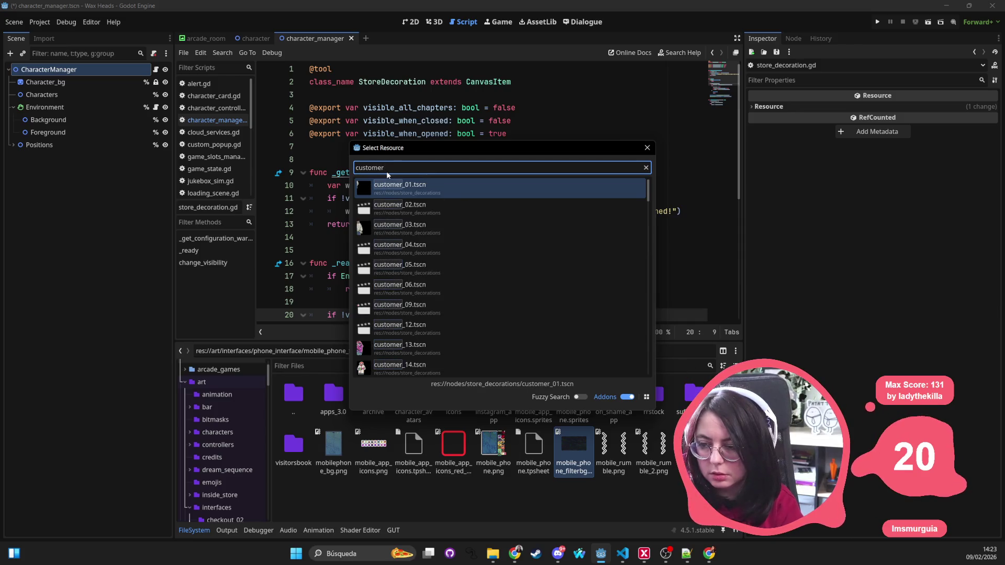
pyautogui.press('Return')
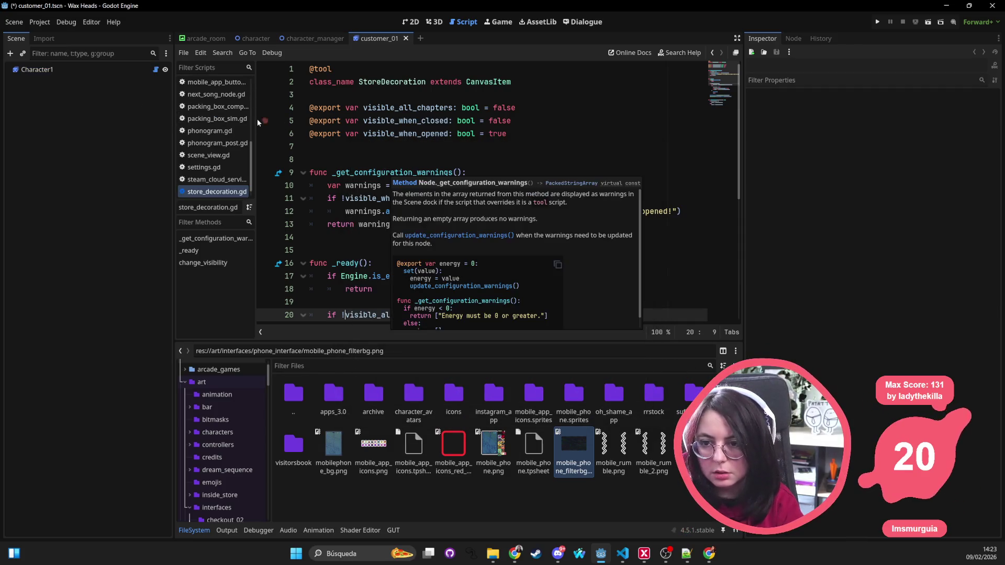
pyautogui.click(156, 72)
pyautogui.click(431, 167)
pyautogui.scroll(-2, 431, 170)
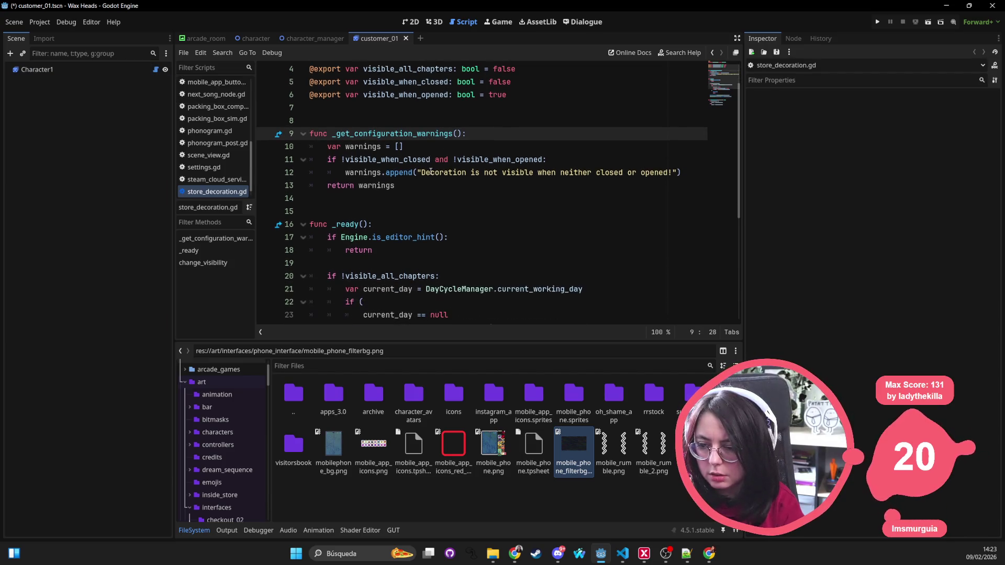
pyautogui.scroll(-2, 431, 173)
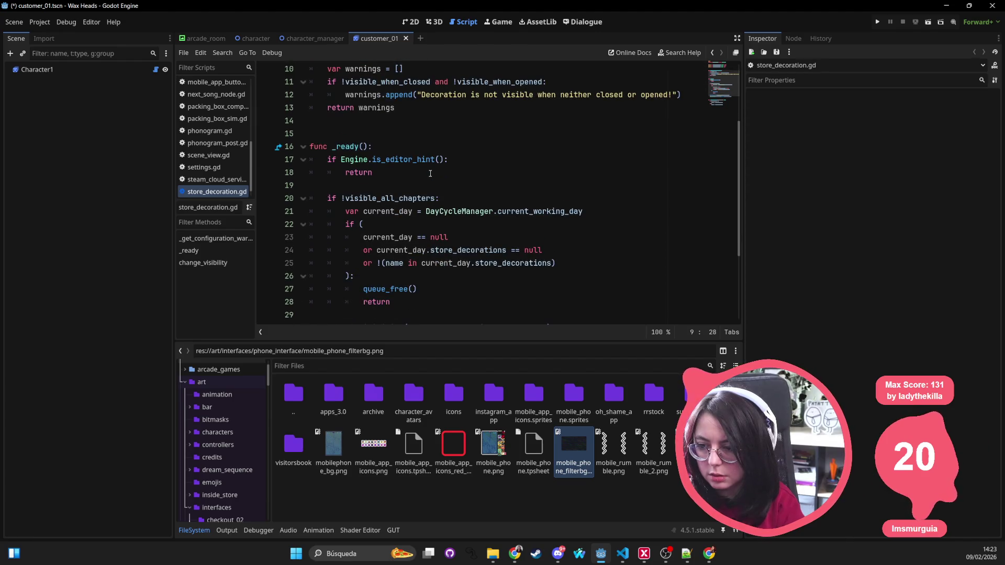
pyautogui.tripleClick(419, 257)
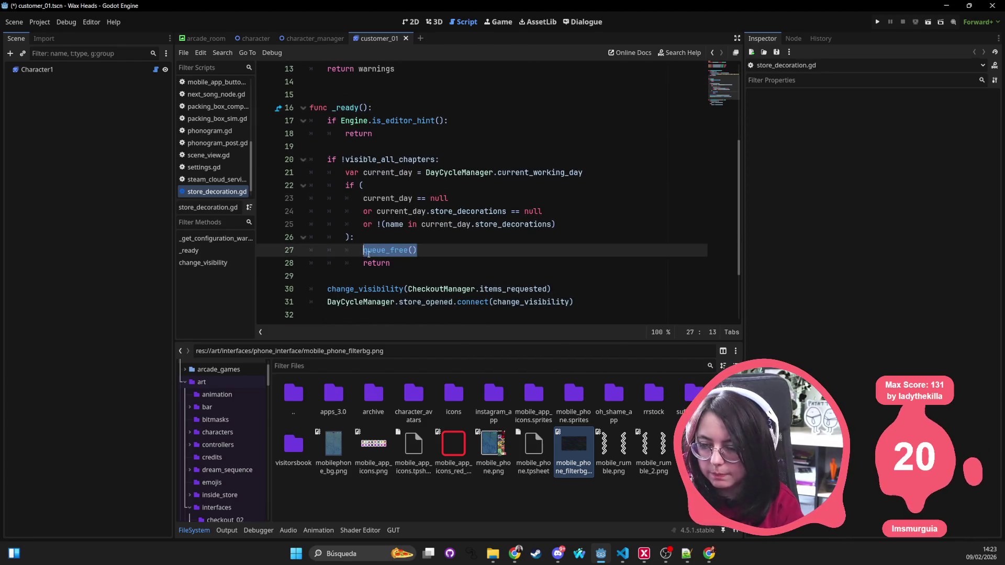
pyautogui.click(624, 555)
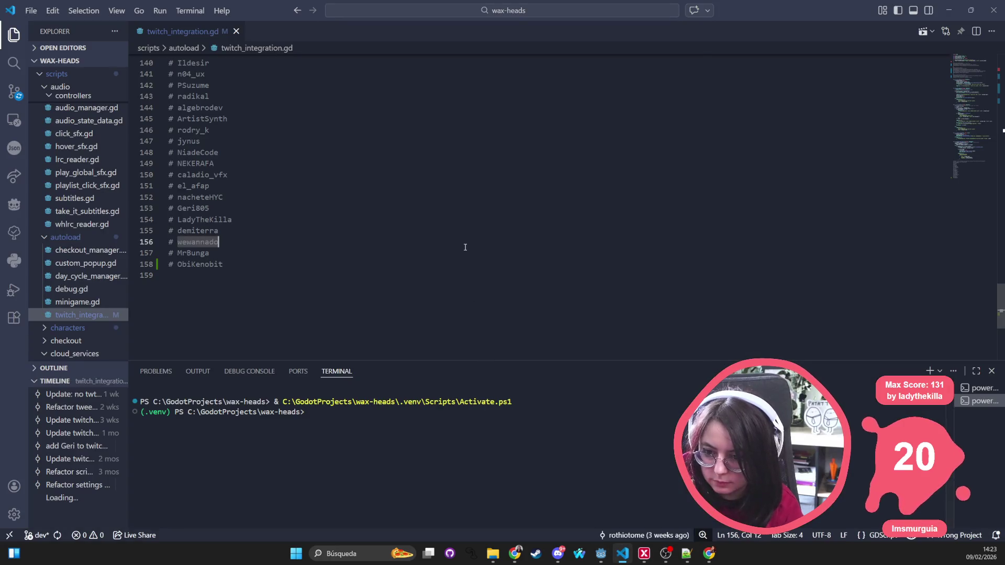
# Open store_decoration.gd in VS Code with Ctrl+P and read down to line 29
pyautogui.hotkey('ctrl', 'p')
pyautogui.write('store_de')
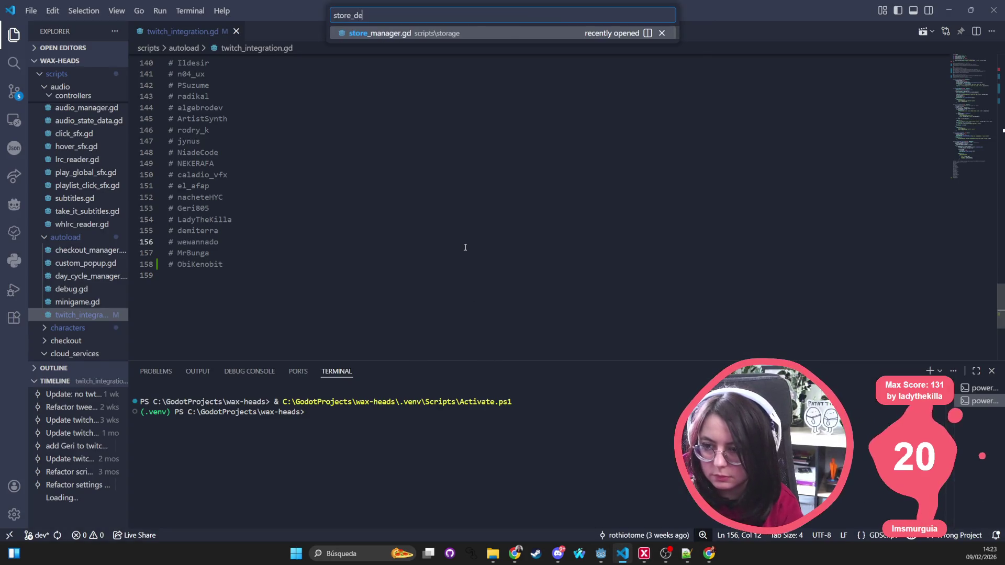
pyautogui.write('coration')
pyautogui.press('Return')
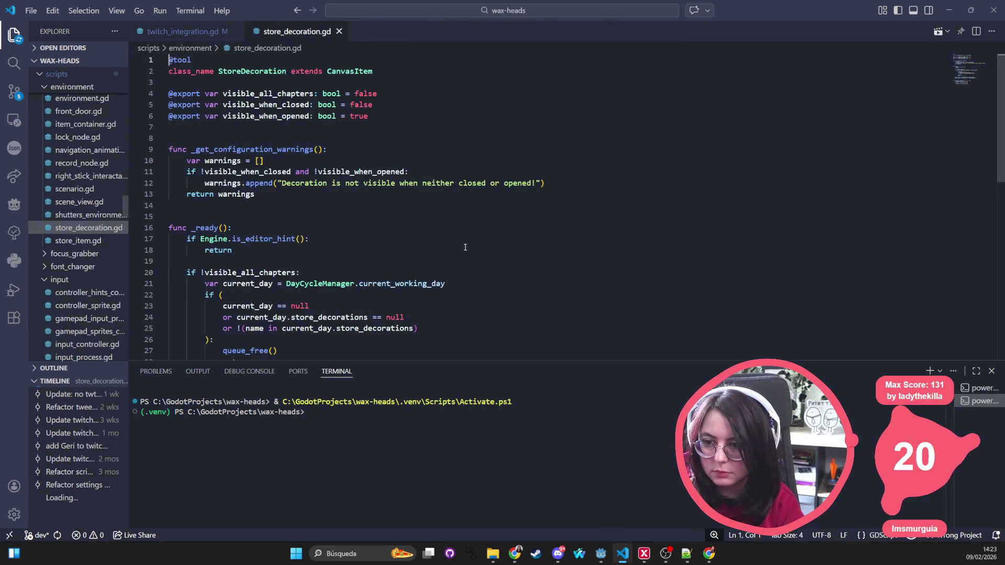
pyautogui.scroll(-1, 344, 208)
pyautogui.click(308, 160)
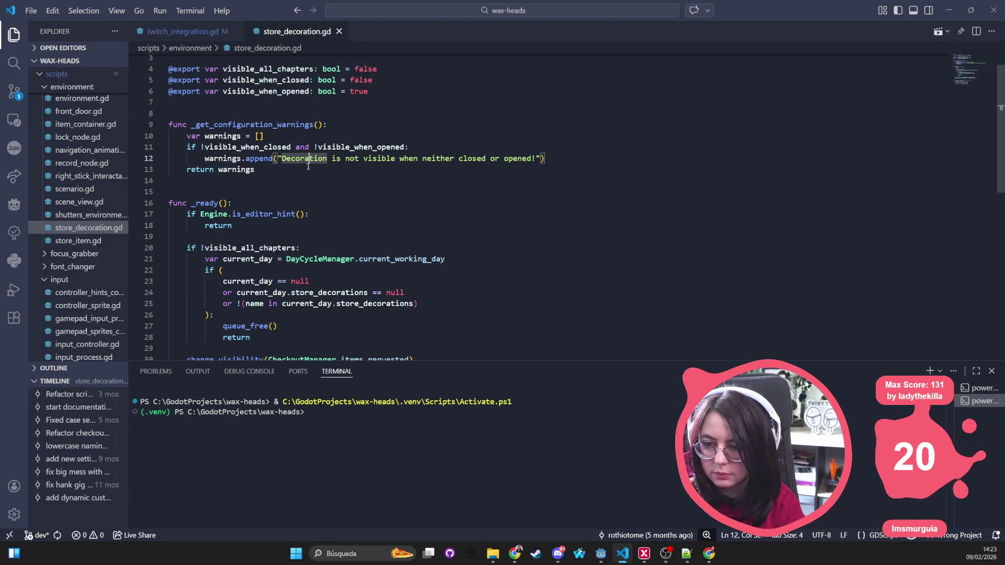
pyautogui.click(292, 225)
pyautogui.scroll(-2, 293, 225)
pyautogui.scroll(-2, 335, 152)
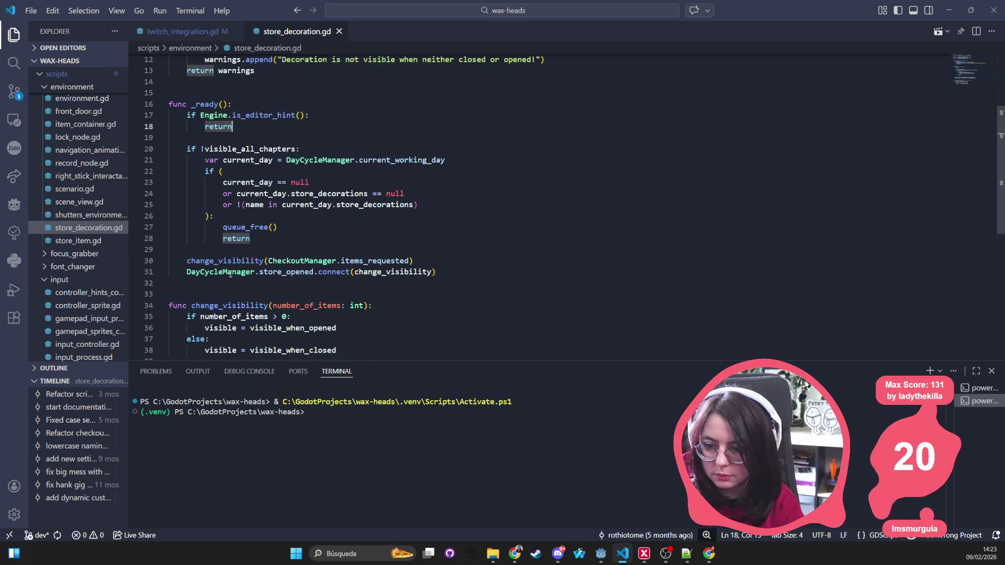
pyautogui.click(231, 246)
pyautogui.click(269, 256)
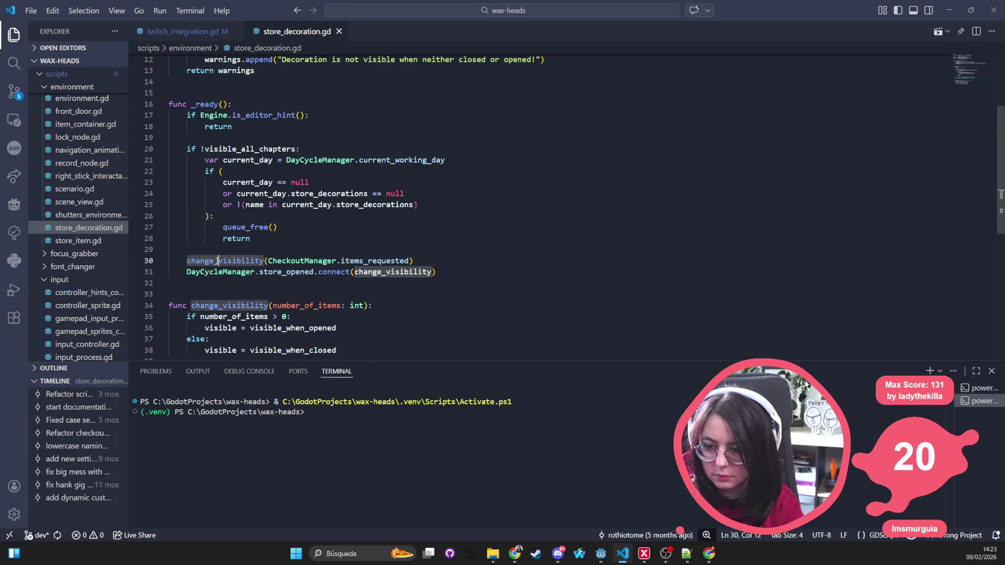
# Add a blank line after the store_opened connect call, rejecting the suggested store_closed connection
pyautogui.doubleClick(306, 257)
pyautogui.click(306, 257)
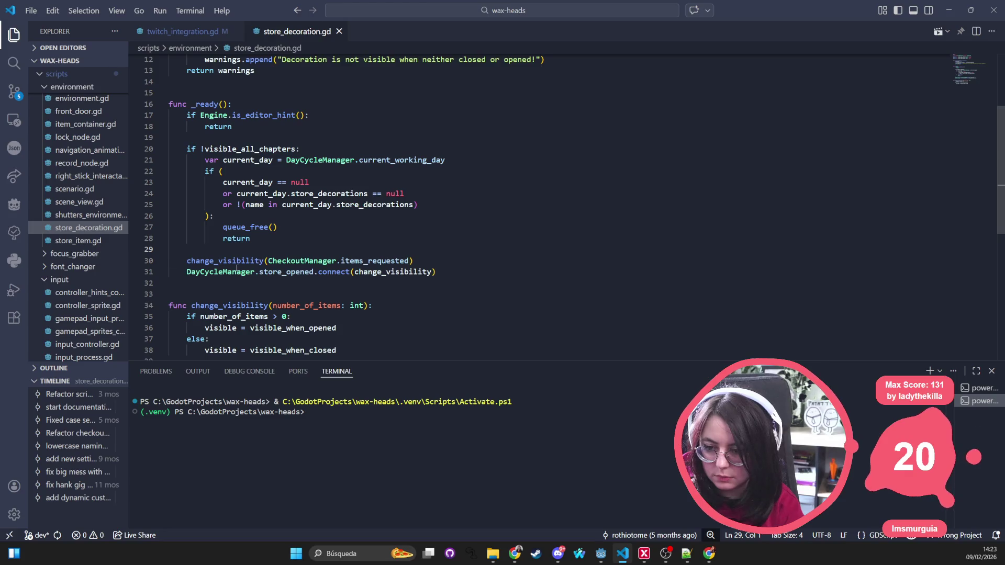
pyautogui.click(220, 272)
pyautogui.doubleClick(286, 272)
pyautogui.click(485, 272)
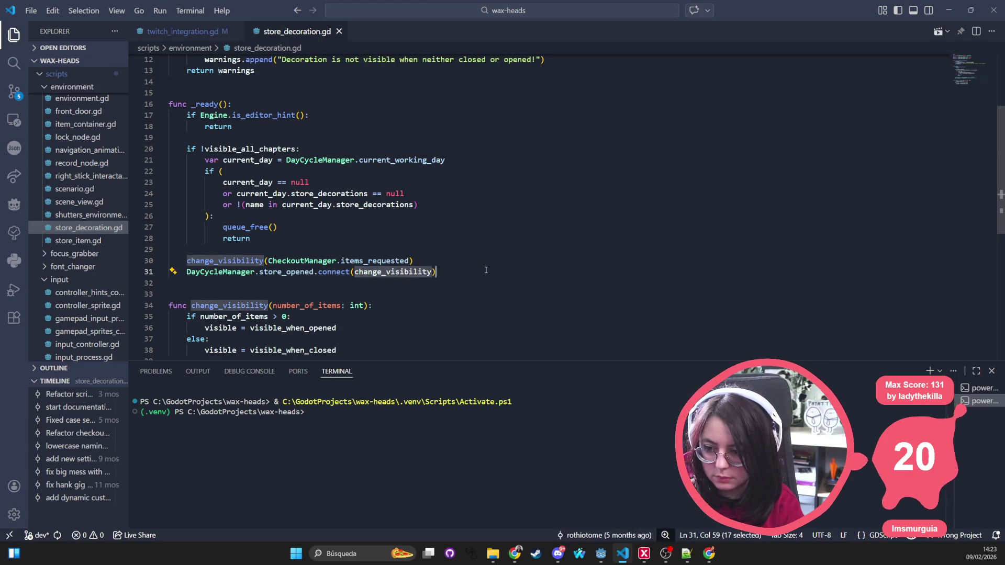
pyautogui.scroll(-2, 485, 270)
pyautogui.press('Return')
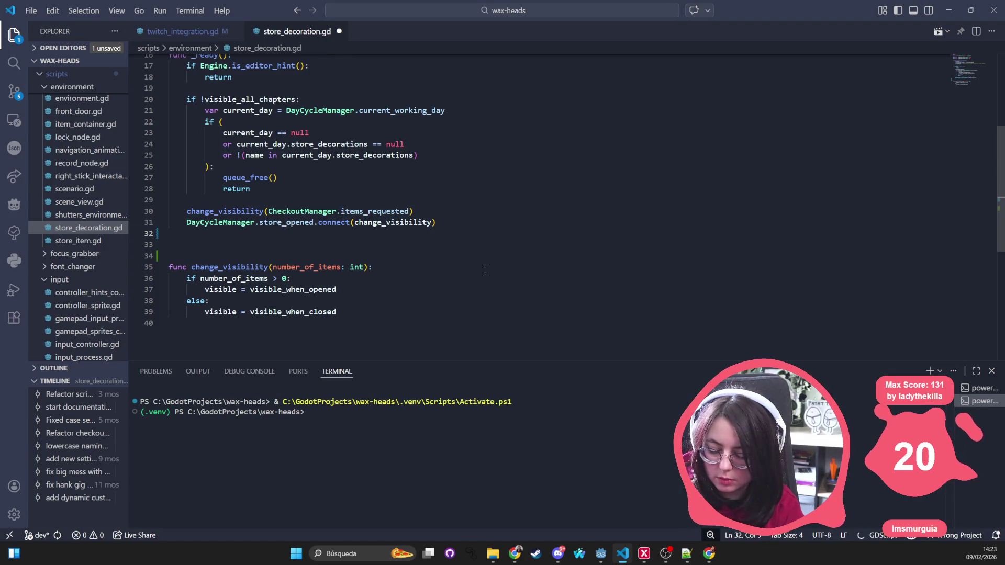
pyautogui.write('con_')
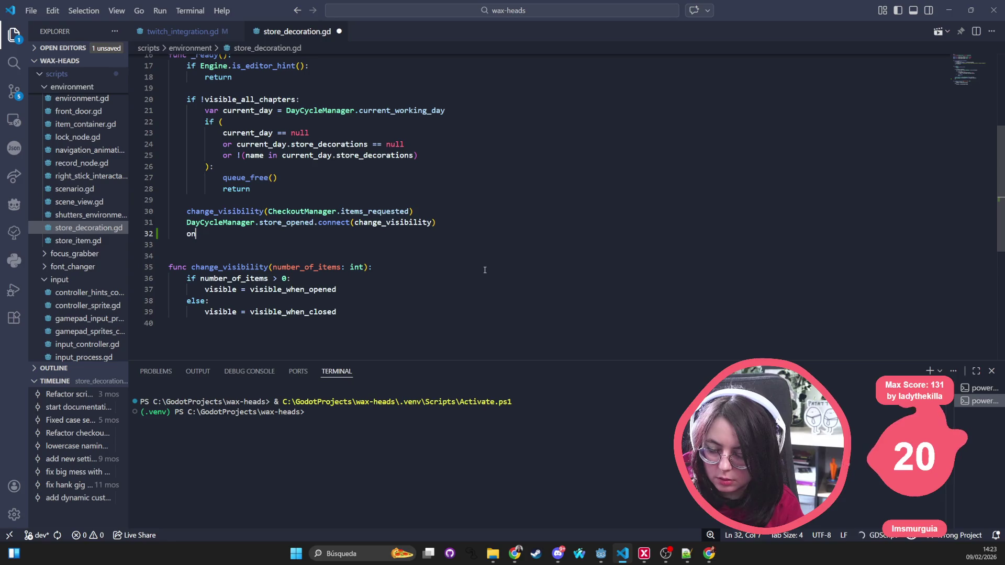
pyautogui.press('BackSpace')
pyautogui.press('BackSpace')
pyautogui.press('BackSpace')
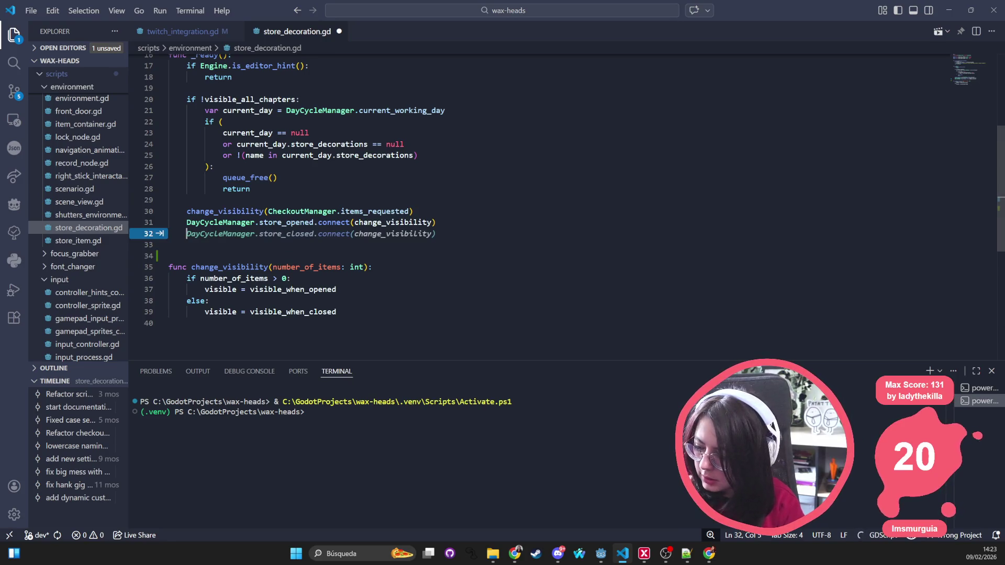
pyautogui.press('Escape')
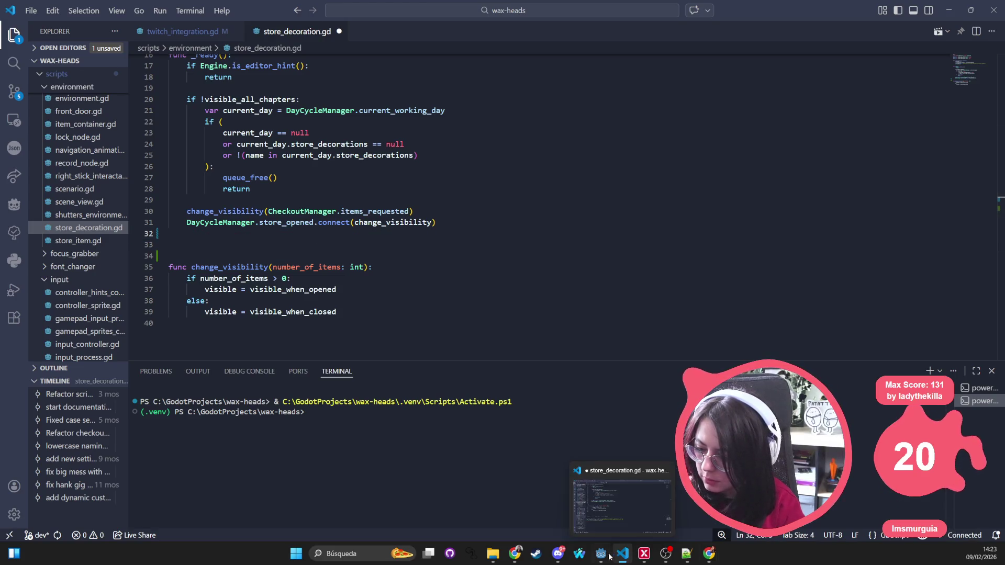
# Check the character scene in Godot's 2D view, then hide VS Code's terminal and rest on line 32
pyautogui.click(600, 554)
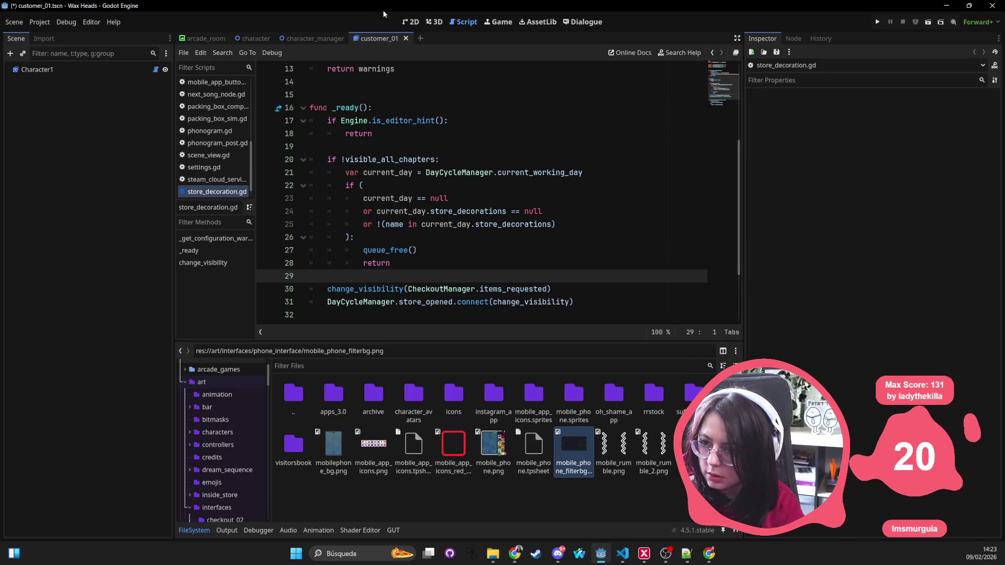
pyautogui.click(411, 22)
pyautogui.hotkey('alt', 'Tab')
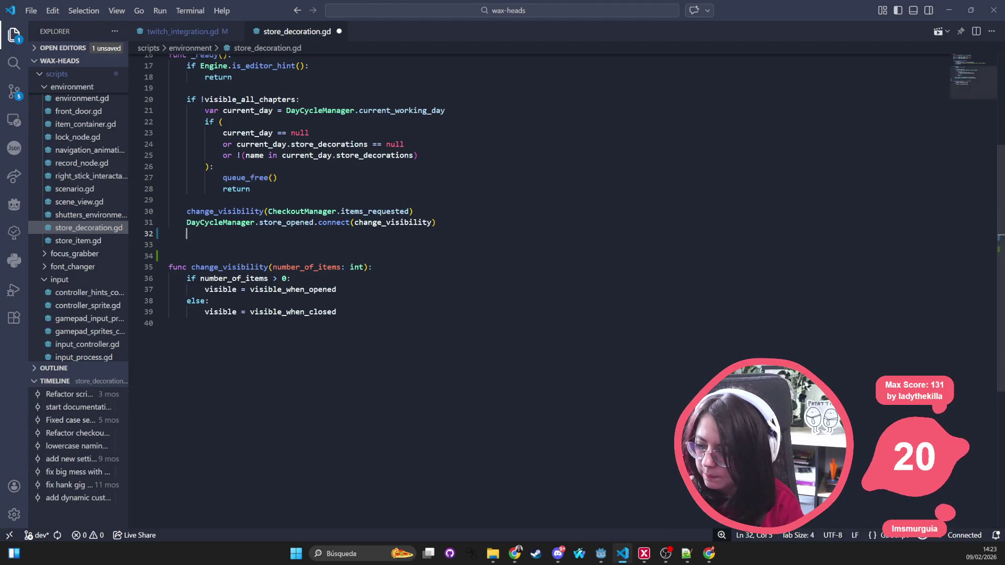
pyautogui.click(330, 301)
pyautogui.hotkey('ctrl', 'j')
pyautogui.click(290, 283)
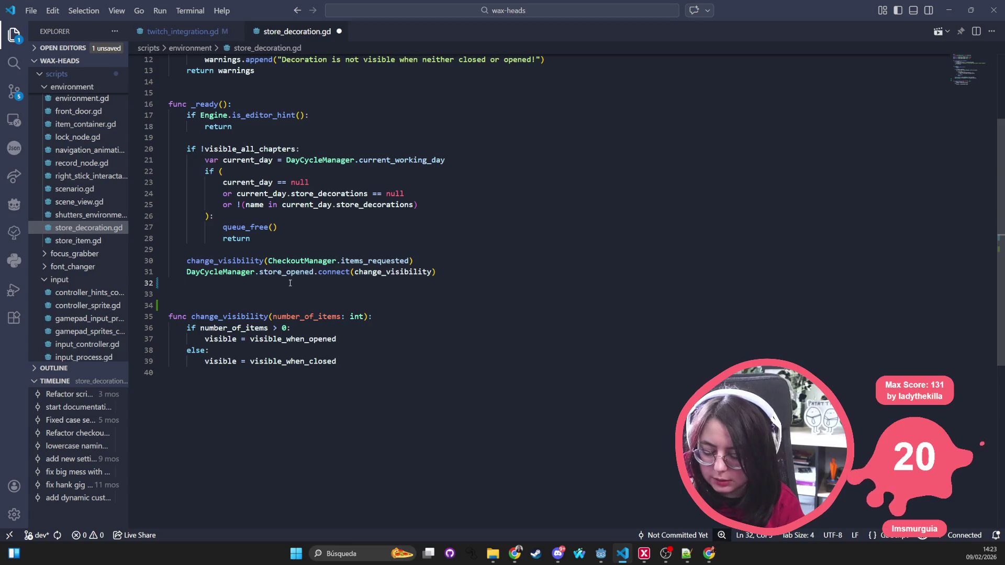
# Connect tree_entered and tree_exited in _ready to _on_tree_entered and _on_tree_exited, then save
pyautogui.write('on')
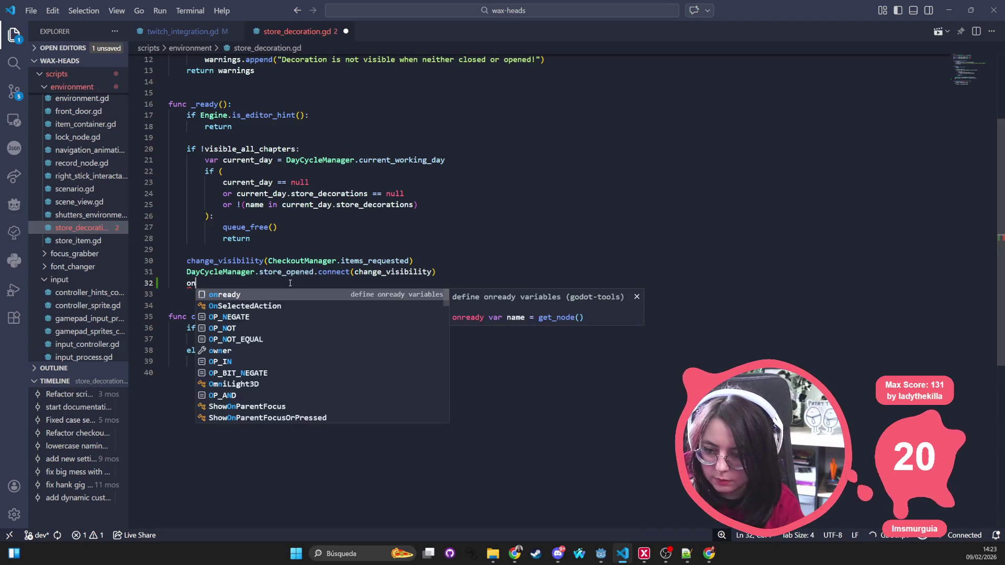
pyautogui.press('BackSpace')
pyautogui.press('BackSpace')
pyautogui.write('enter_tr')
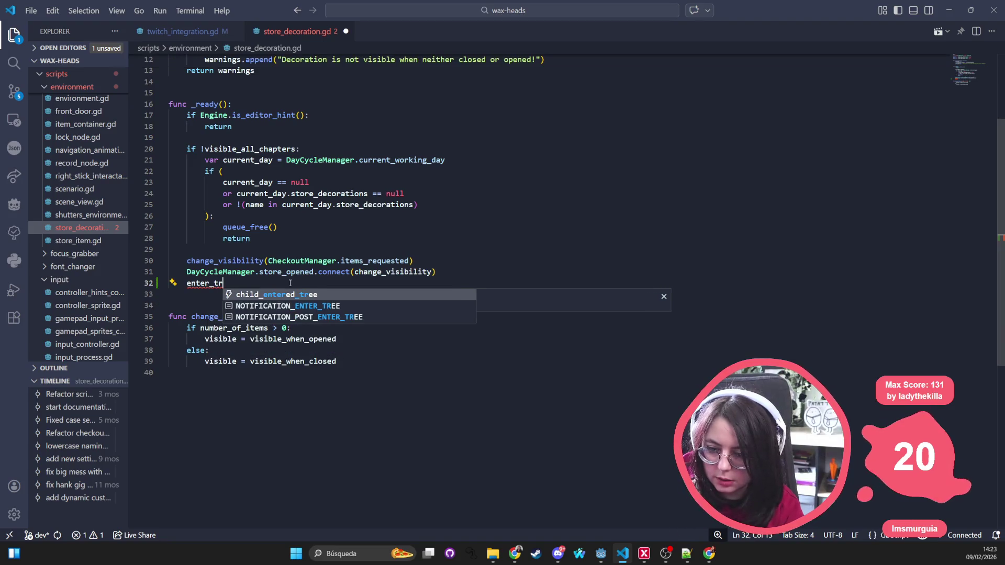
pyautogui.hotkey('ctrl', 'BackSpace')
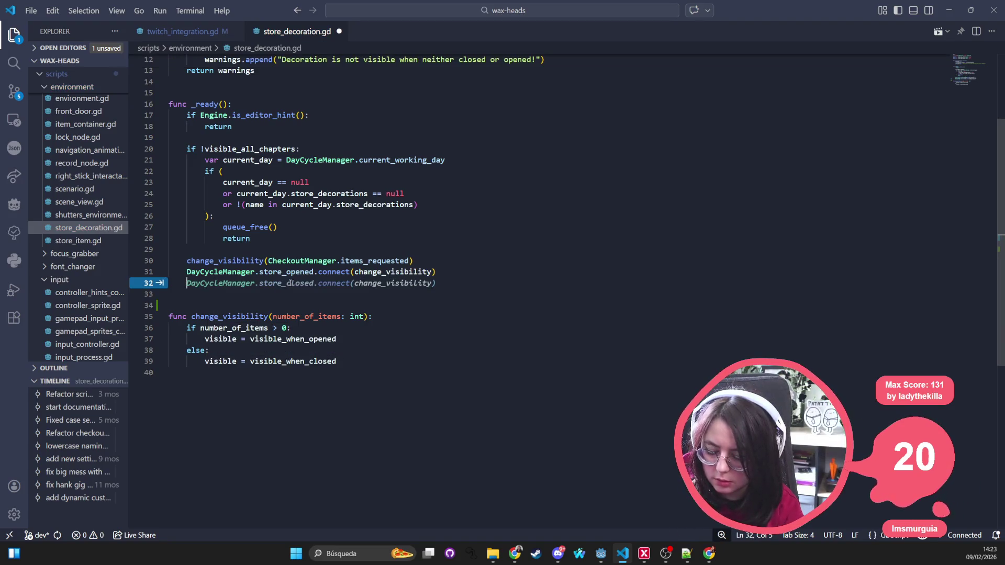
pyautogui.write('tree')
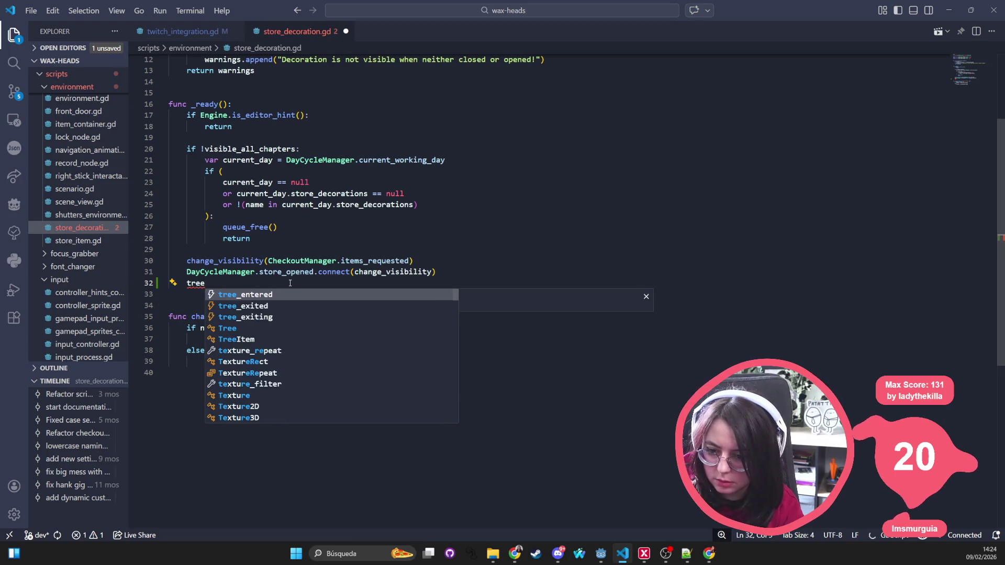
pyautogui.press('Return')
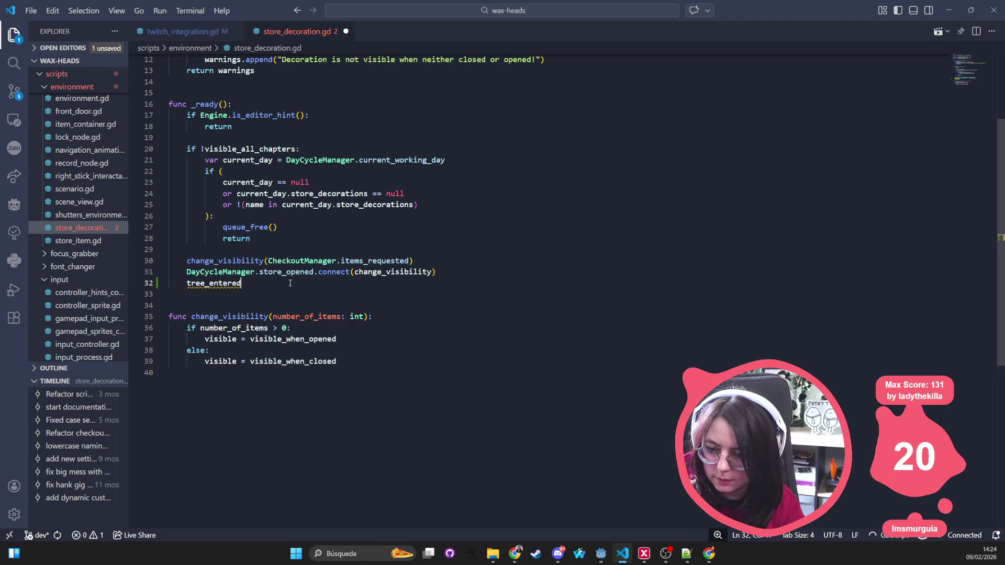
pyautogui.press('Tab')
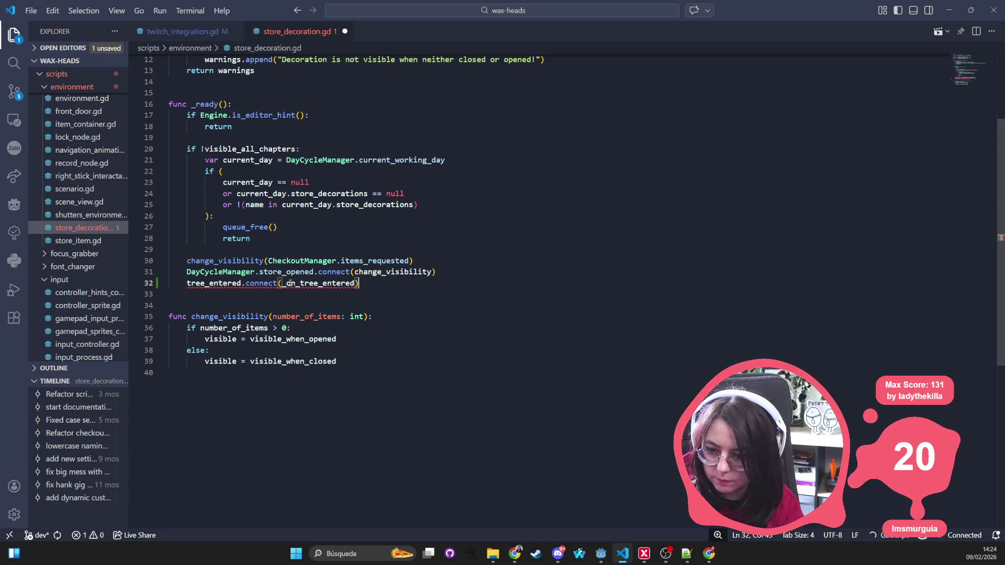
pyautogui.press('Return')
pyautogui.write('tree_ex')
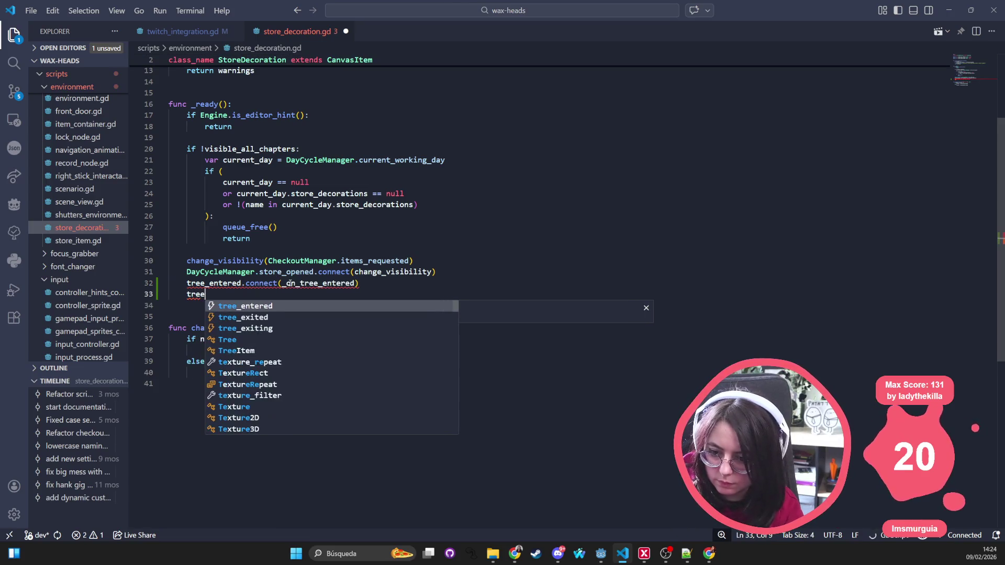
pyautogui.press('Return')
pyautogui.press('Tab')
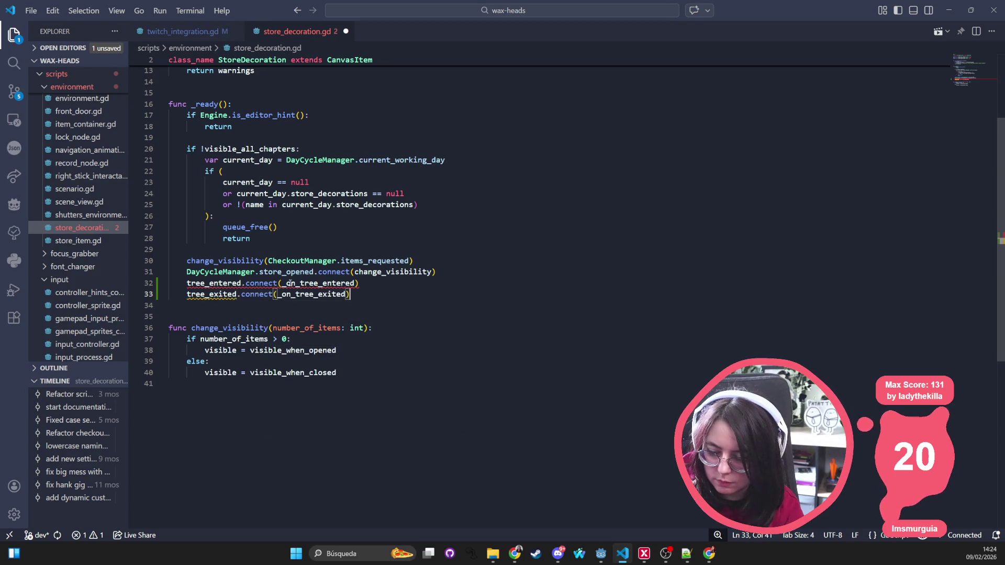
pyautogui.hotkey('ctrl', 's')
# Add an _on_tree_entered() handler stub whose body is just pass
pyautogui.press('Down')
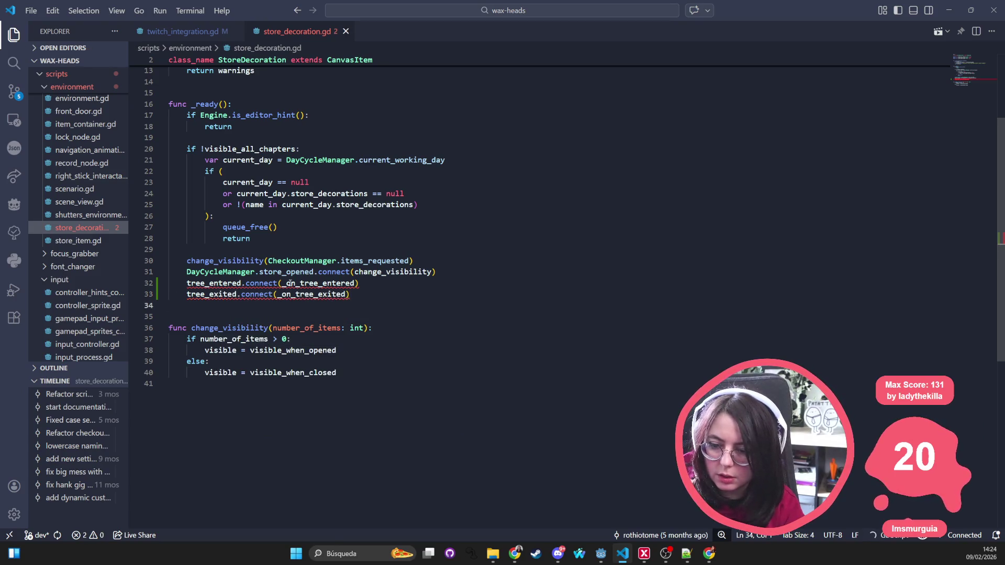
pyautogui.press('Return')
pyautogui.press('Return')
pyautogui.write('func _on')
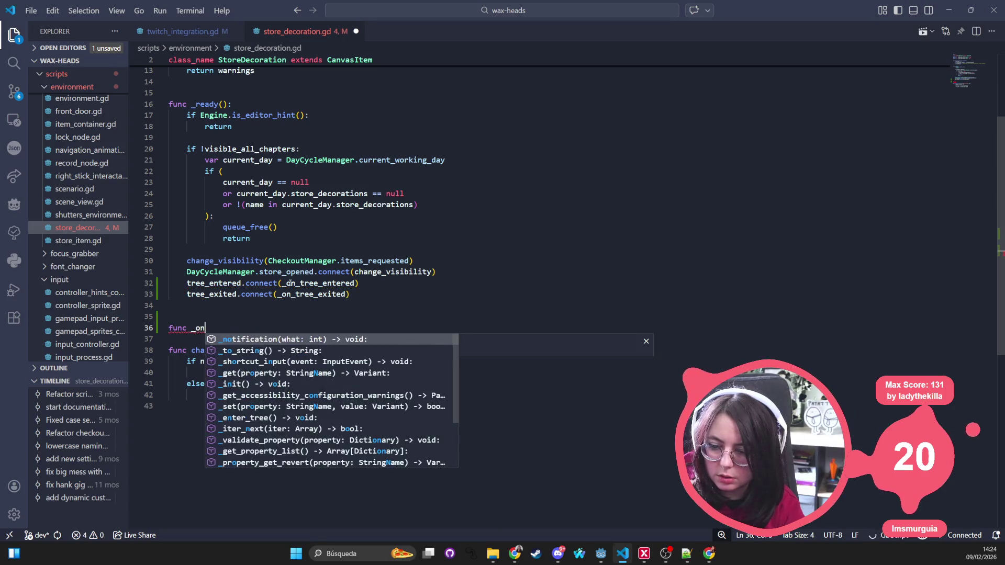
pyautogui.write('_tree_entered()->')
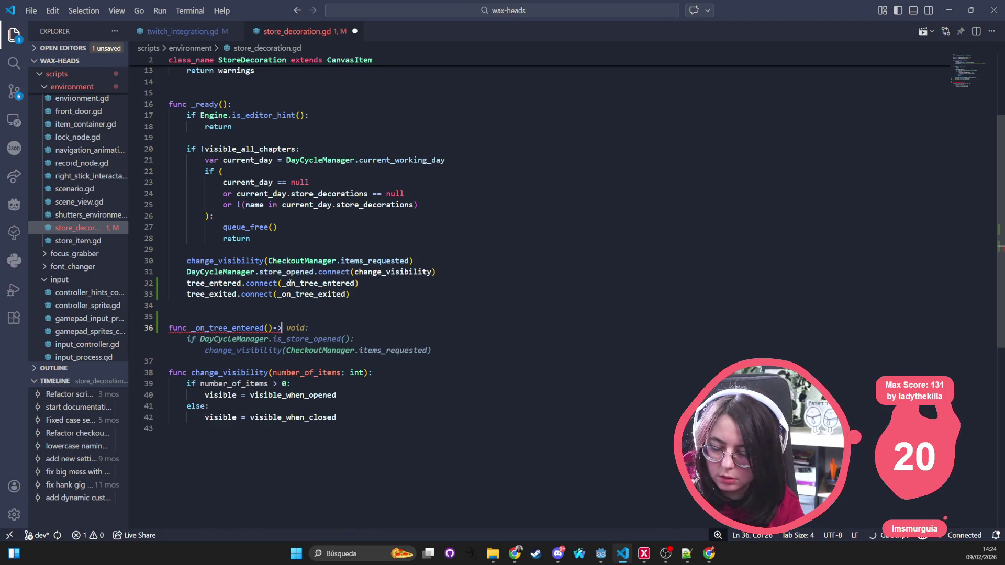
pyautogui.press('Tab')
pyautogui.hotkey('ctrl', 'BackSpace')
pyautogui.hotkey('ctrl', 'BackSpace')
pyautogui.hotkey('ctrl', 'BackSpace')
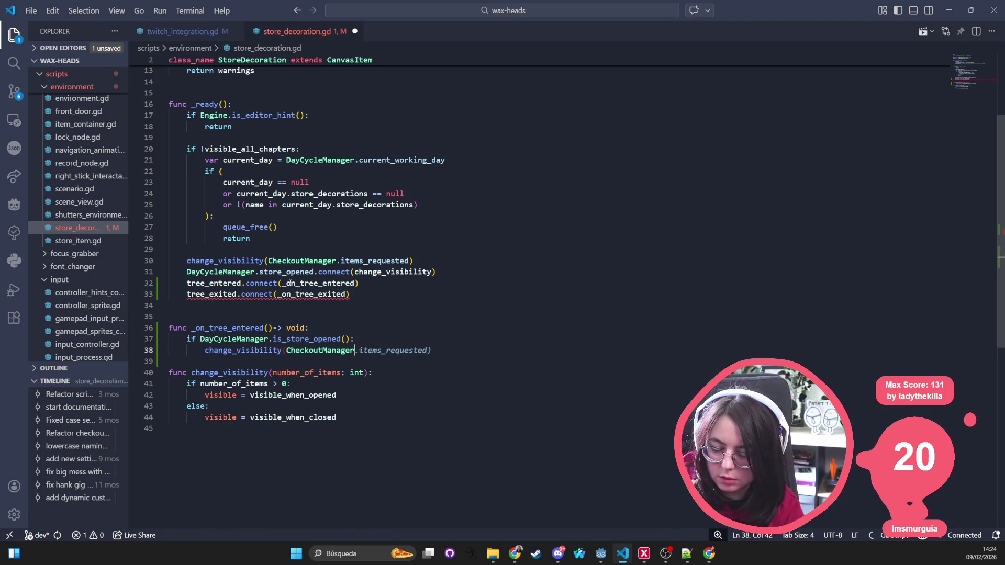
pyautogui.hotkey('ctrl', 'BackSpace')
pyautogui.hotkey('ctrl', 'BackSpace')
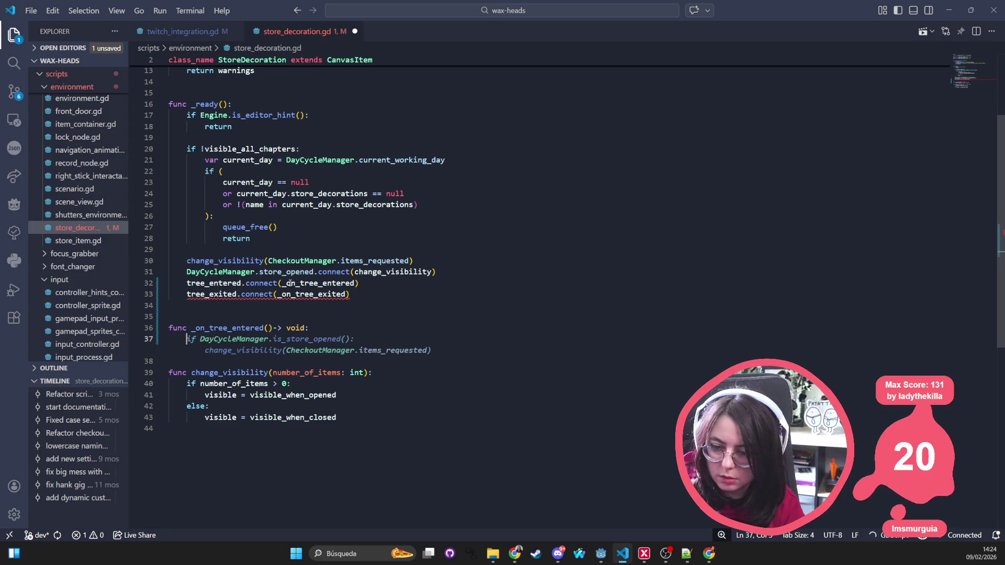
pyautogui.write('pass')
# Add an _on_tree_exited() stub containing pass and save the auto-formatted script
pyautogui.press('Return')
pyautogui.press('Return')
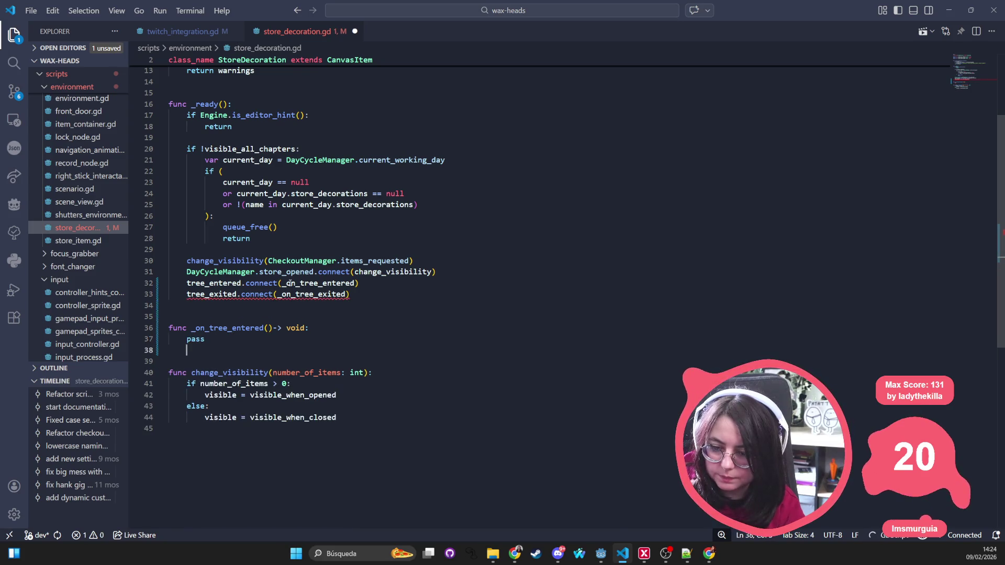
pyautogui.write('func _on_tree_exited()-> void:')
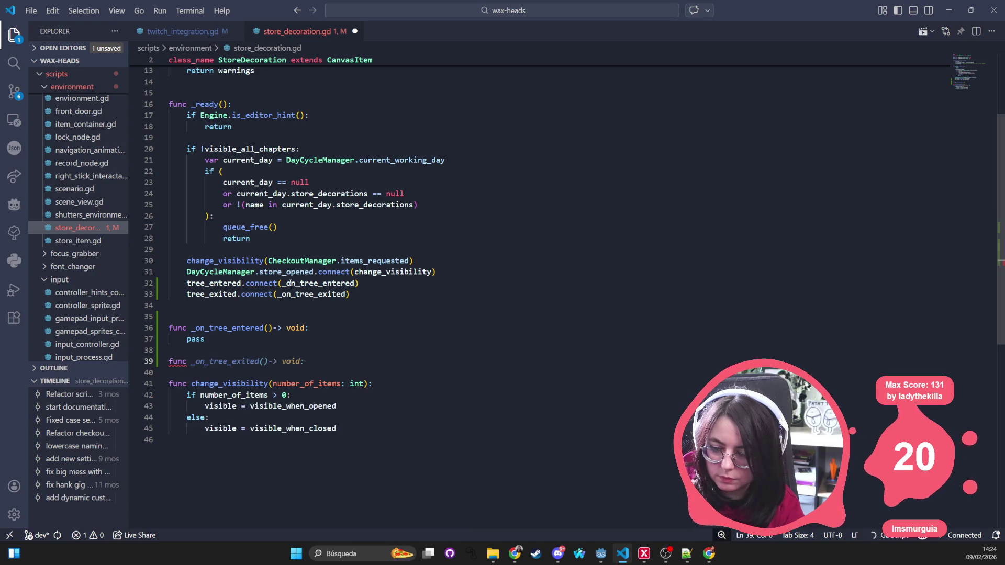
pyautogui.press('Tab')
pyautogui.press('Return')
pyautogui.write('pass')
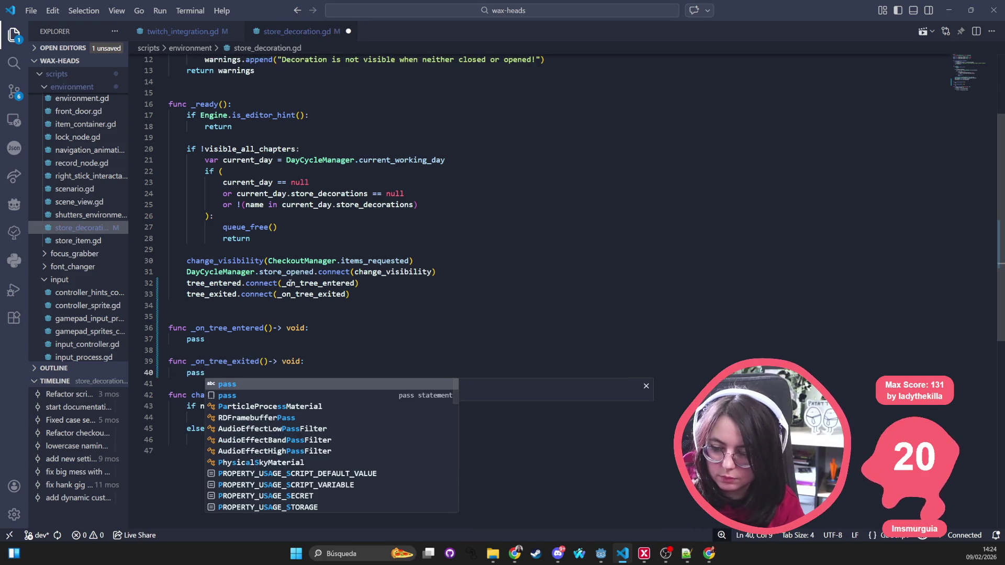
pyautogui.hotkey('ctrl', 's')
pyautogui.moveTo(202, 317); pyautogui.dragTo(212, 320)
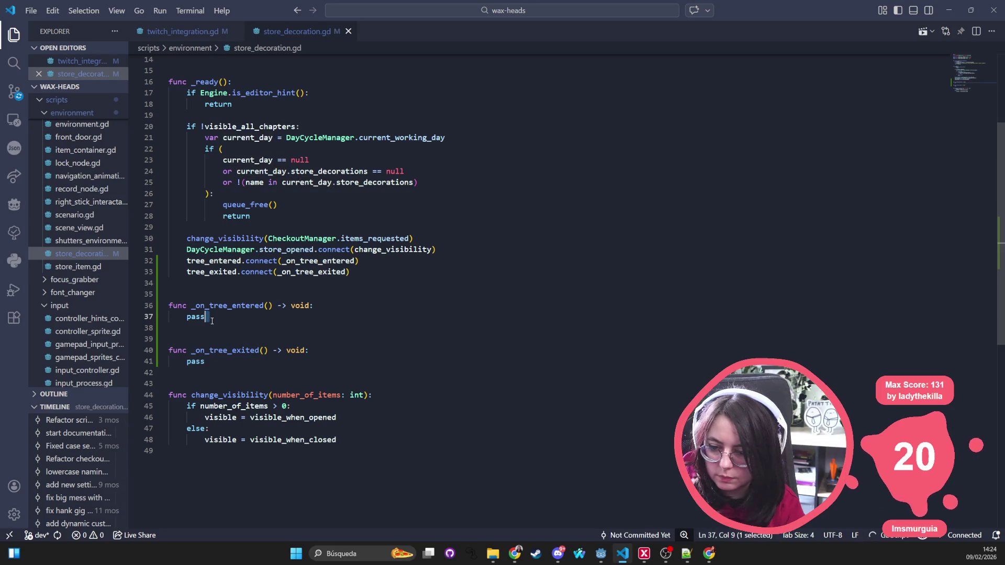
pyautogui.click(213, 316)
pyautogui.hotkey('alt', 'Tab')
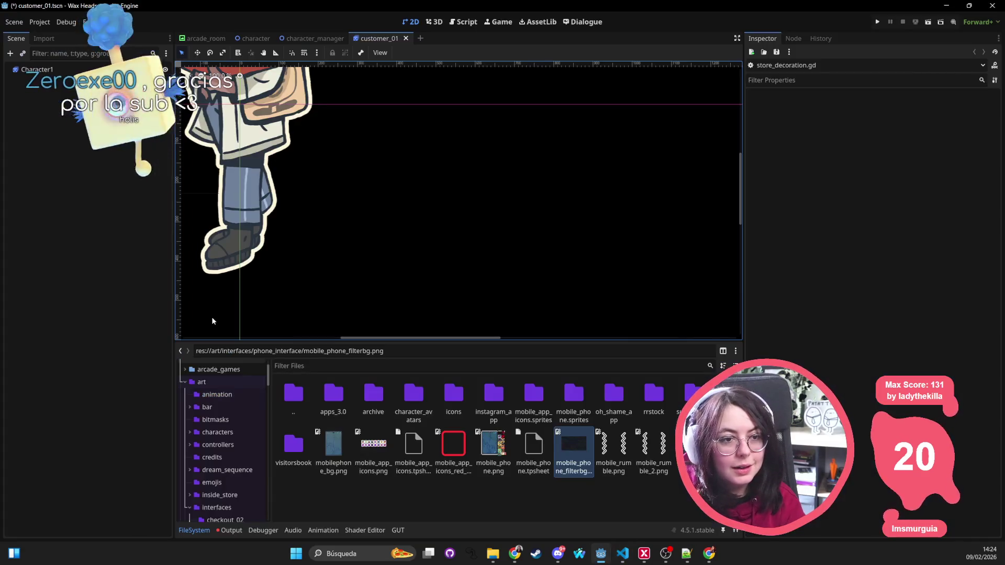
# Zoom out the customer_01 canvas and select Character1 to inspect its StoreDecoration properties
pyautogui.scroll(-3, 392, 243)
pyautogui.click(340, 95)
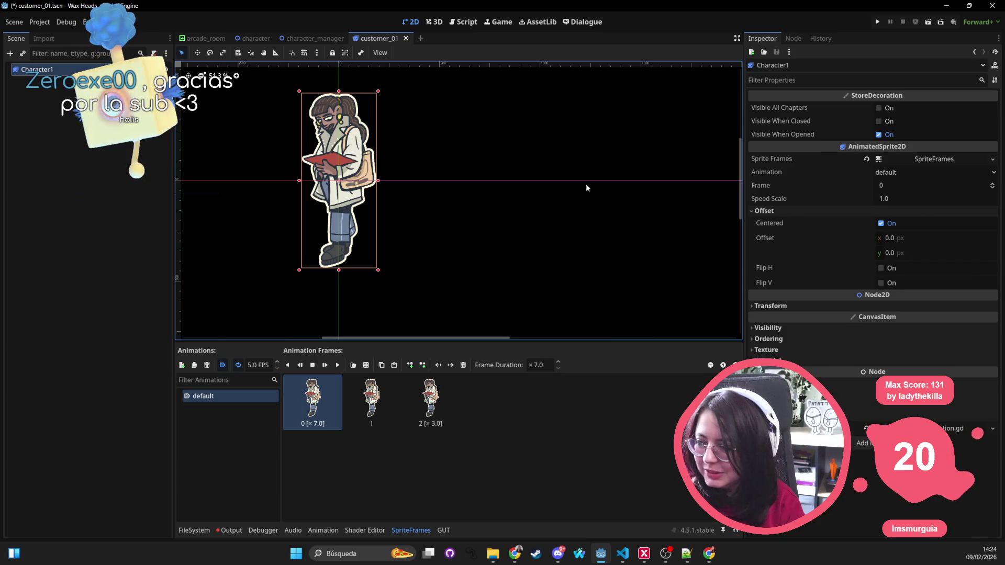
pyautogui.hotkey('alt', 'Tab')
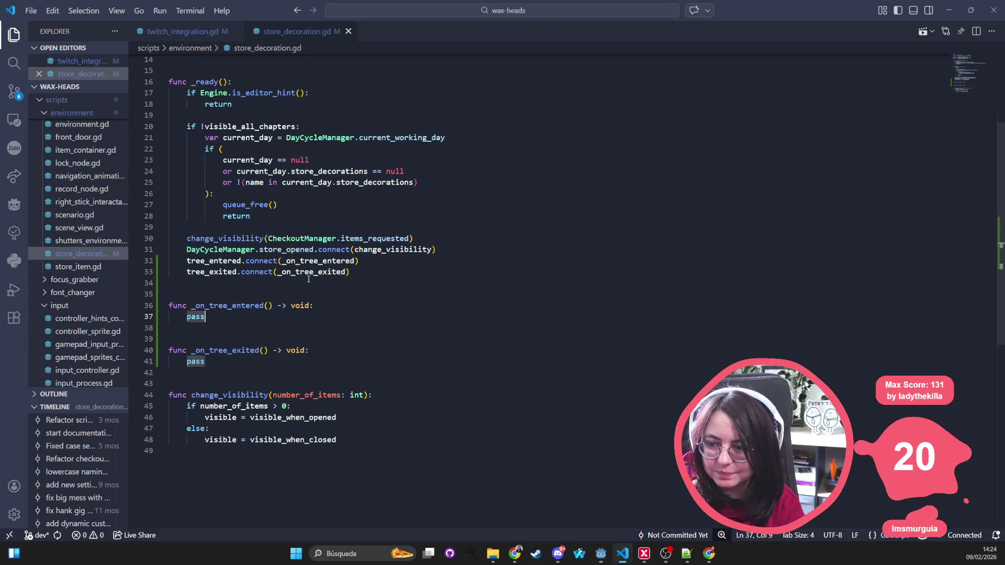
# Insert a blank line after line 31, discarding a trial offset_changed connection
pyautogui.scroll(1, 335, 305)
pyautogui.click(455, 275)
pyautogui.press('Return')
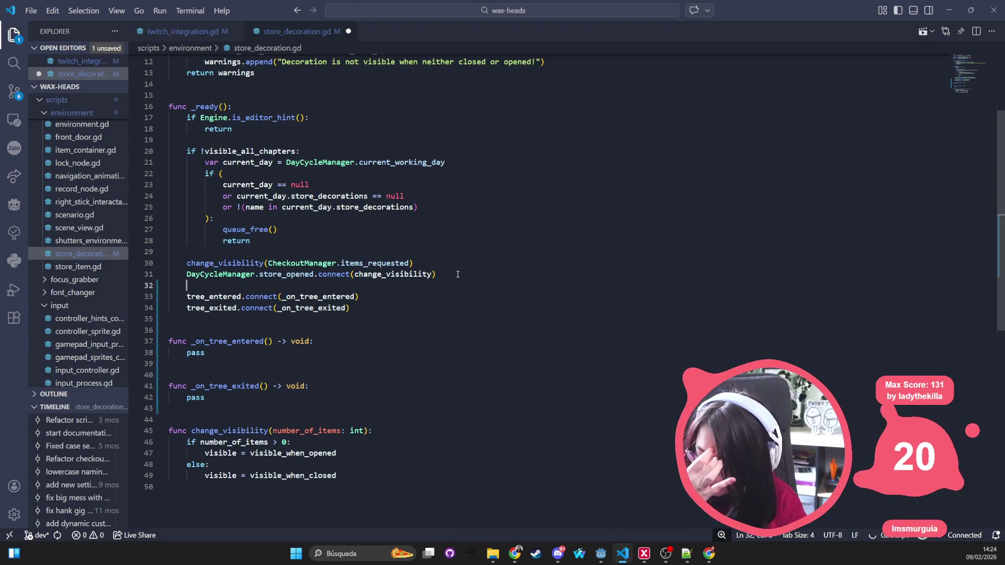
pyautogui.write('offset')
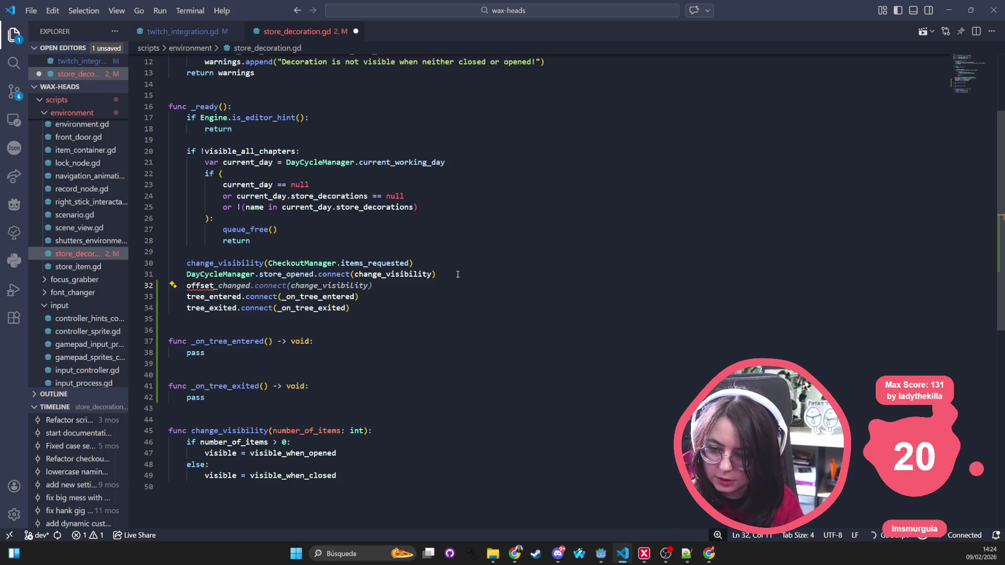
pyautogui.press('Tab')
pyautogui.hotkey('shift', 'Home')
pyautogui.press('BackSpace')
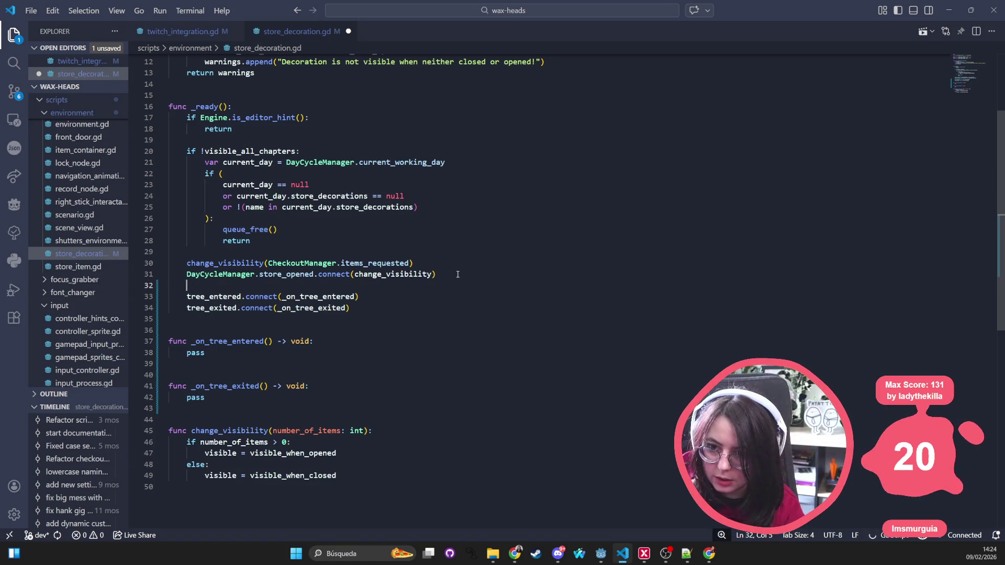
pyautogui.scroll(4, 375, 234)
pyautogui.scroll(-3, 357, 87)
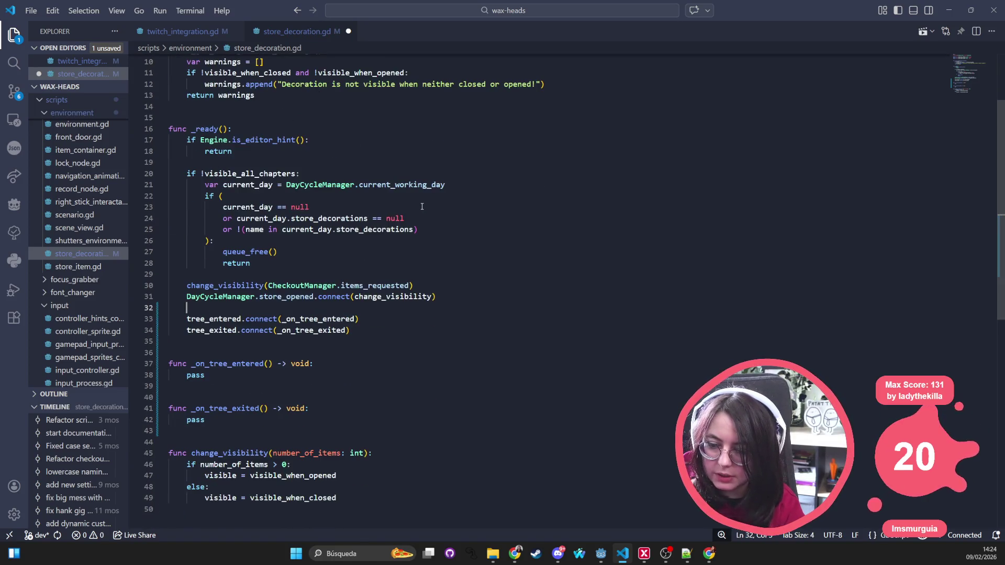
pyautogui.write('off')
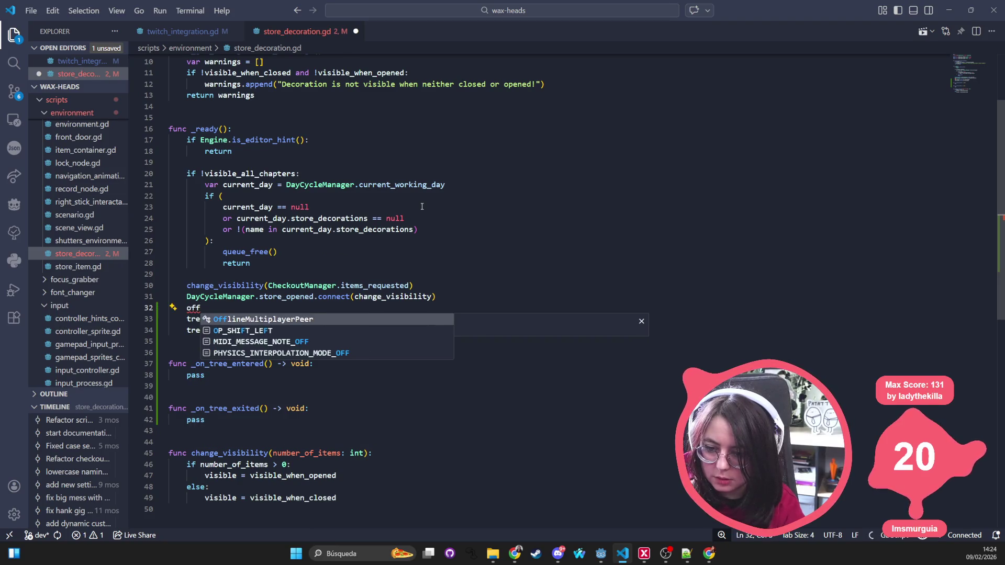
pyautogui.press('BackSpace')
pyautogui.press('BackSpace')
pyautogui.press('BackSpace')
pyautogui.hotkey('alt', 'Tab')
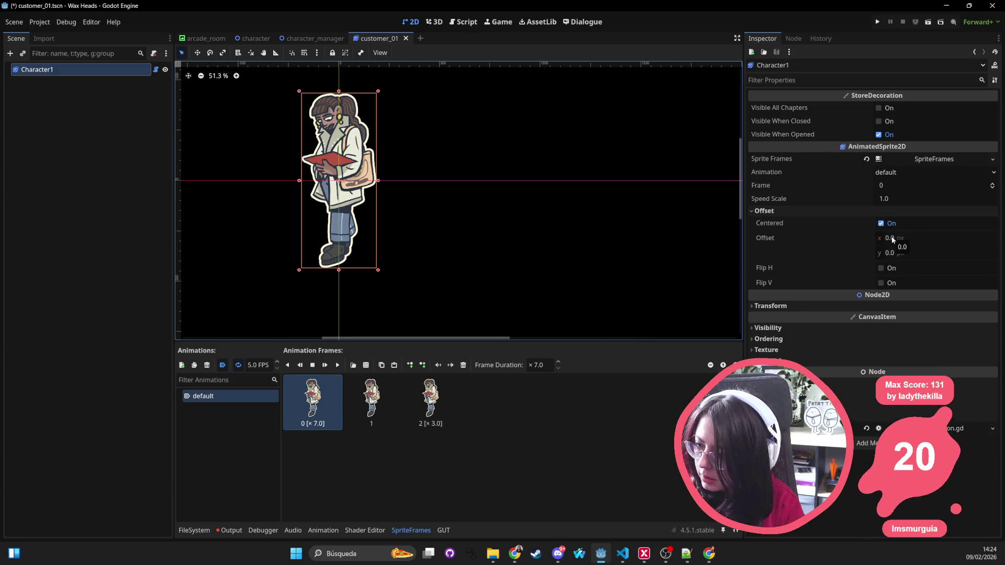
# Expand and collapse Character1's Visibility section, then deselect it to empty the Inspector
pyautogui.click(826, 329)
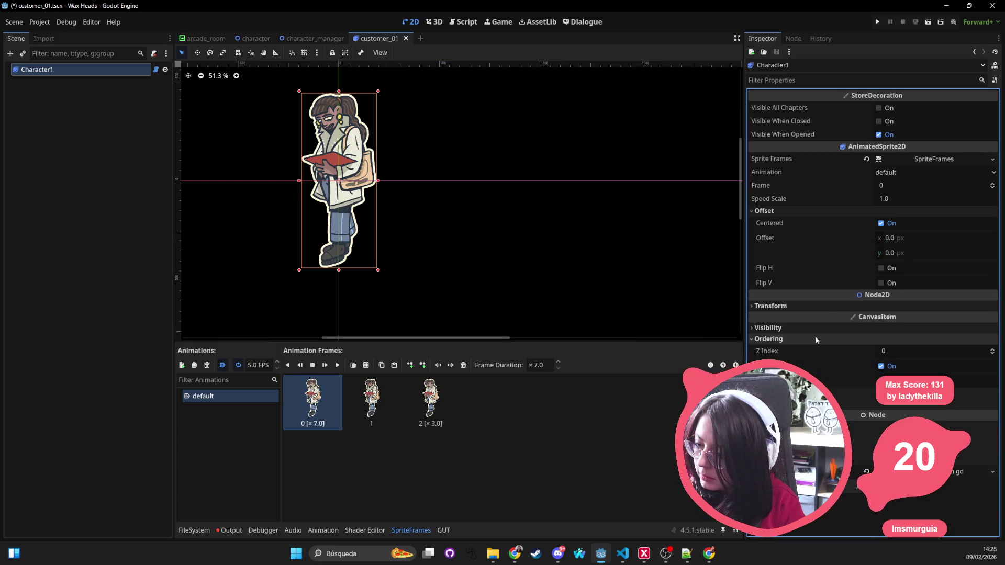
pyautogui.click(815, 329)
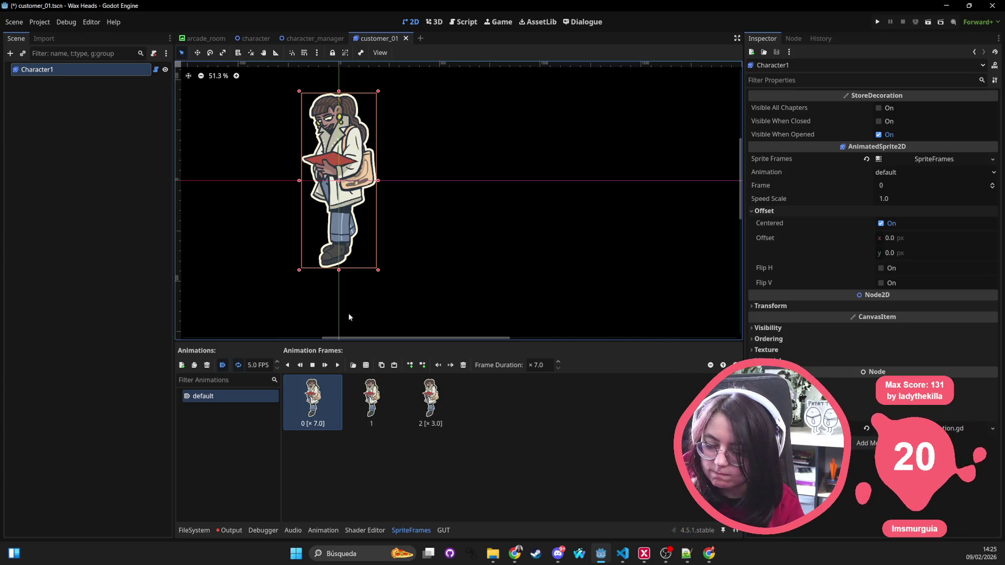
pyautogui.click(435, 225)
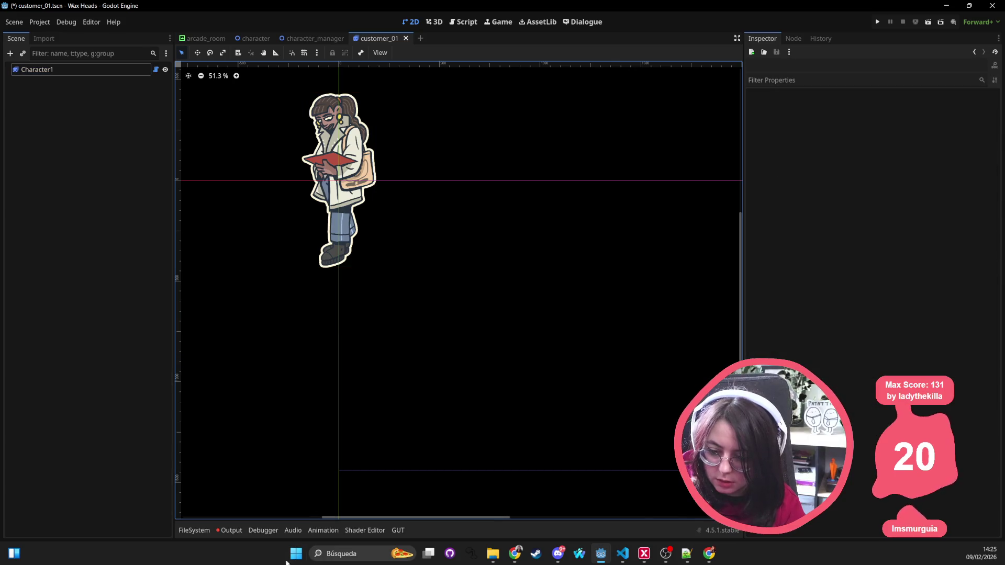
pyautogui.click(194, 530)
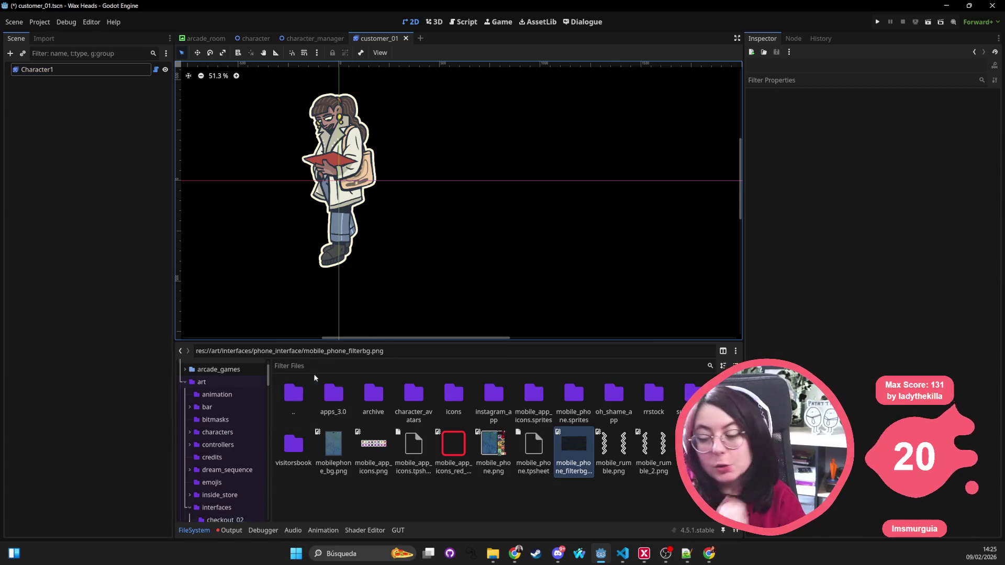
# Filter the FileSystem dock by 'store_deco' to locate store_decoration.gd
pyautogui.click(368, 368)
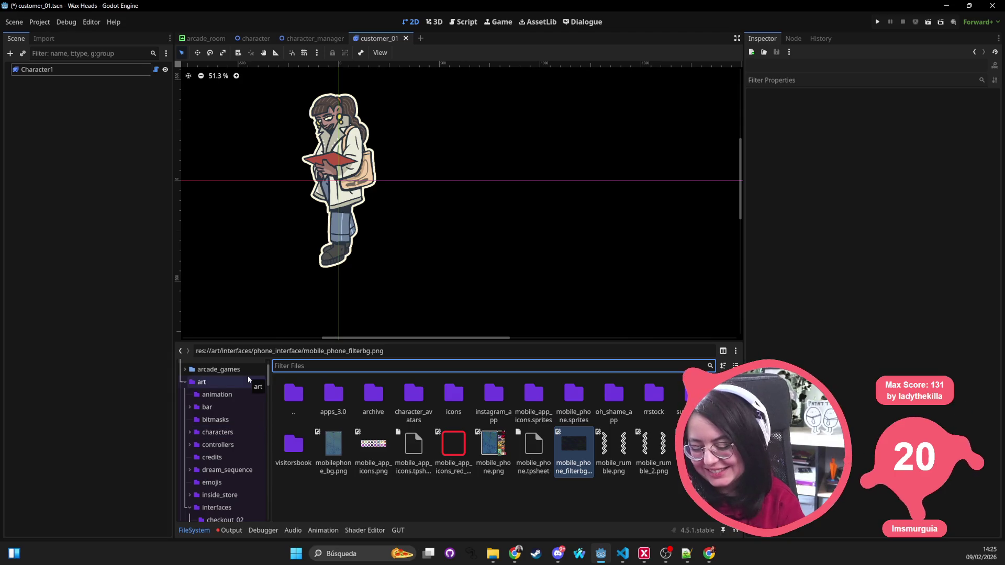
pyautogui.write('a')
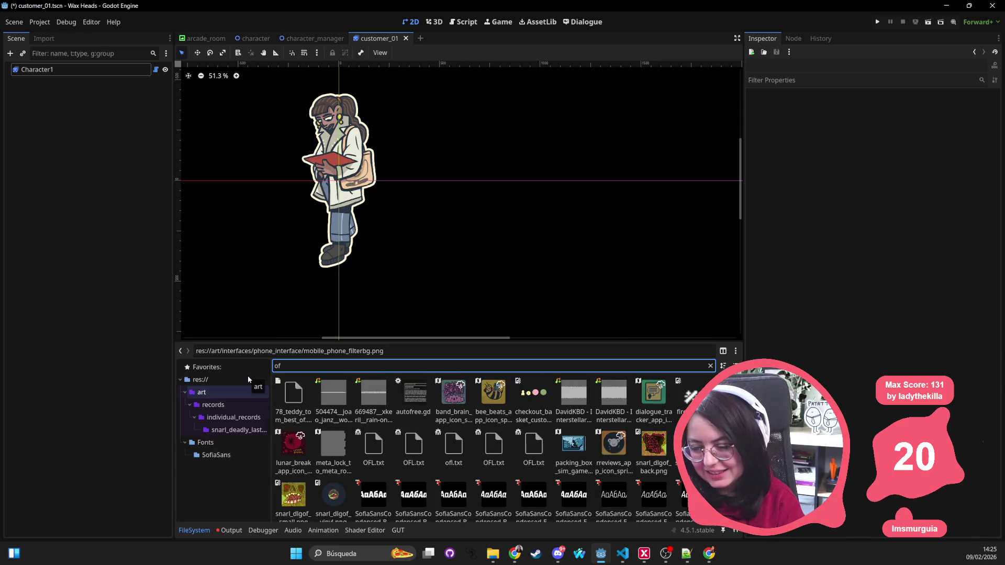
pyautogui.press('BackSpace')
pyautogui.write('store_deco')
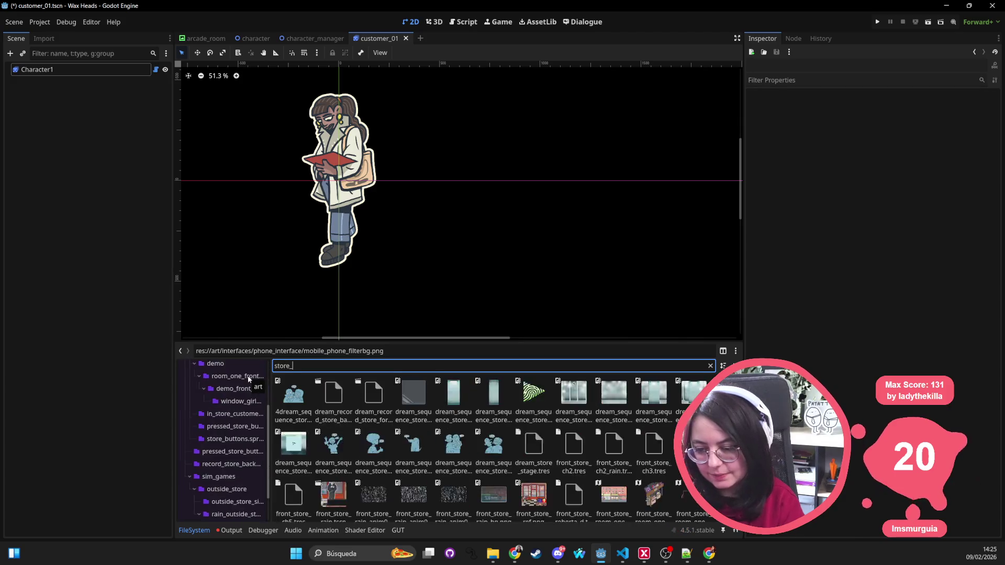
pyautogui.rightClick(290, 397)
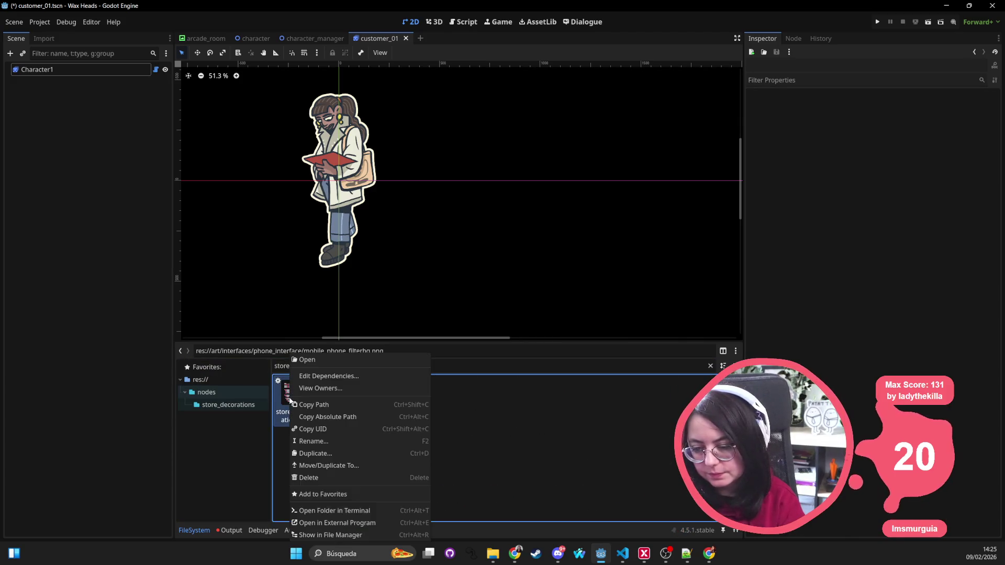
# Reveal store_decoration.gd in the system file manager, then briefly check its owners list
pyautogui.click(360, 522)
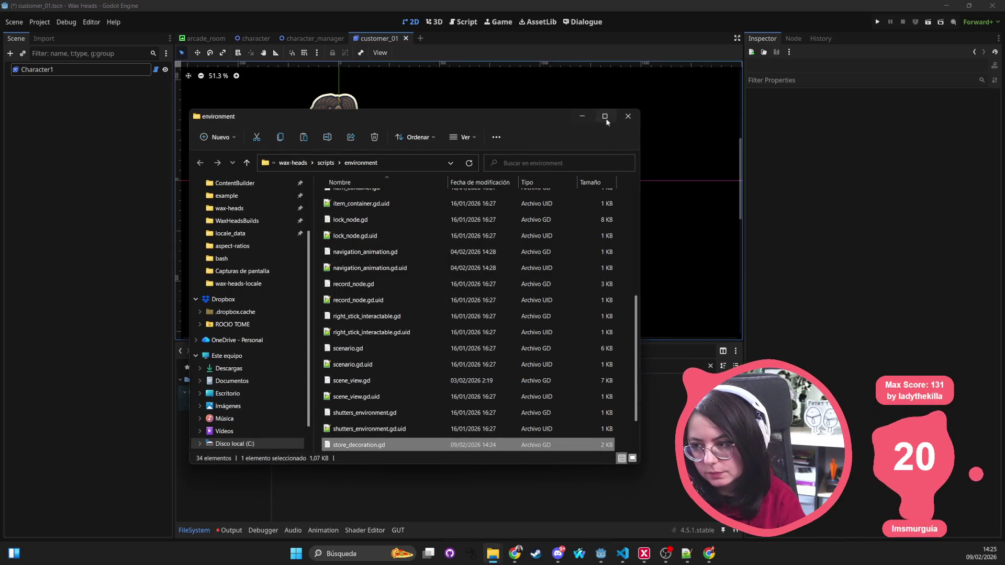
pyautogui.click(630, 117)
pyautogui.rightClick(302, 393)
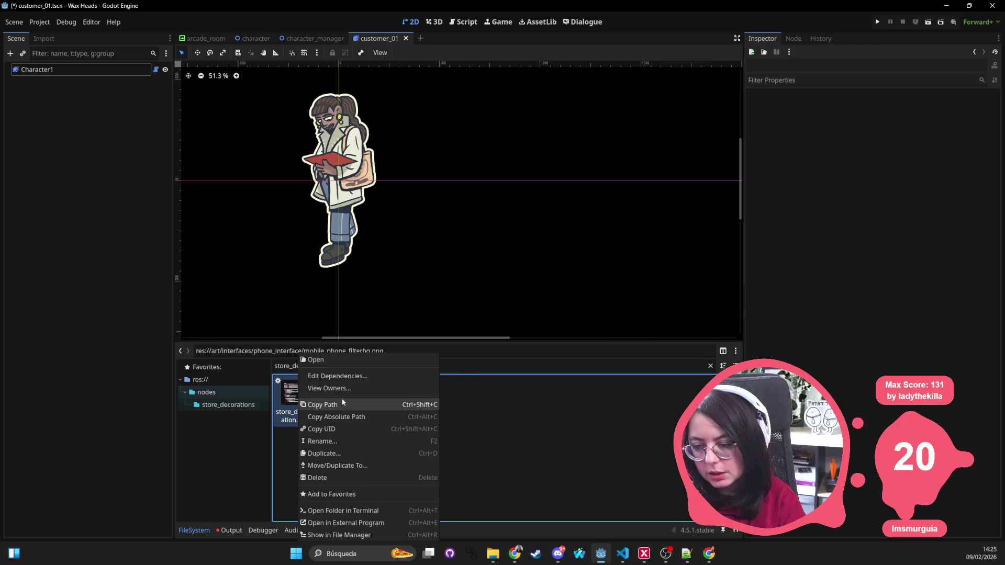
pyautogui.click(341, 388)
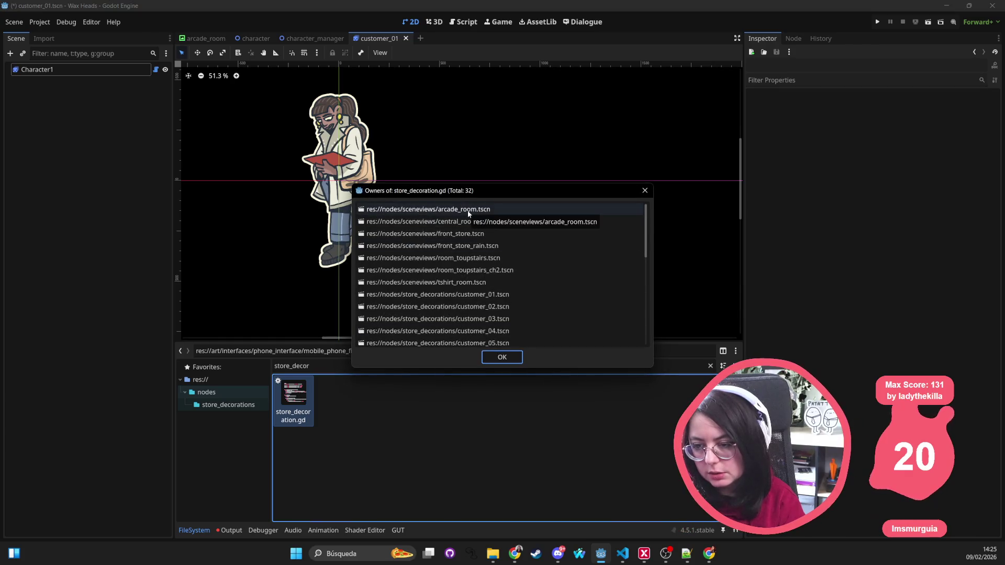
pyautogui.click(645, 190)
pyautogui.rightClick(302, 400)
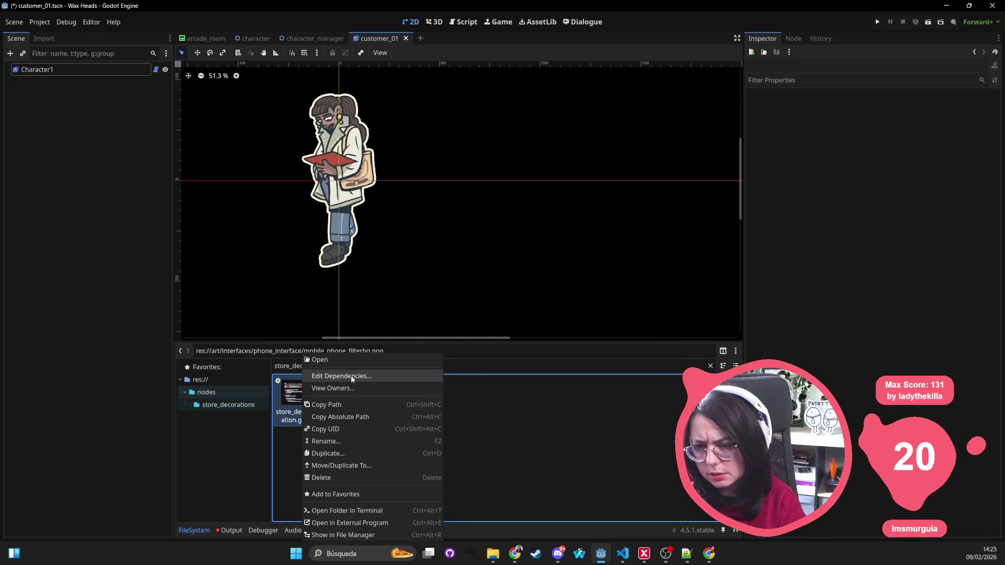
pyautogui.click(614, 428)
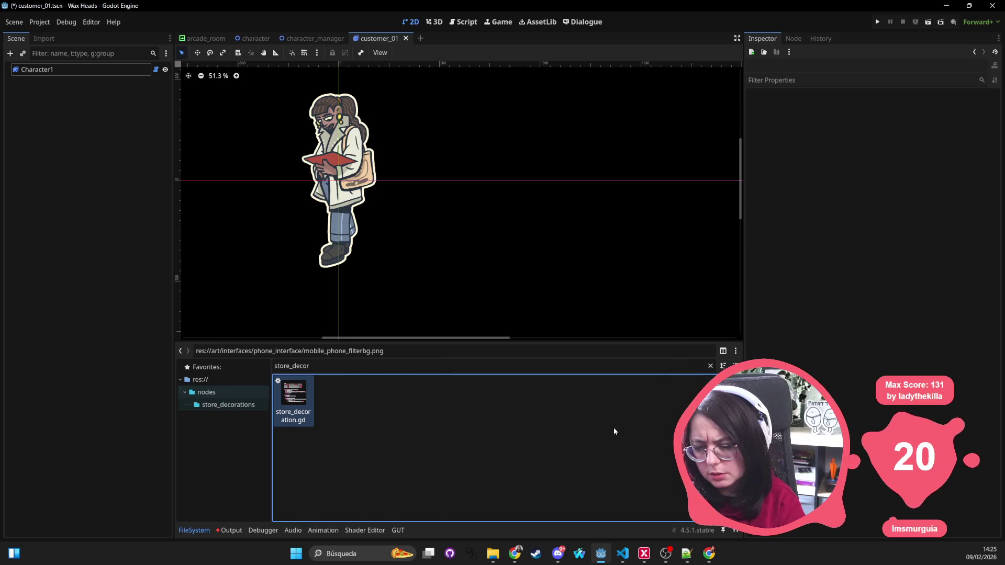
# Browse the 32 scenes owning store_decoration.gd and open arcade_room from the list
pyautogui.rightClick(306, 401)
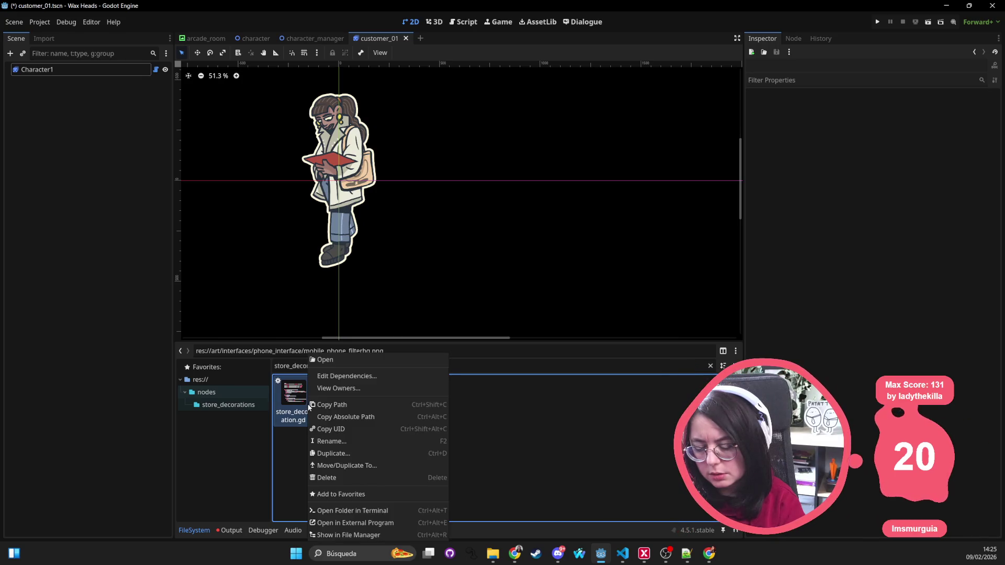
pyautogui.click(348, 387)
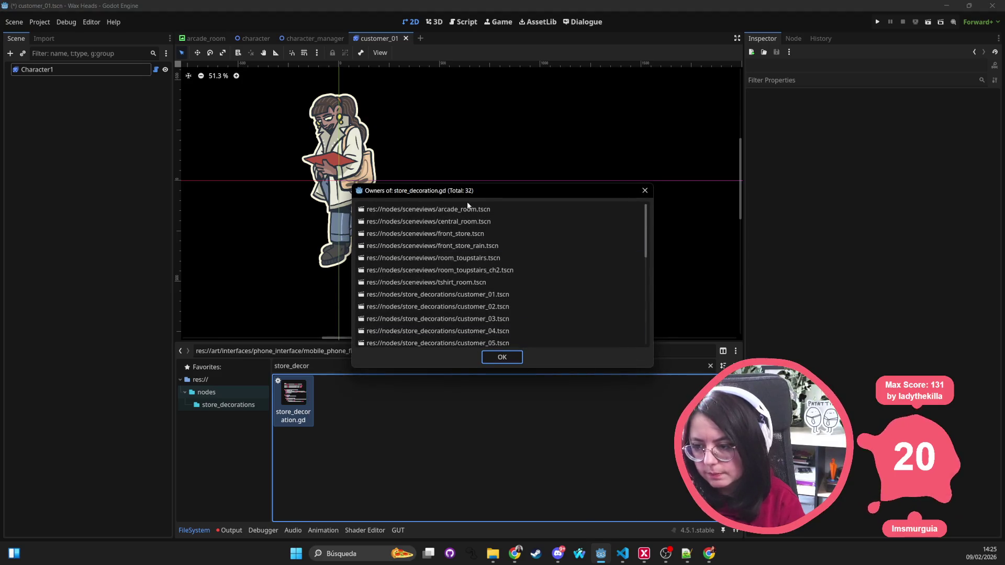
pyautogui.scroll(-3, 470, 306)
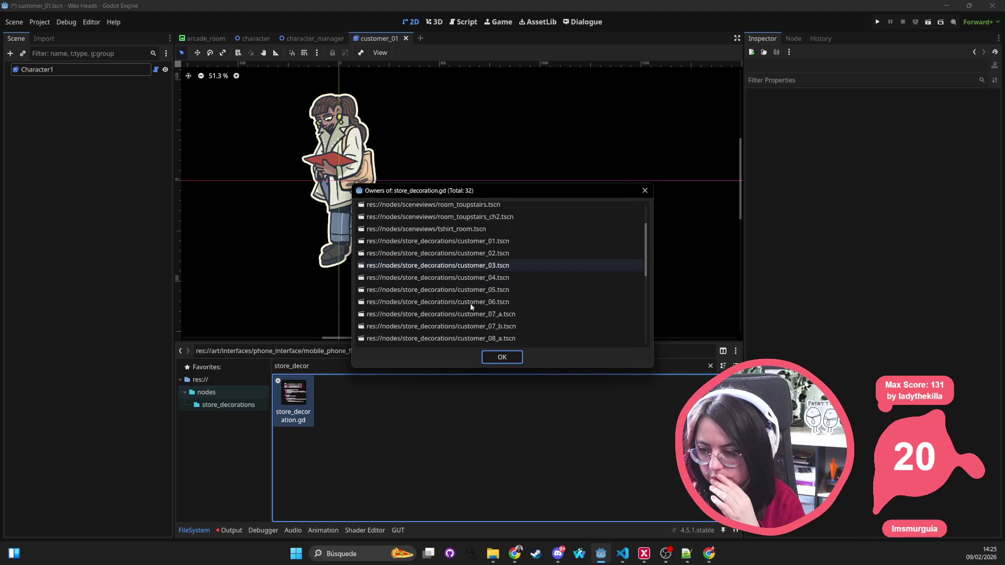
pyautogui.scroll(-1, 470, 306)
pyautogui.scroll(-10, 470, 307)
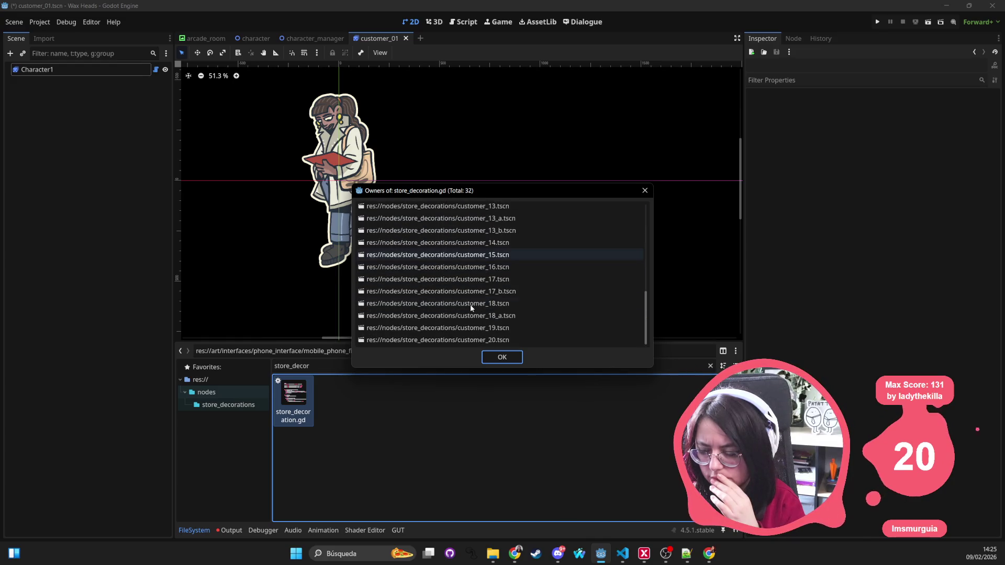
pyautogui.scroll(5, 470, 306)
pyautogui.scroll(6, 470, 309)
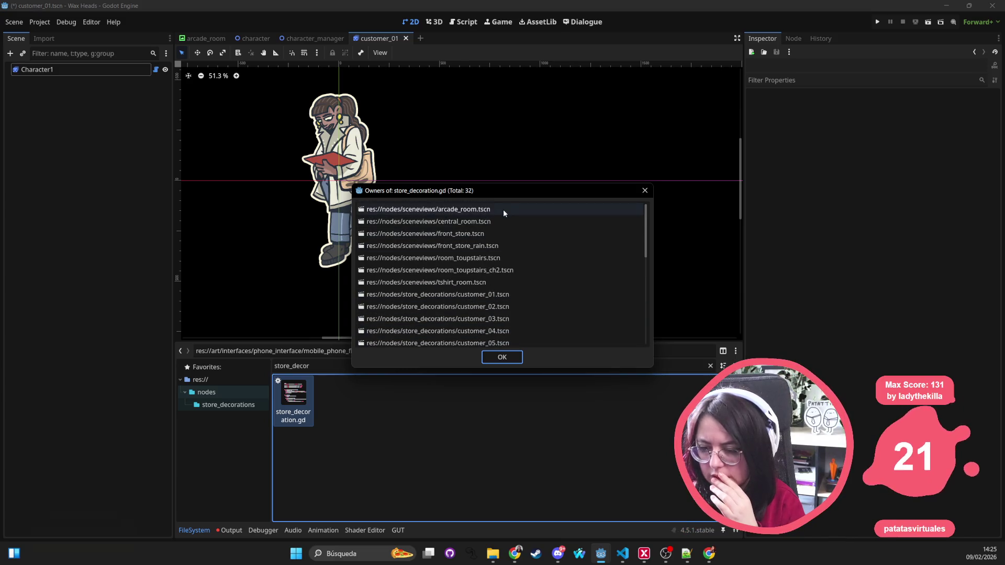
pyautogui.doubleClick(504, 210)
# Select RoomFourArcadeRoomLadyIdle, toggle its visibility off and on, collapse it, and clear the filter
pyautogui.scroll(-13, 500, 218)
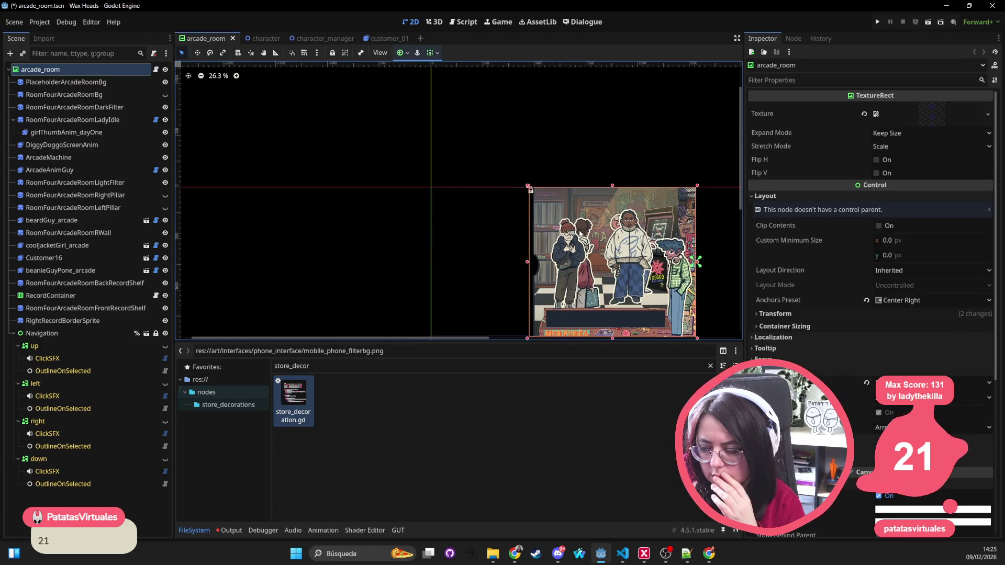
pyautogui.scroll(1, 243, 131)
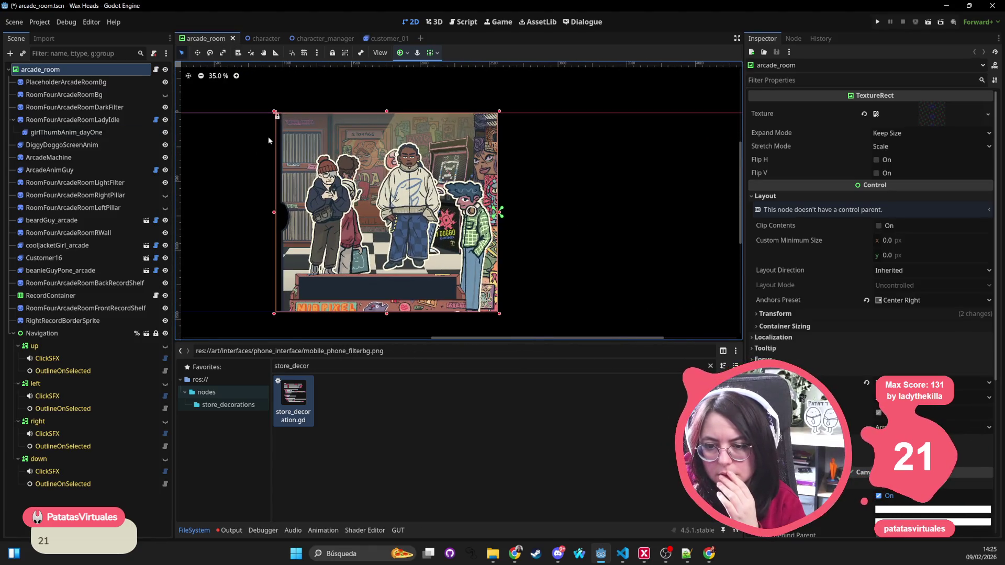
pyautogui.click(114, 123)
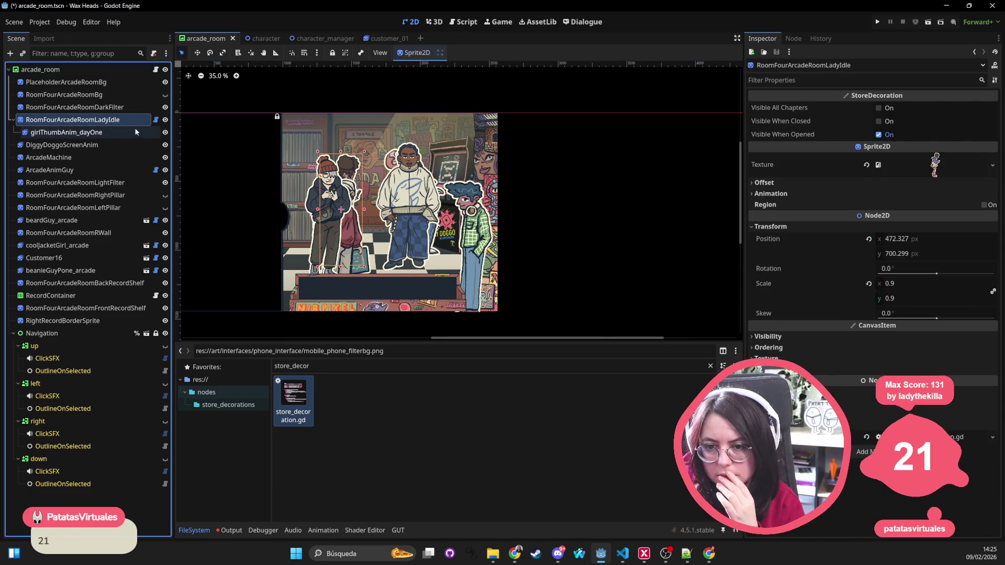
pyautogui.click(165, 120)
pyautogui.click(165, 120)
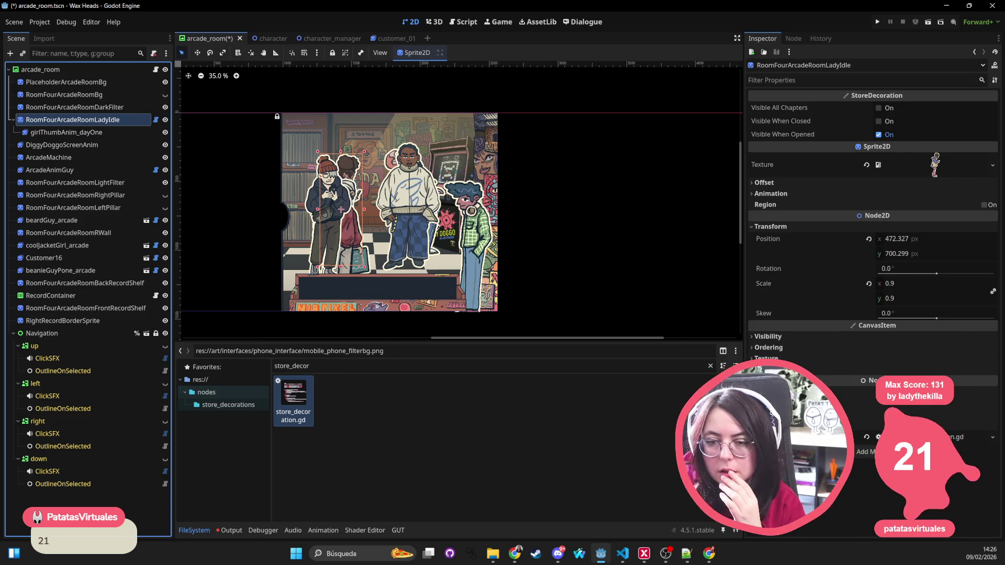
pyautogui.click(12, 121)
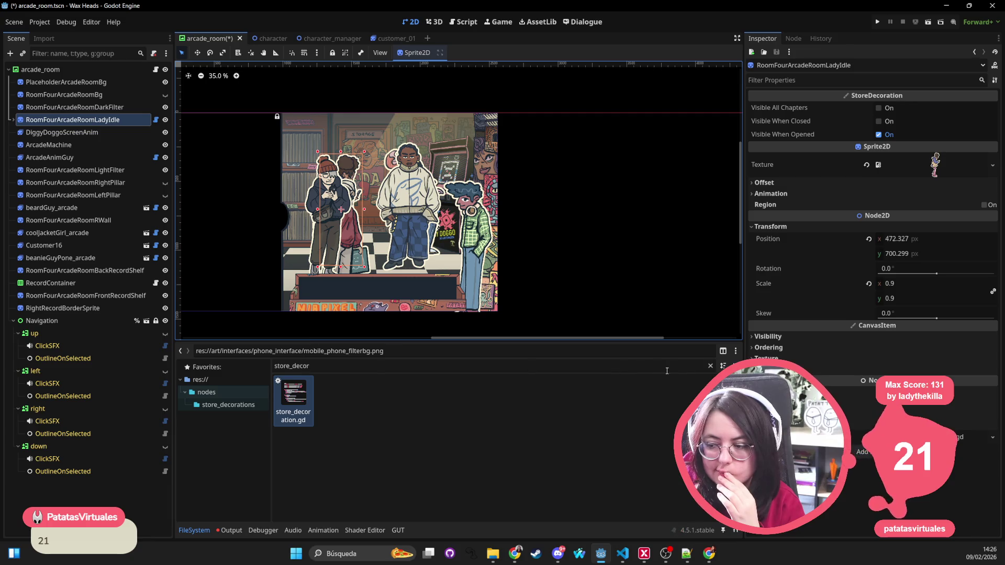
pyautogui.click(710, 366)
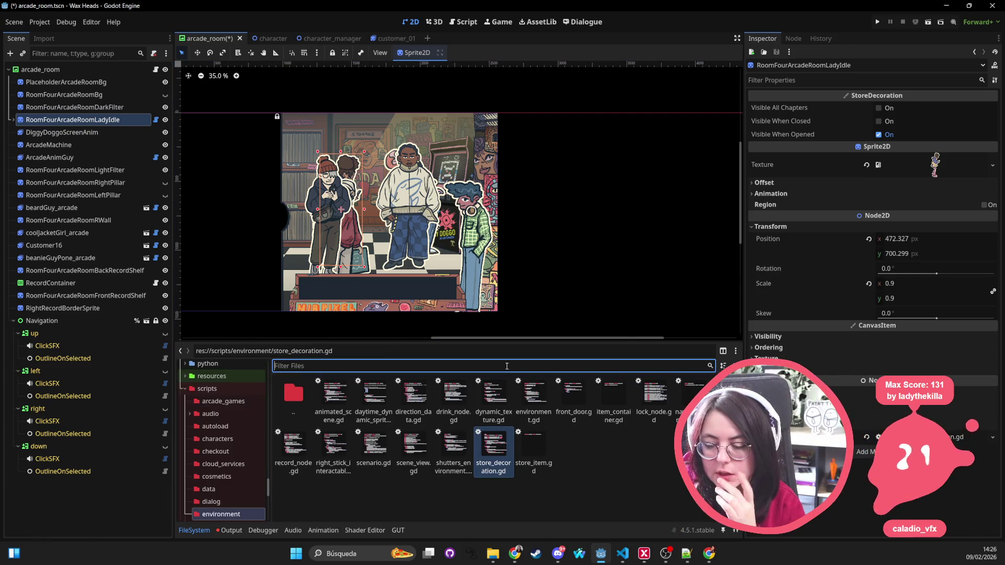
# Try 'customers' and 'scenes' filters, then filter by 'nodes' and open the nodes folder
pyautogui.scroll(3, 204, 419)
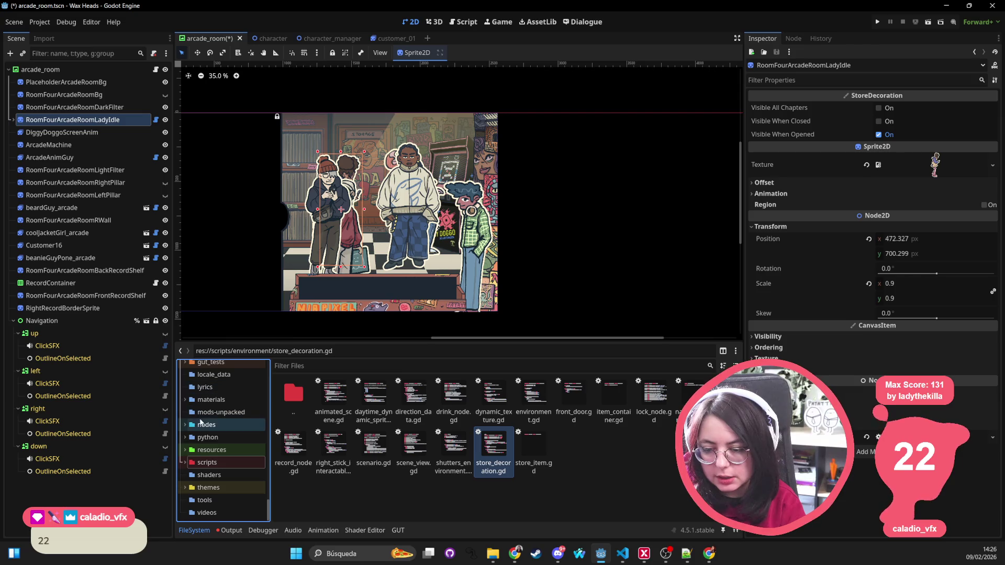
pyautogui.click(338, 366)
pyautogui.write('cus')
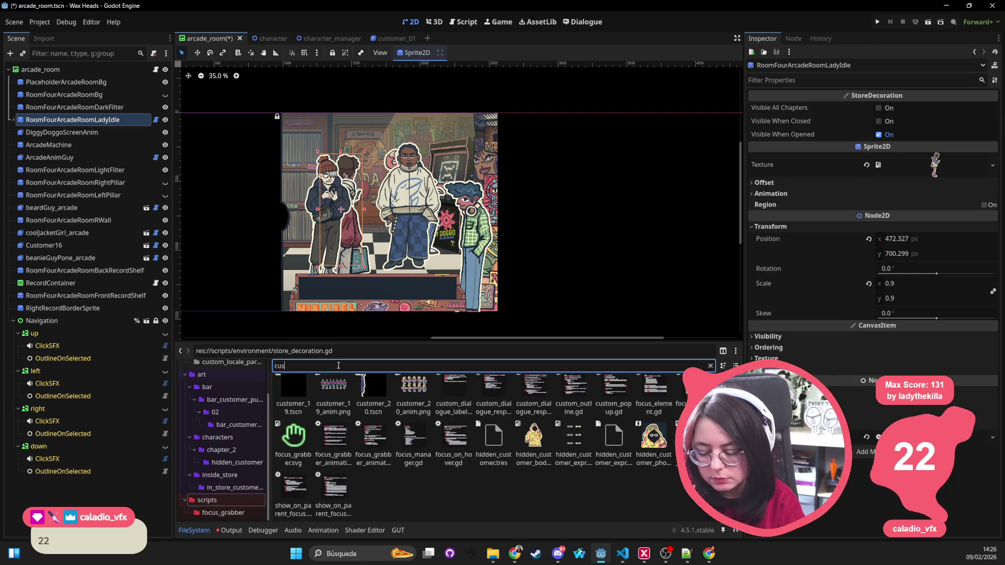
pyautogui.write('tomers')
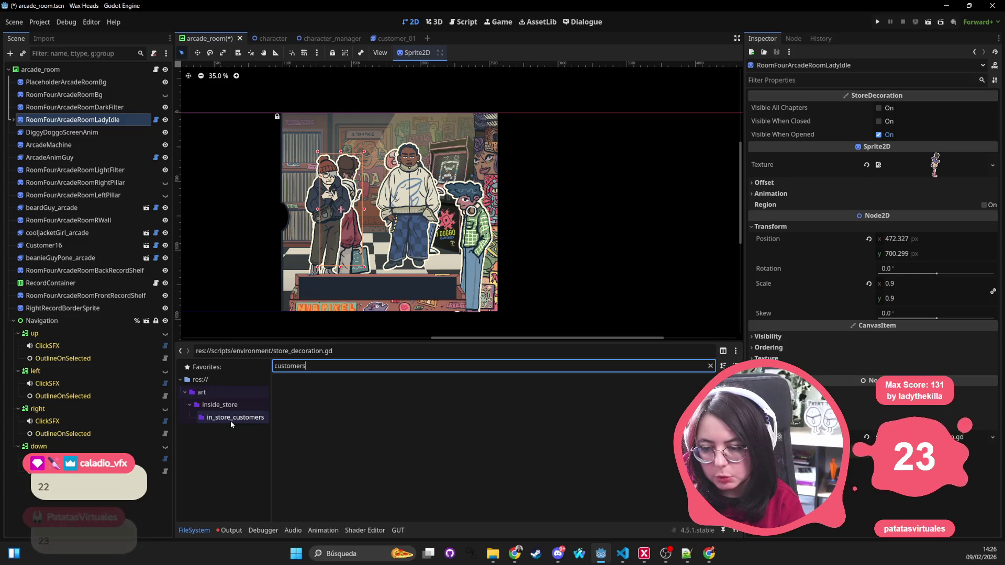
pyautogui.press('BackSpace')
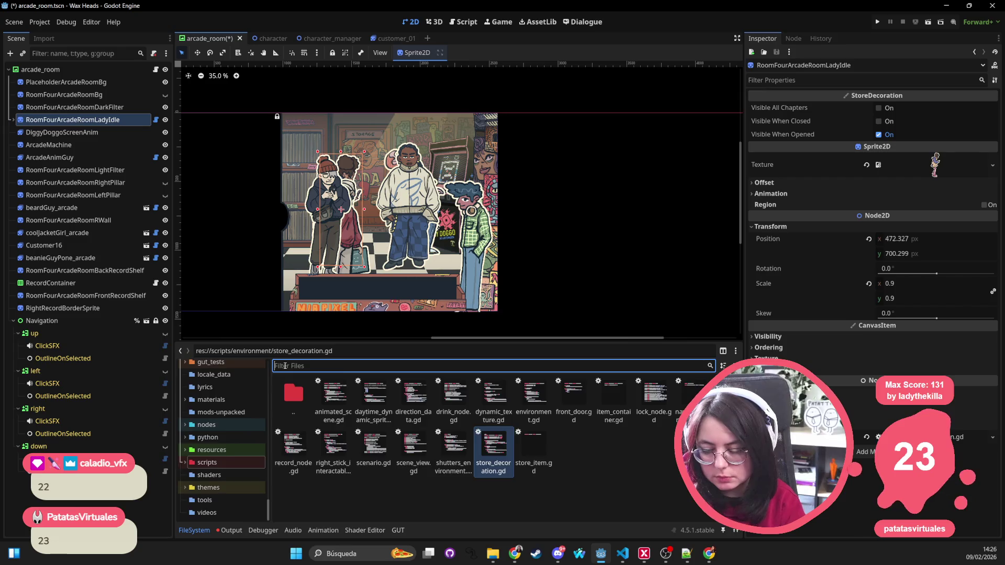
pyautogui.write('scenes')
pyautogui.press('BackSpace')
pyautogui.press('BackSpace')
pyautogui.press('BackSpace')
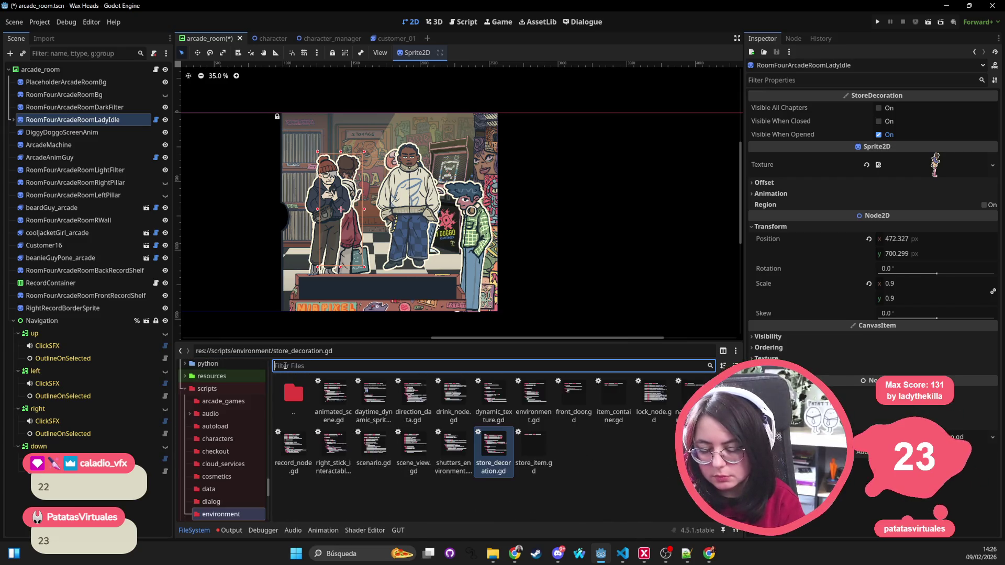
pyautogui.write('nodes')
pyautogui.click(243, 429)
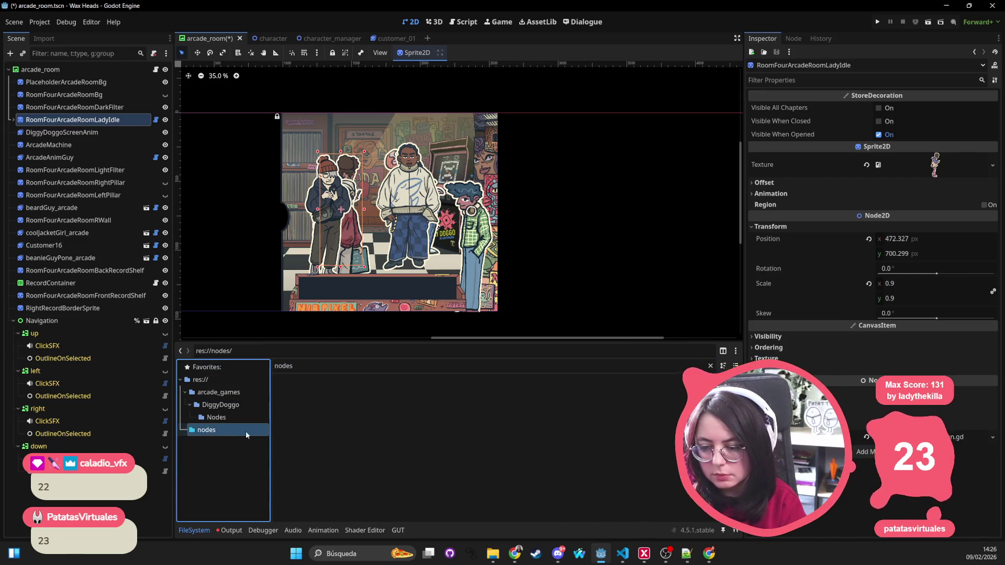
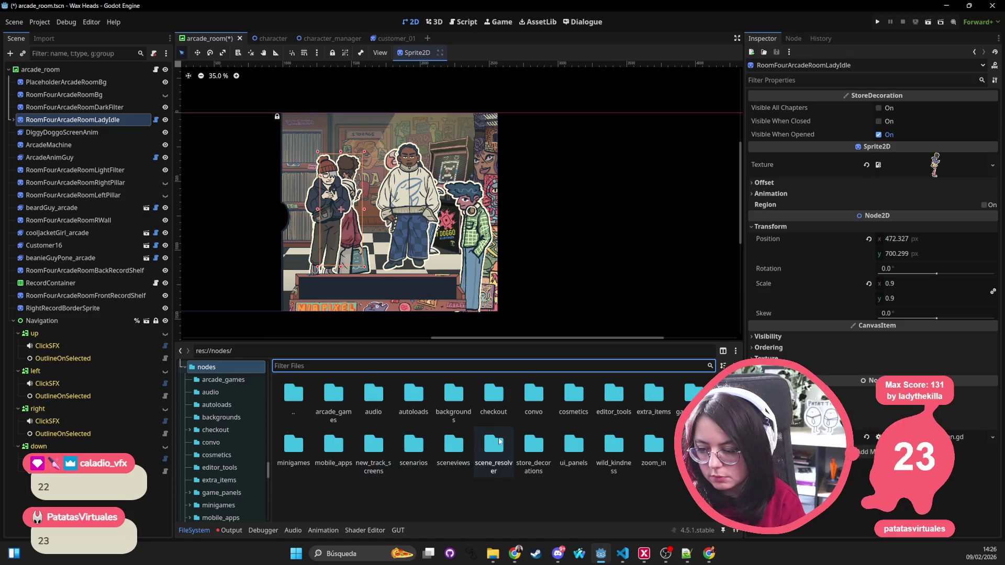
# Save RoomFourArcadeRoomLadyIdle as its own scene in the store_decorations folder
pyautogui.doubleClick(534, 446)
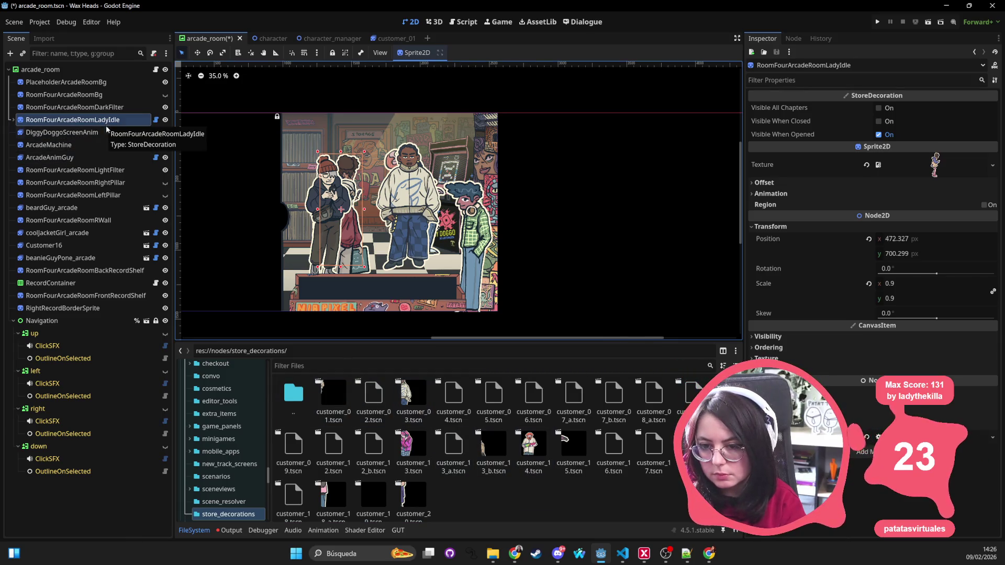
pyautogui.moveTo(105, 124); pyautogui.dragTo(458, 495)
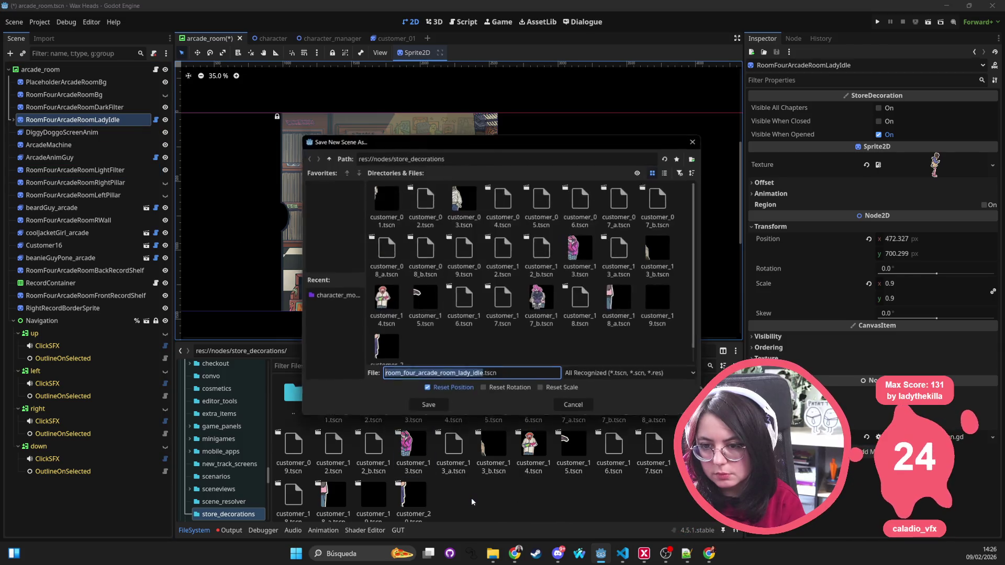
pyautogui.click(427, 410)
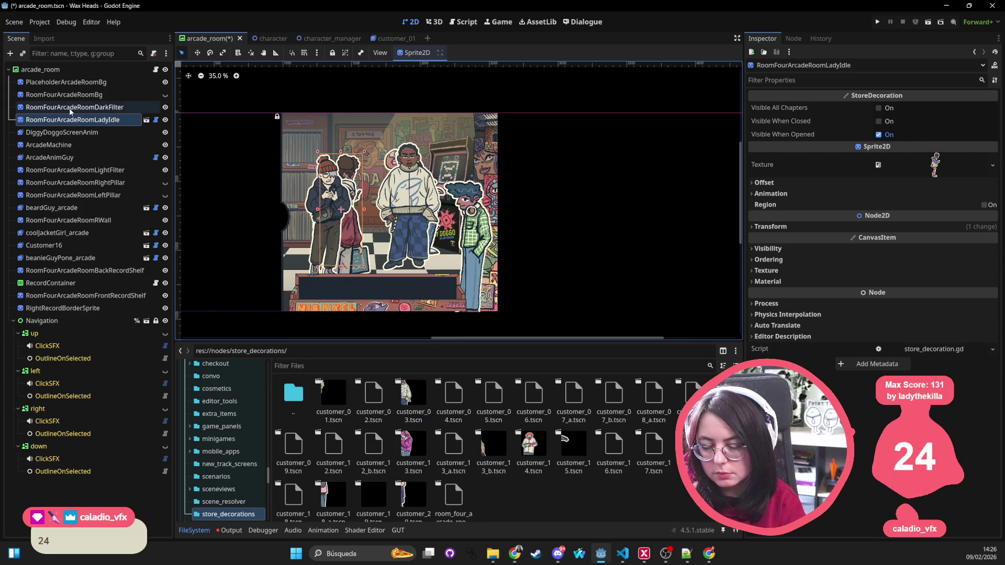
# Save ArcadeAnimGuy as arcade_anim_guy.tscn in store_decorations, then save the arcade_room scene
pyautogui.moveTo(68, 157)
pyautogui.mouseDown()
pyautogui.moveTo(146, 206)
pyautogui.moveTo(163, 272)
pyautogui.mouseUp()
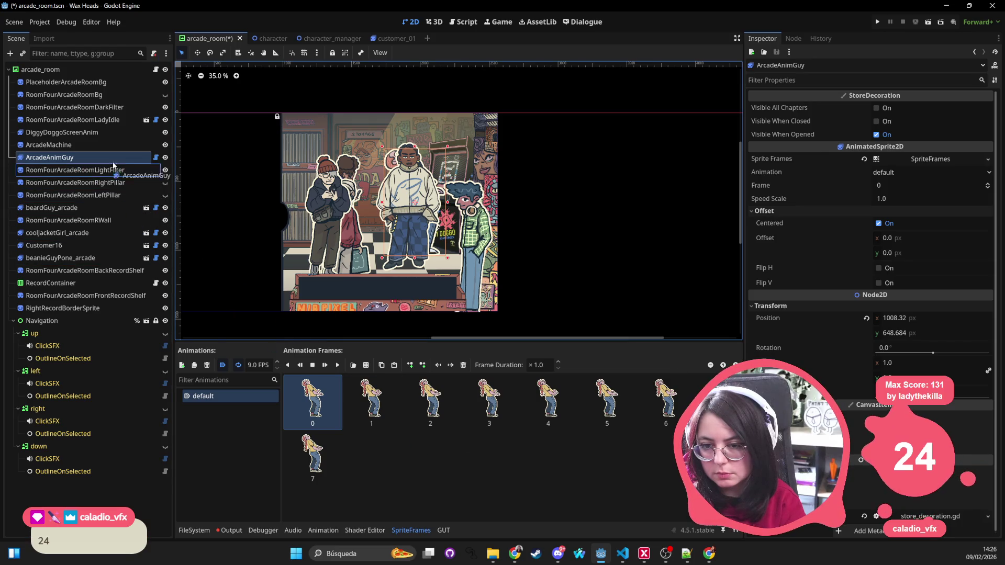
pyautogui.click(202, 532)
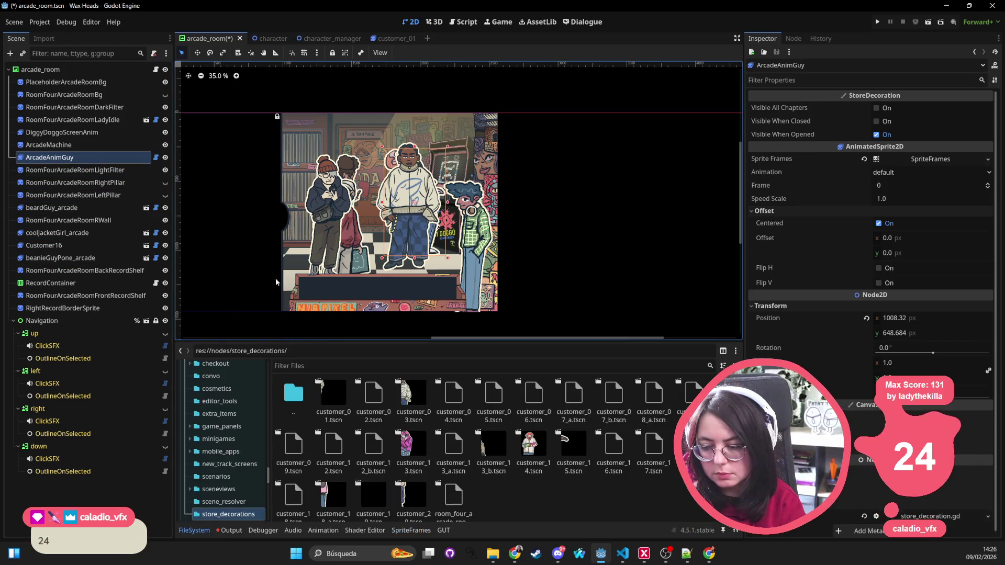
pyautogui.moveTo(124, 162)
pyautogui.mouseDown()
pyautogui.moveTo(539, 481)
pyautogui.moveTo(531, 505)
pyautogui.mouseUp()
pyautogui.click(430, 410)
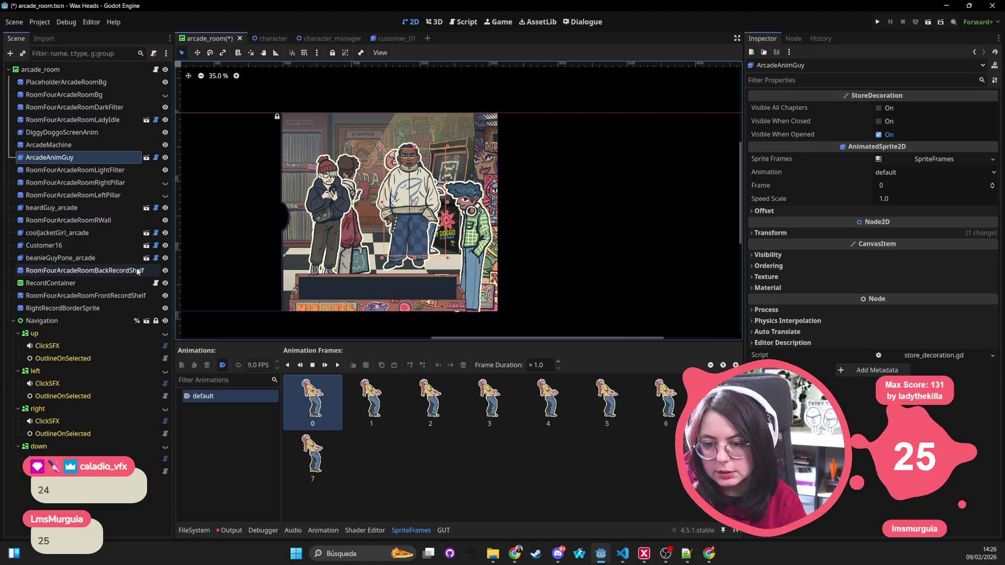
pyautogui.hotkey('ctrl', 's')
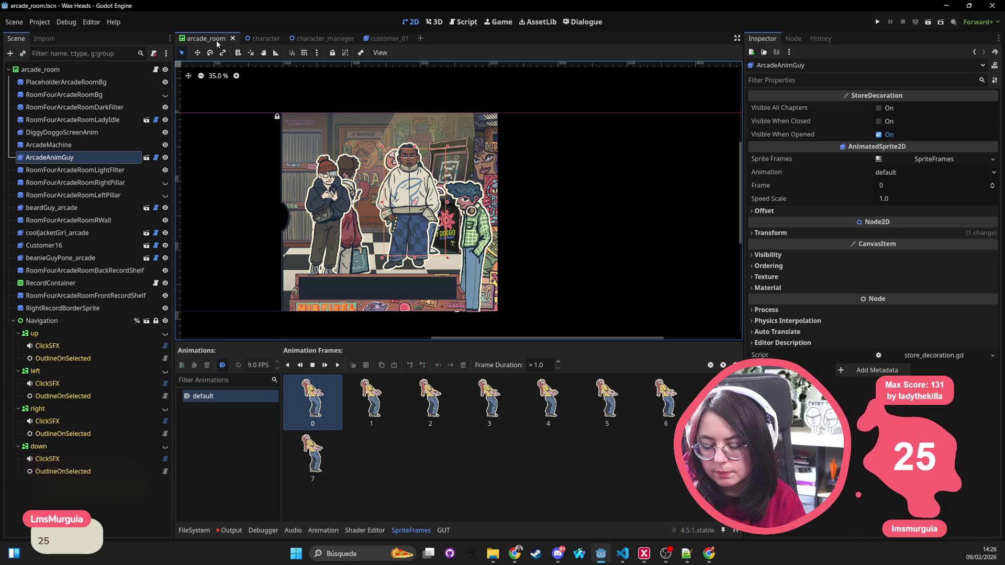
pyautogui.click(206, 531)
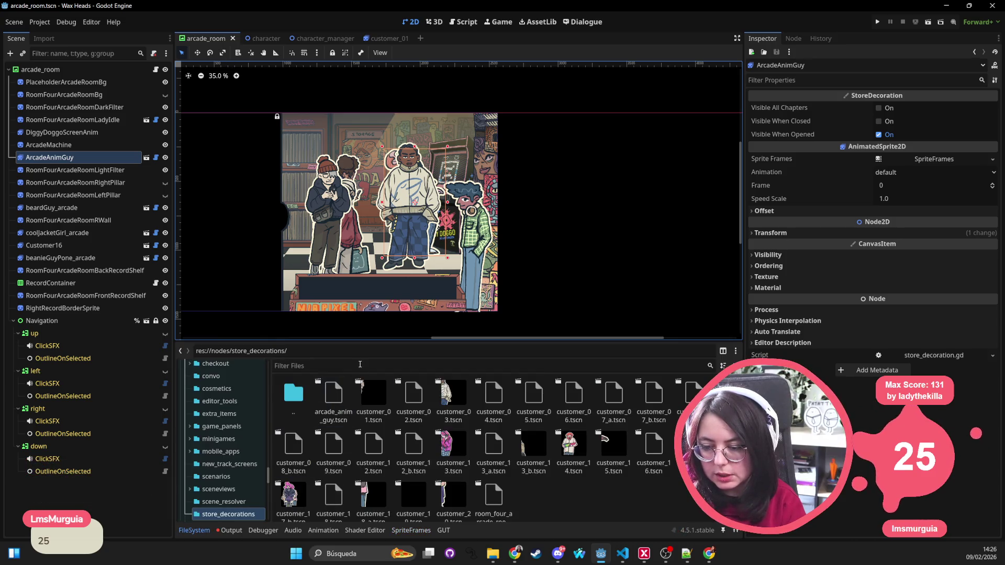
# Filter files for 'store_decor', list the owners of store_decoration.gd, and open central_room.tscn
pyautogui.click(343, 365)
pyautogui.write('store_decor')
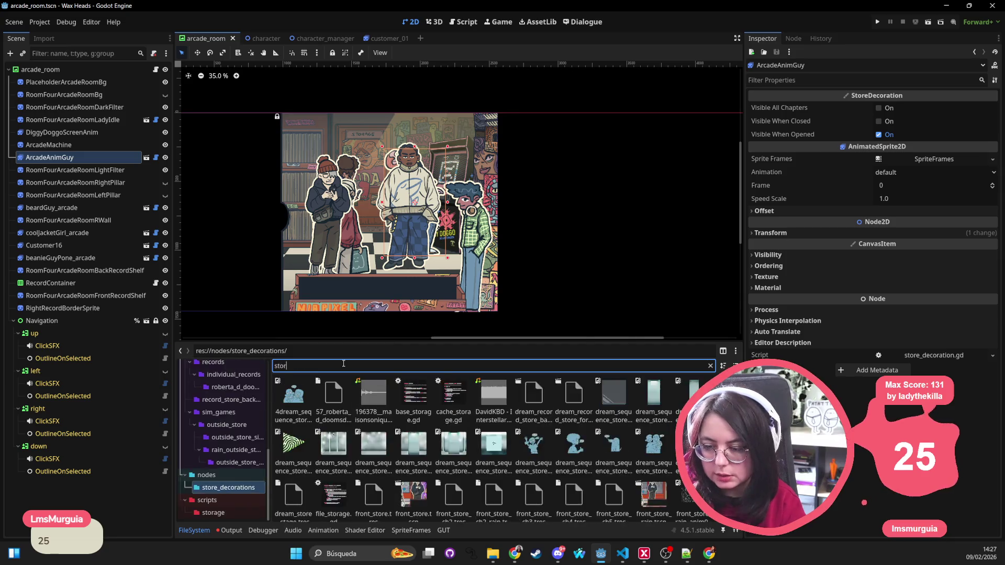
pyautogui.doubleClick(292, 393)
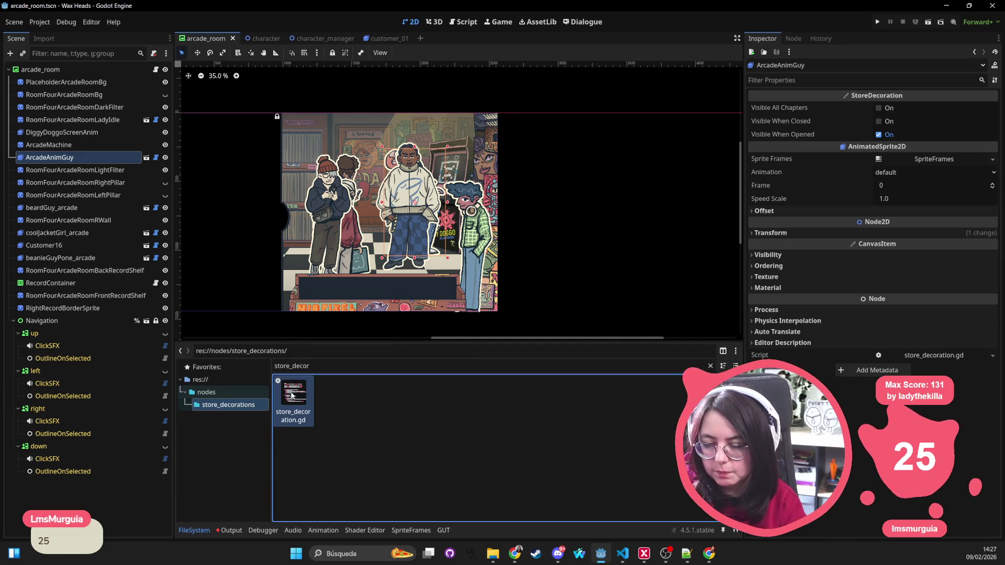
pyautogui.rightClick(290, 391)
pyautogui.click(296, 388)
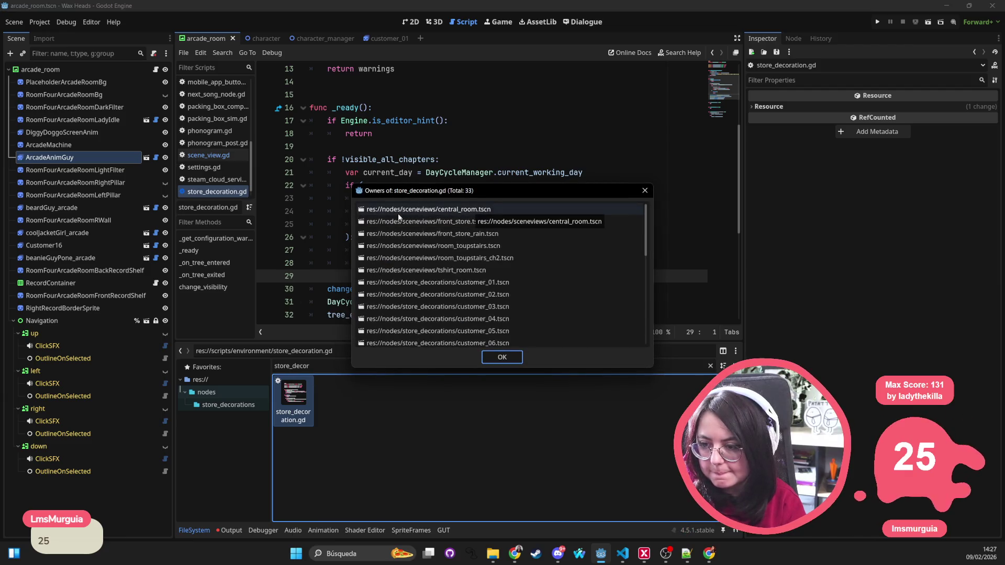
pyautogui.doubleClick(498, 208)
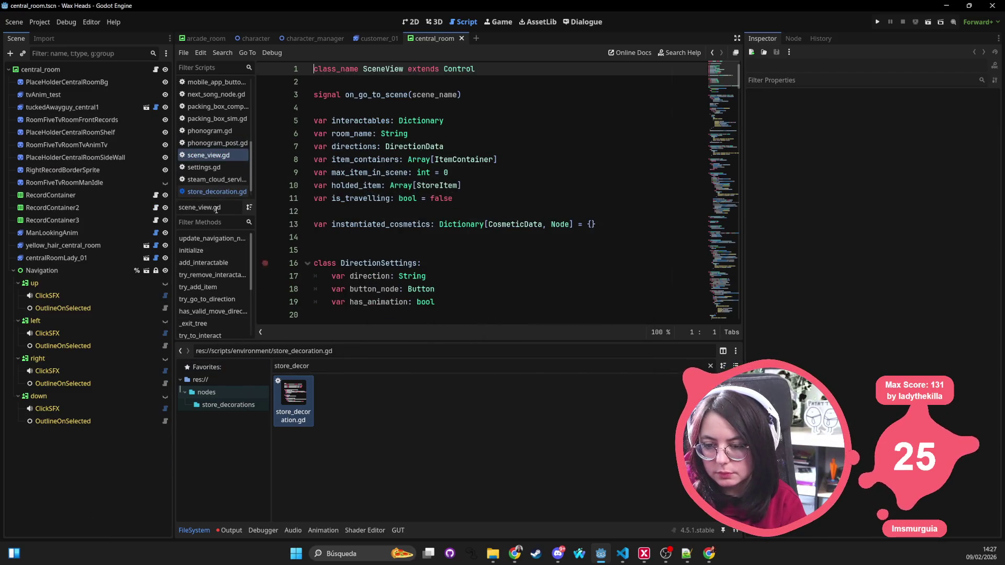
# Review the installed plugins in Project Settings, then go to the Asset Library
pyautogui.click(39, 22)
pyautogui.click(50, 33)
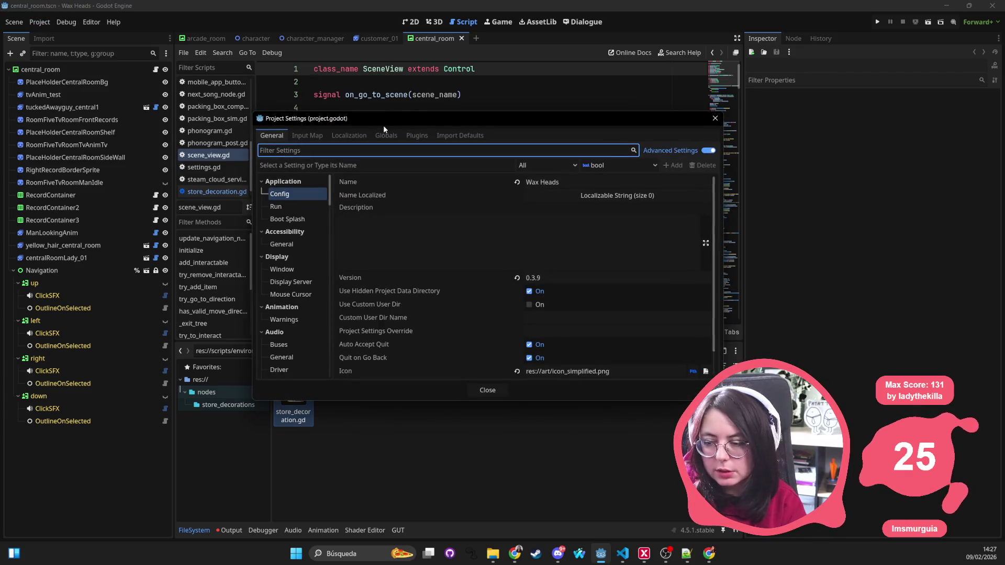
pyautogui.click(422, 137)
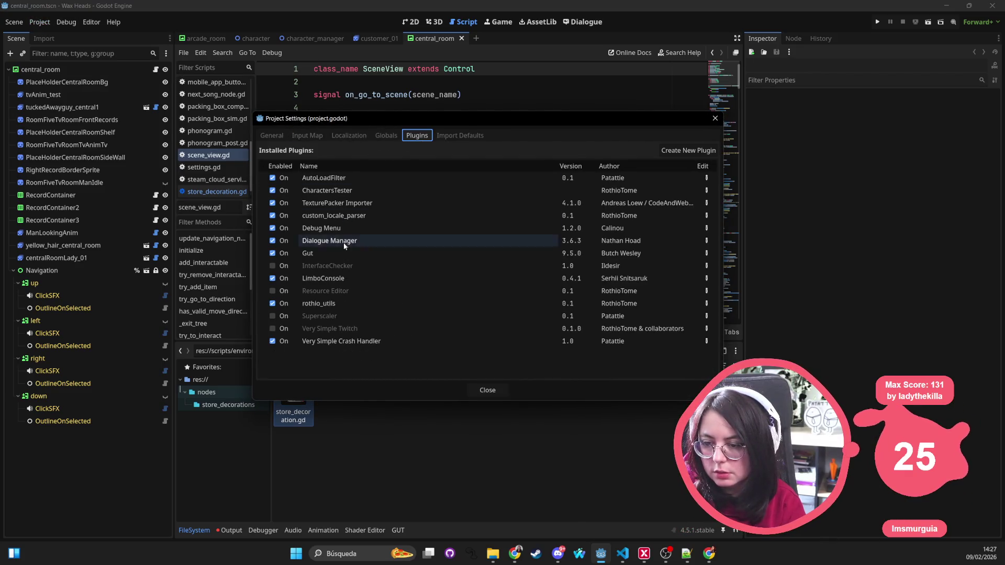
pyautogui.moveTo(330, 330)
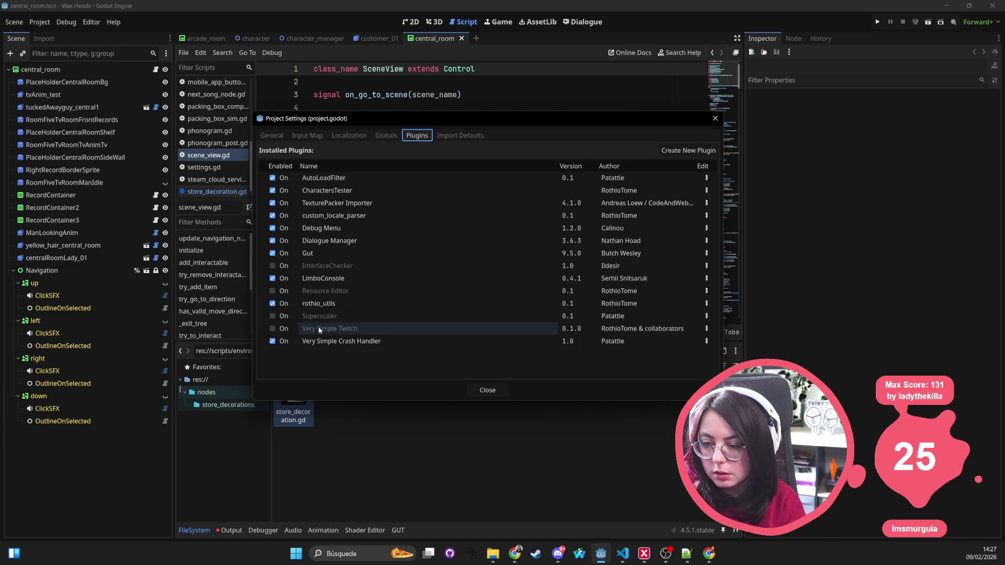
pyautogui.click(713, 119)
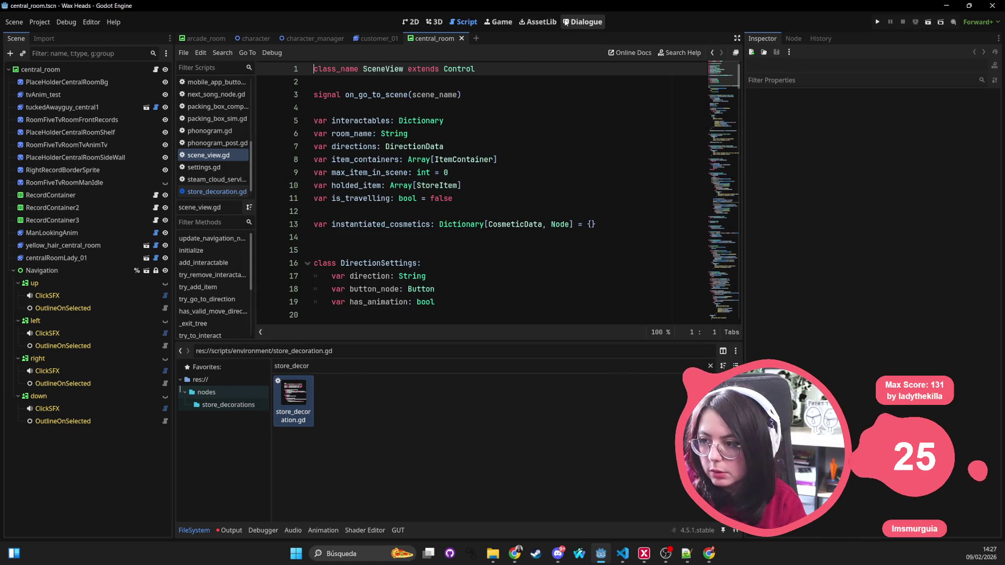
pyautogui.click(538, 22)
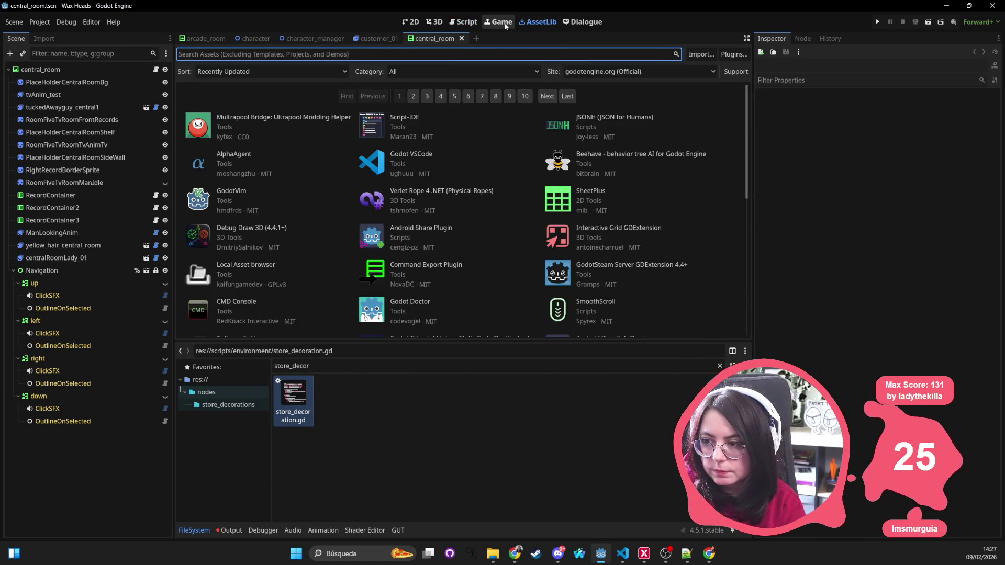
# Search the Asset Library for 'tabby', then download and install Tabby Explorer
pyautogui.click(498, 23)
pyautogui.click(537, 22)
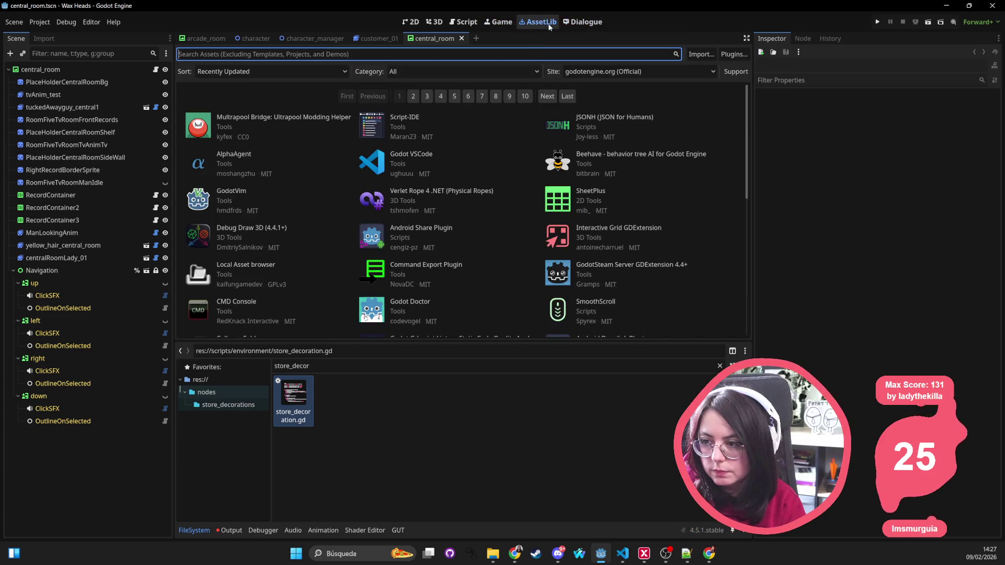
pyautogui.write('tabby')
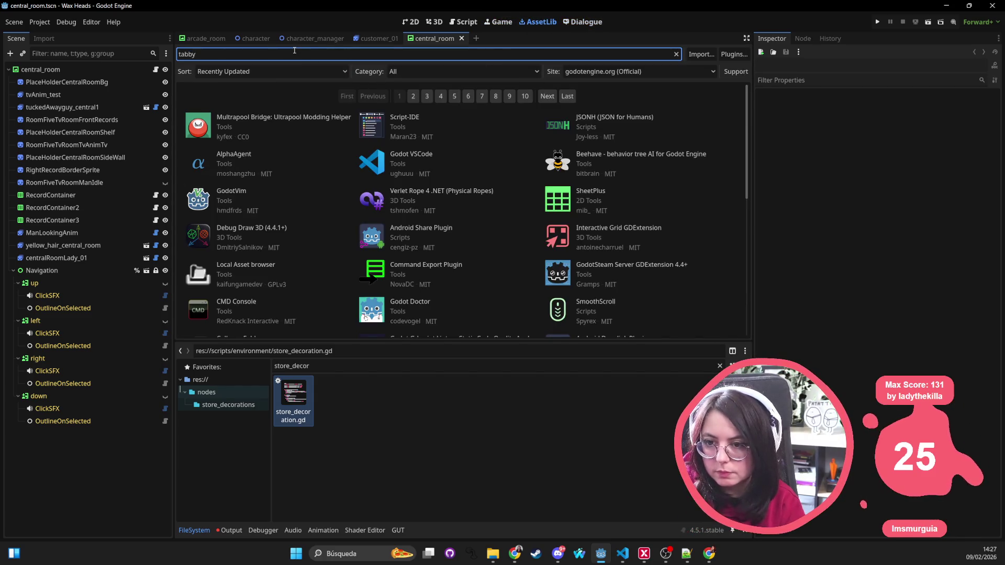
pyautogui.click(258, 107)
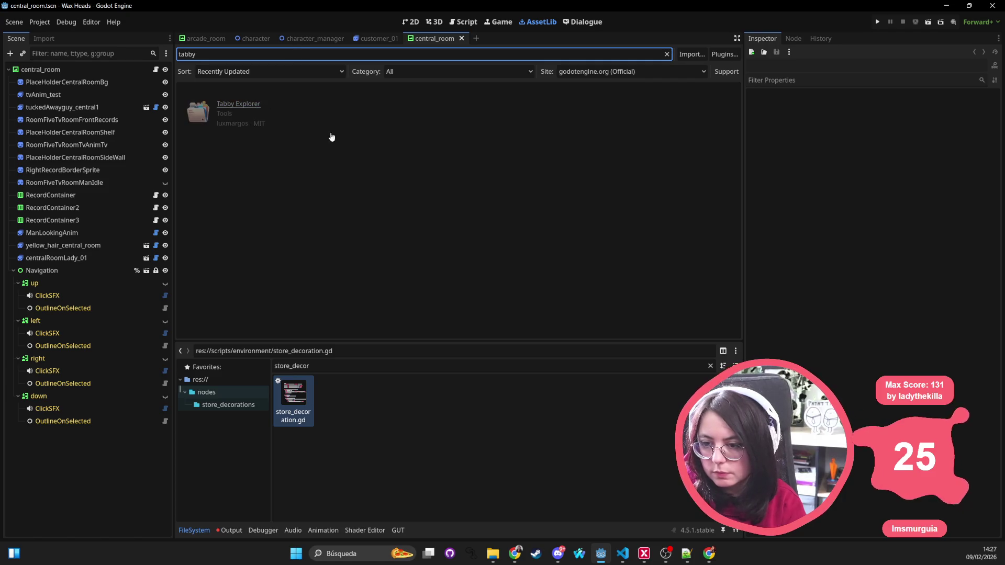
pyautogui.click(429, 375)
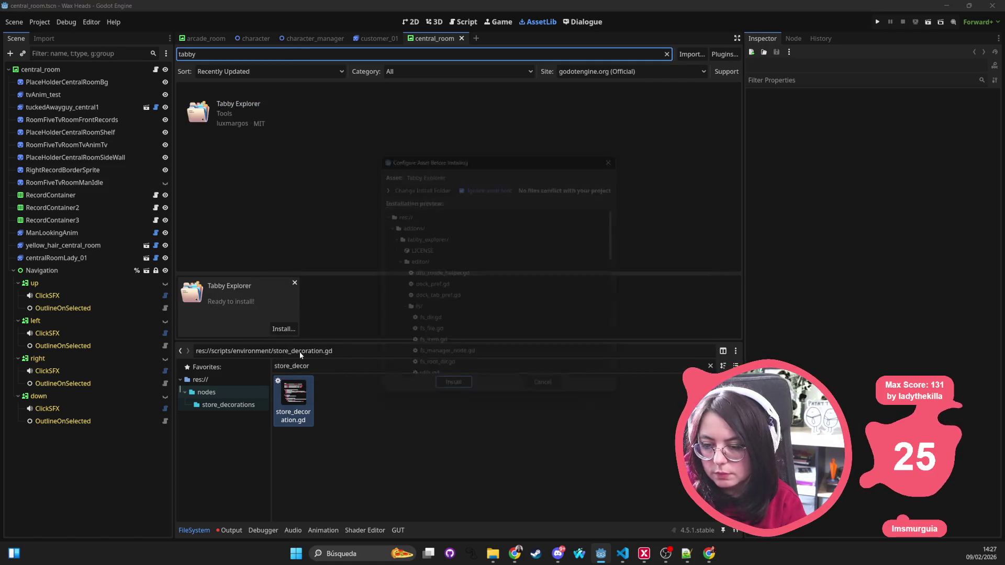
pyautogui.click(446, 398)
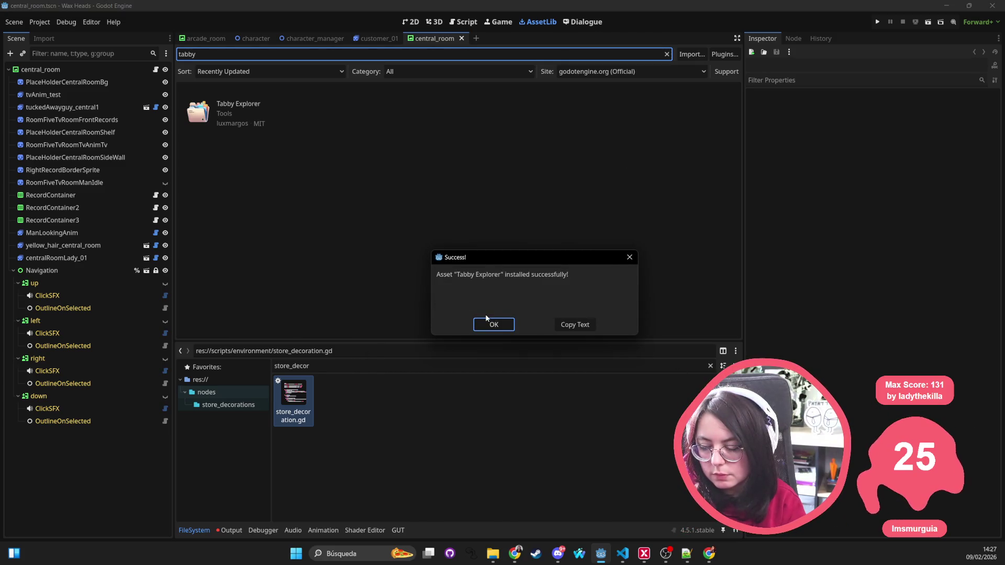
pyautogui.click(486, 323)
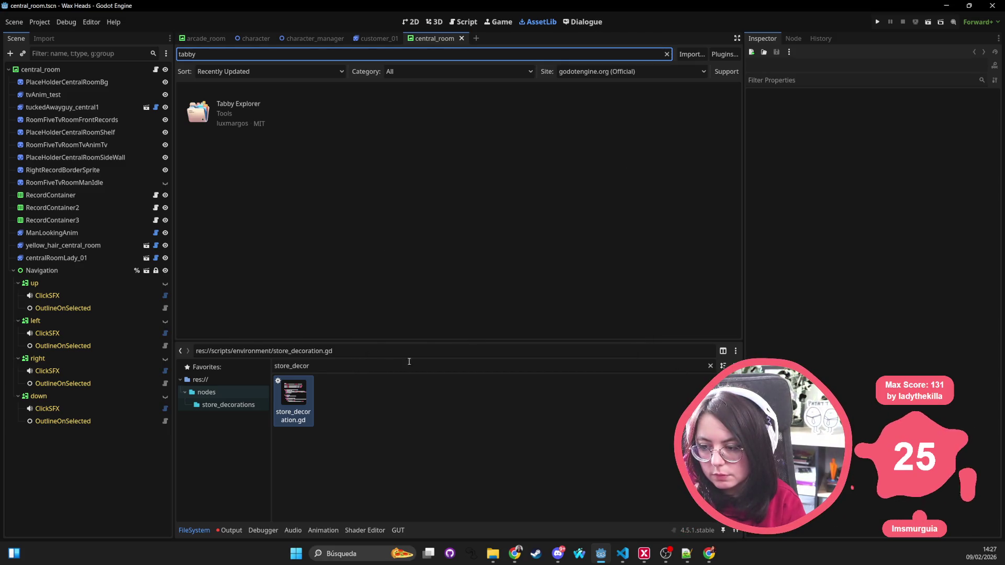
# Enable the Tabby Explorer plugin in Project Settings > Plugins
pyautogui.click(39, 22)
pyautogui.click(58, 34)
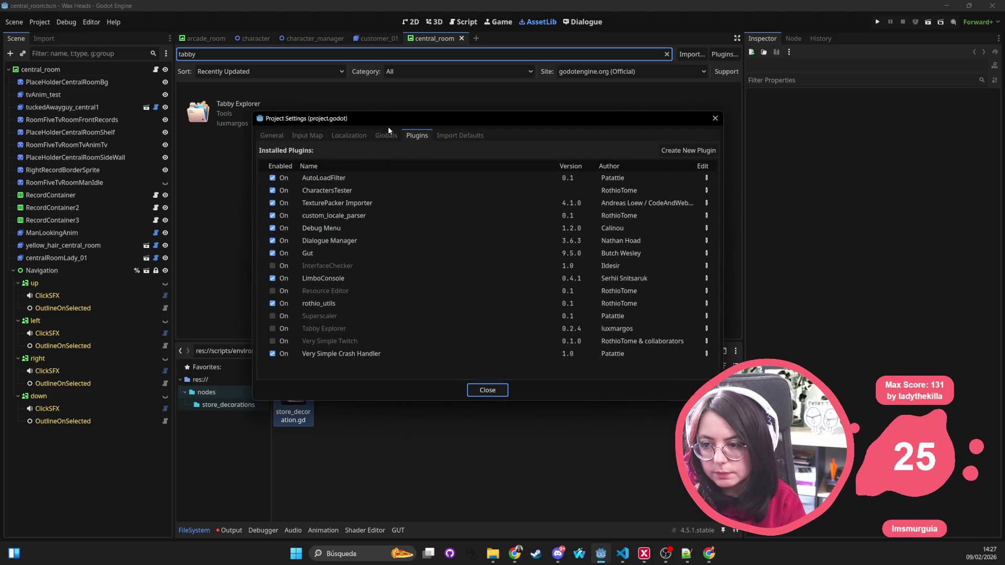
pyautogui.click(298, 136)
pyautogui.click(271, 135)
pyautogui.click(341, 136)
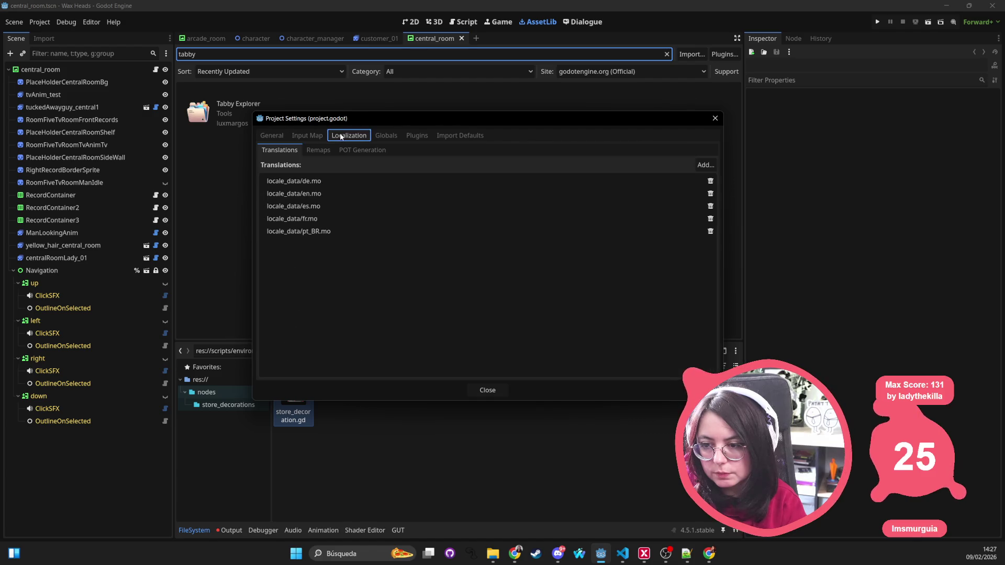
pyautogui.click(417, 135)
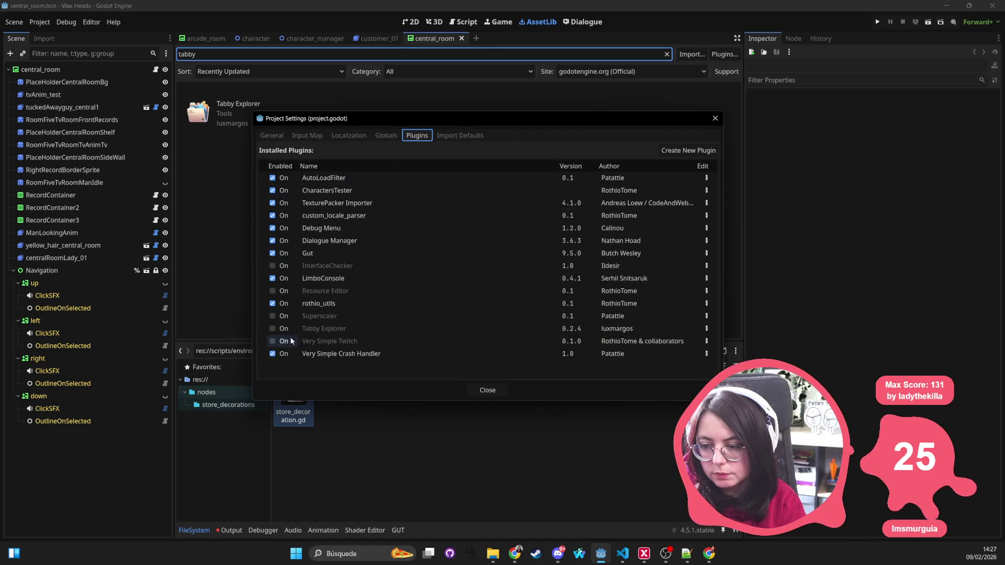
pyautogui.click(715, 120)
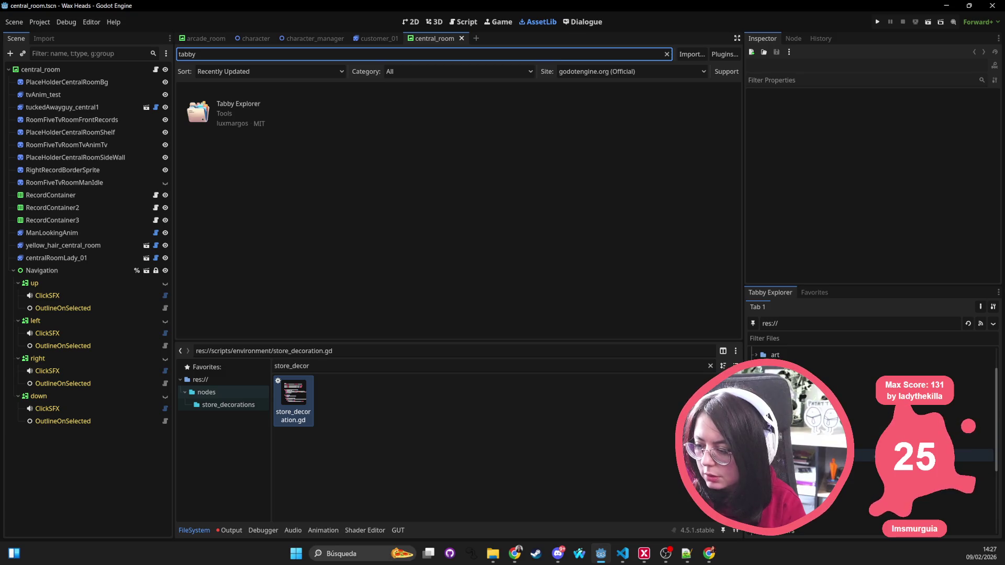
# Move the Tabby Explorer dock to the bottom-left, below the scene tree
pyautogui.click(979, 457)
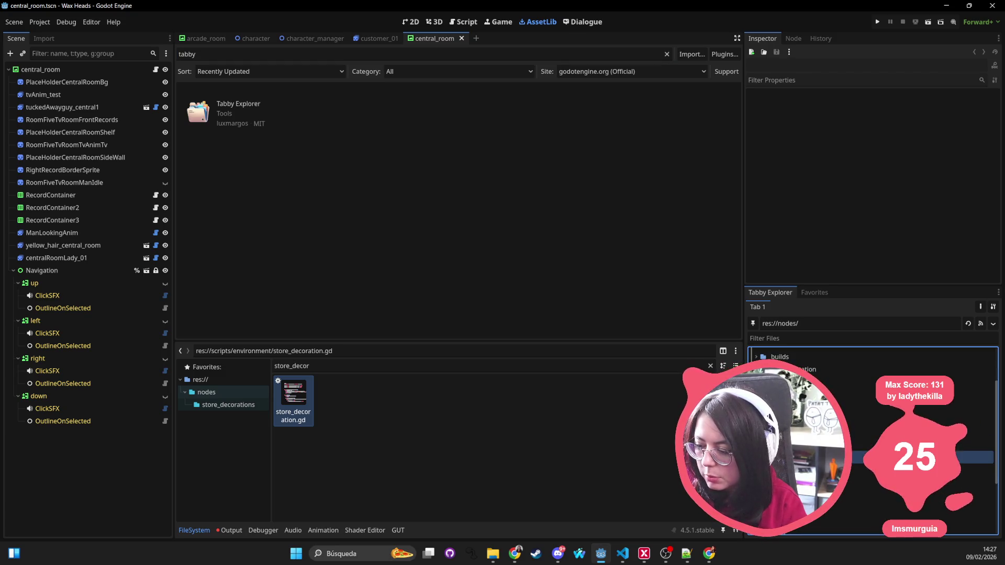
pyautogui.scroll(-3, 872, 440)
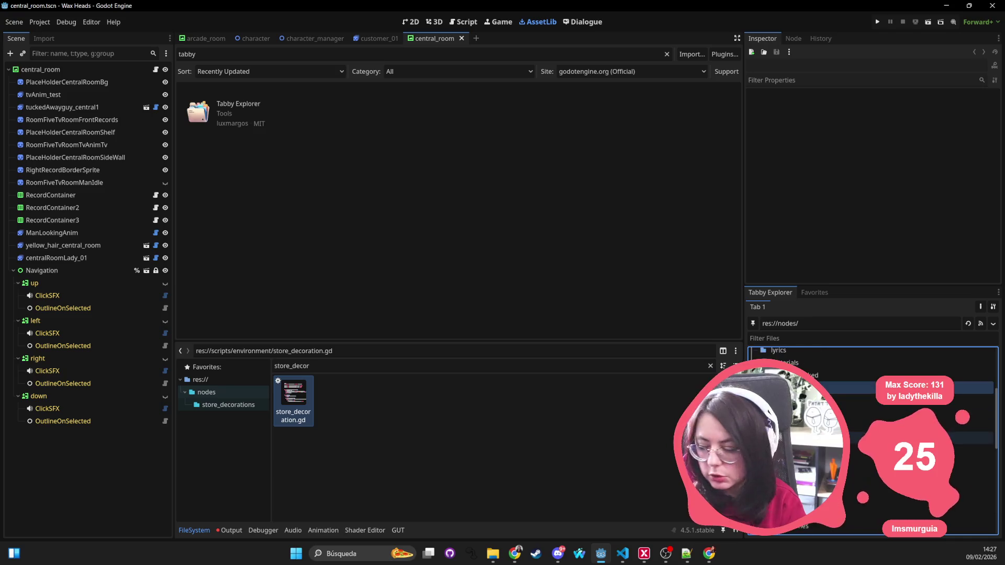
pyautogui.moveTo(765, 295)
pyautogui.mouseDown()
pyautogui.moveTo(262, 310)
pyautogui.moveTo(106, 339)
pyautogui.mouseUp()
pyautogui.moveTo(85, 39)
pyautogui.mouseDown()
pyautogui.moveTo(71, 448)
pyautogui.moveTo(210, 530)
pyautogui.moveTo(78, 471)
pyautogui.moveTo(133, 49)
pyautogui.mouseUp()
pyautogui.click(169, 39)
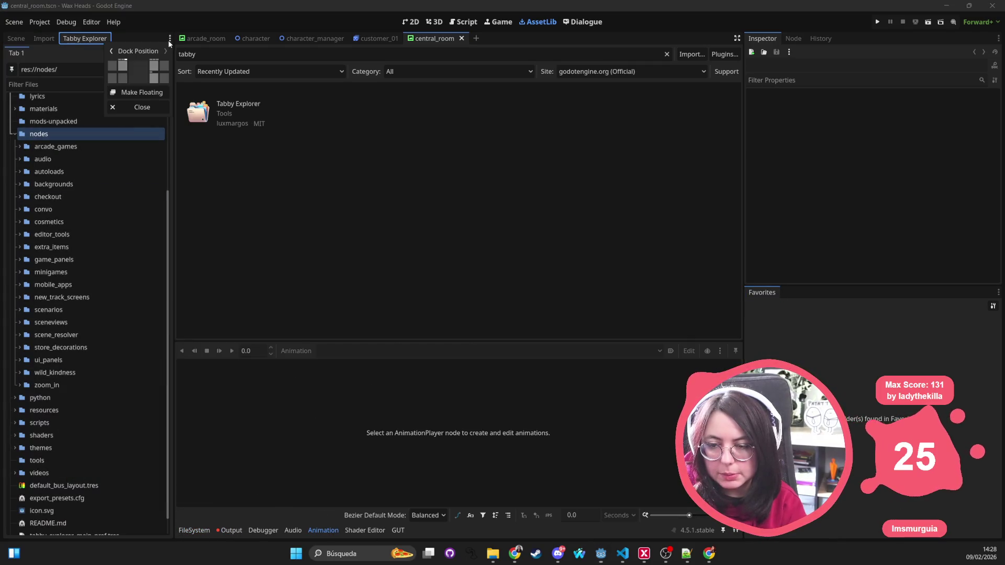
pyautogui.click(123, 80)
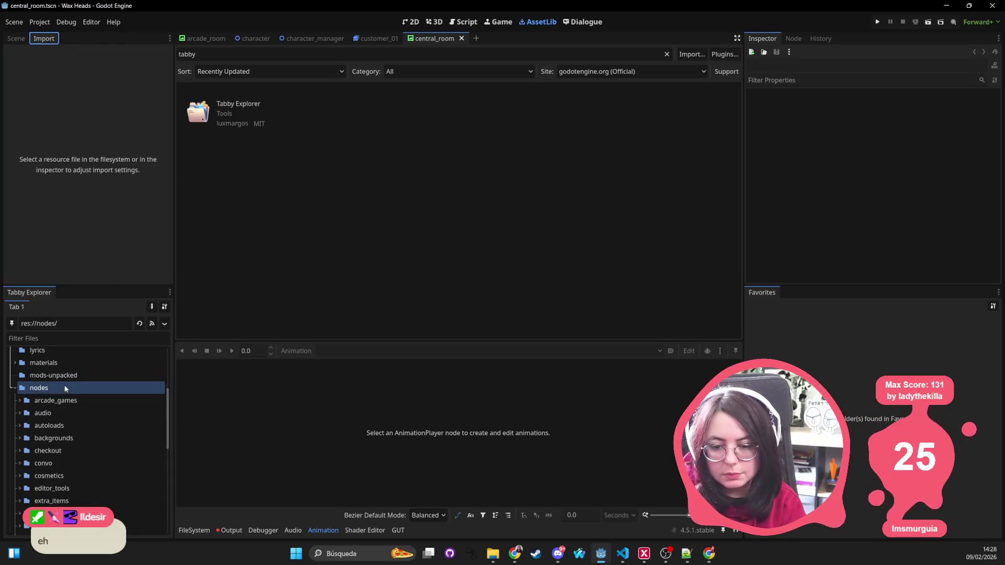
pyautogui.scroll(-3, 56, 413)
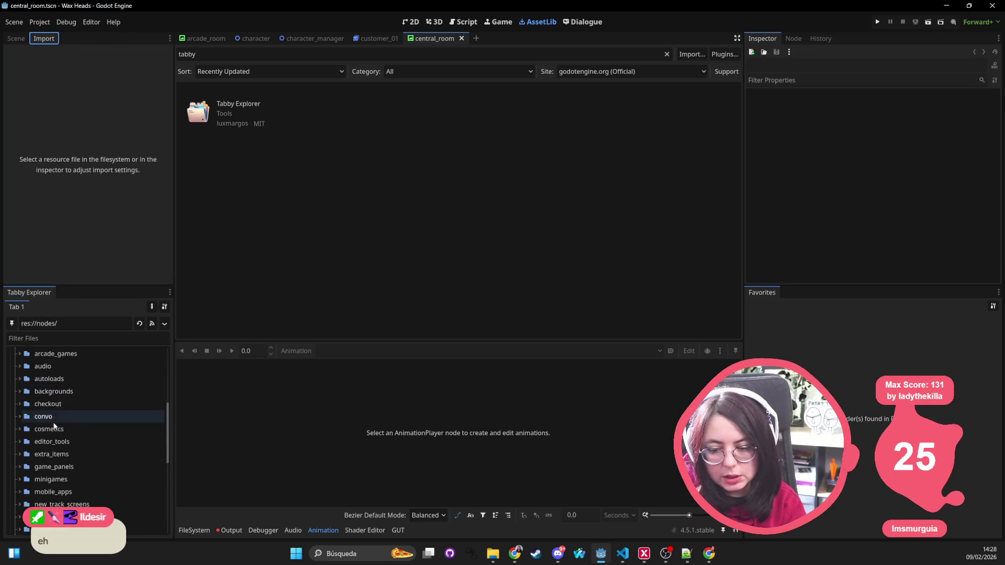
# Pin Tabby Explorer to the res://nodes/store_decorations/ folder
pyautogui.click(78, 416)
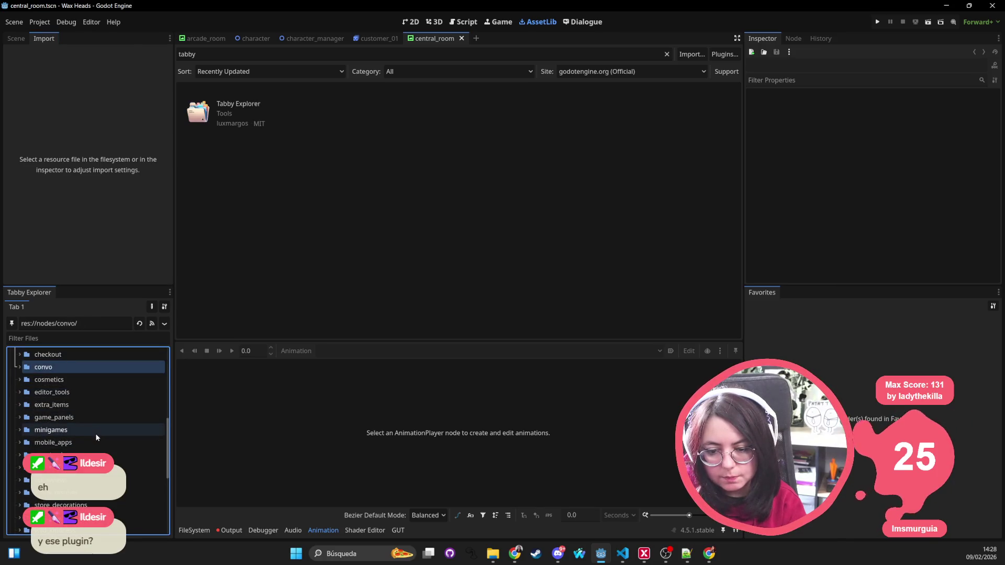
pyautogui.scroll(2, 71, 401)
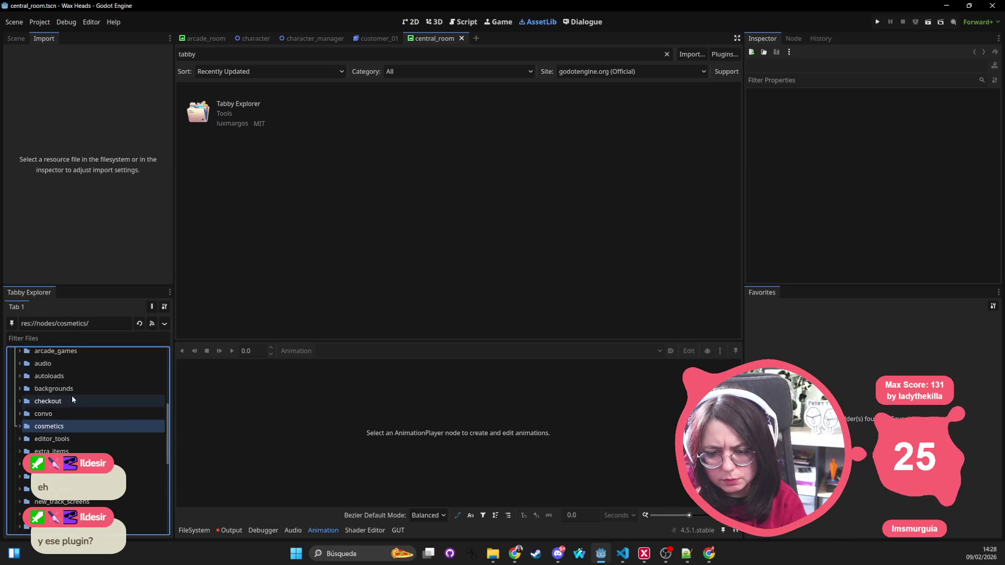
pyautogui.scroll(1, 72, 398)
pyautogui.click(72, 398)
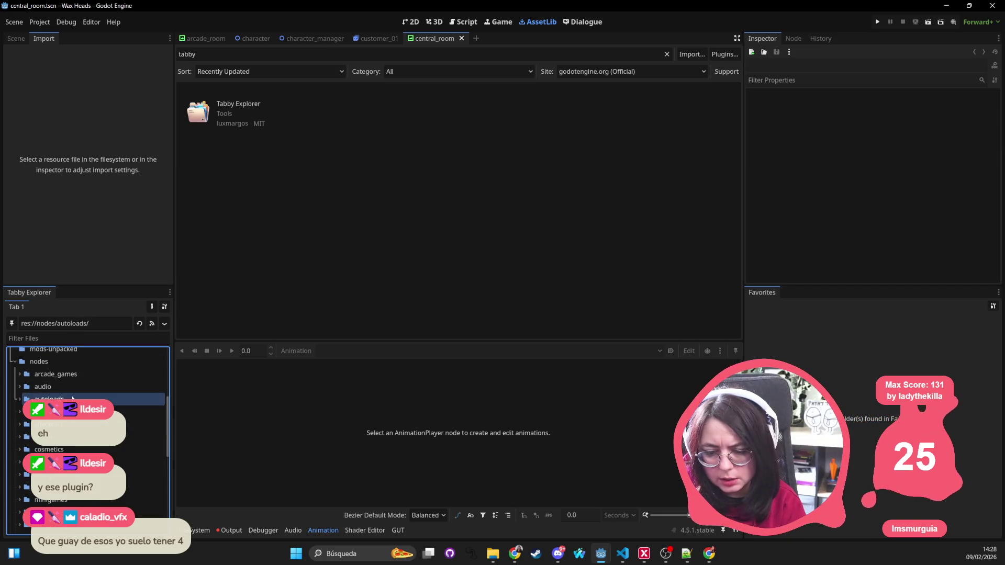
pyautogui.click(80, 449)
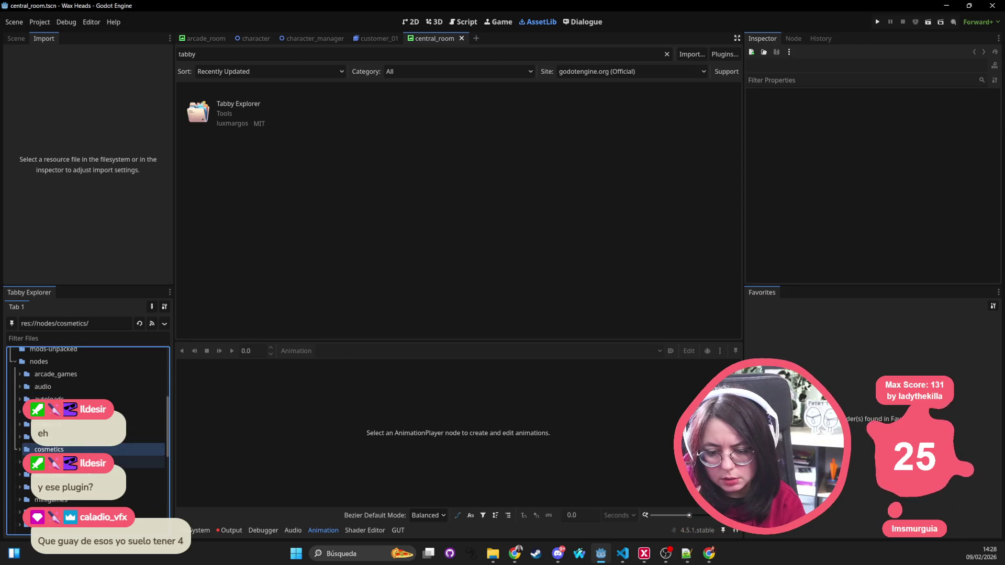
pyautogui.scroll(-4, 78, 450)
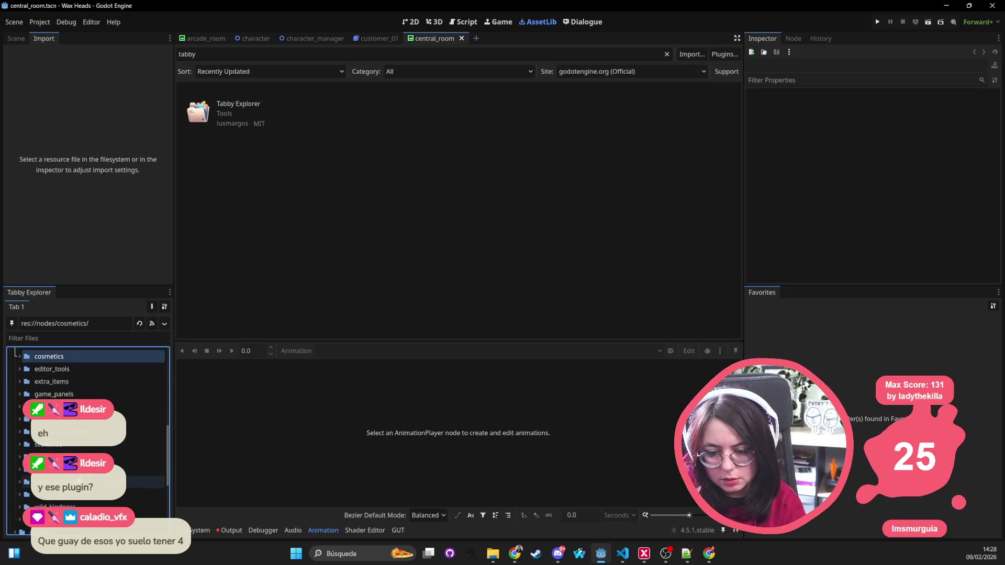
pyautogui.click(78, 482)
pyautogui.click(12, 324)
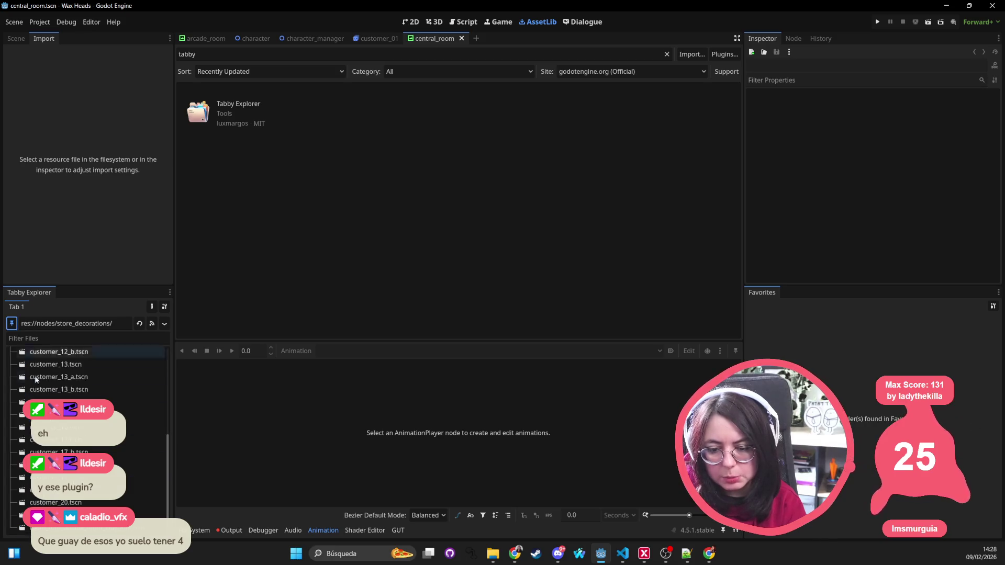
pyautogui.scroll(5, 60, 396)
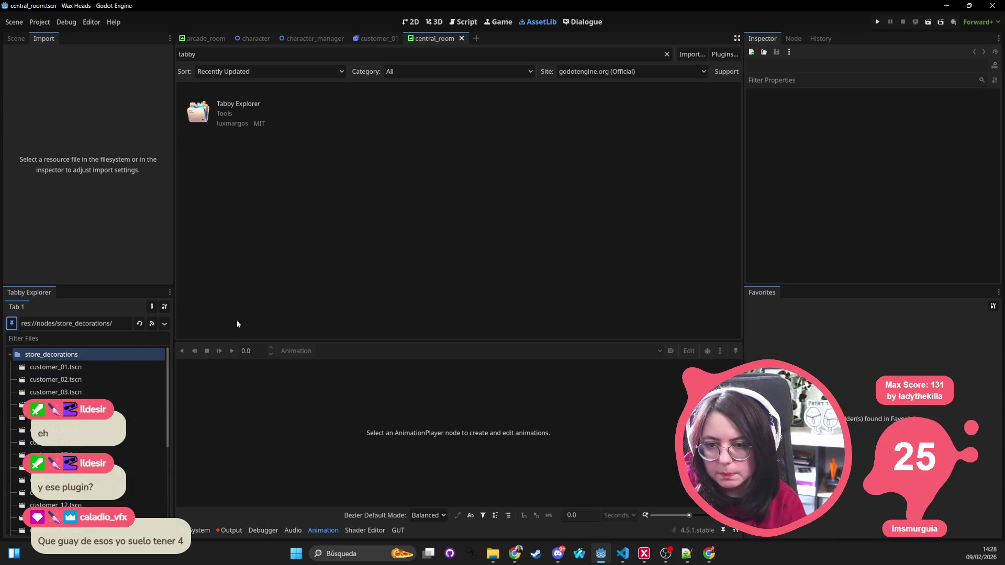
# Show central_room's node tree and carry ManLookingAnim toward store_decorations
pyautogui.click(199, 530)
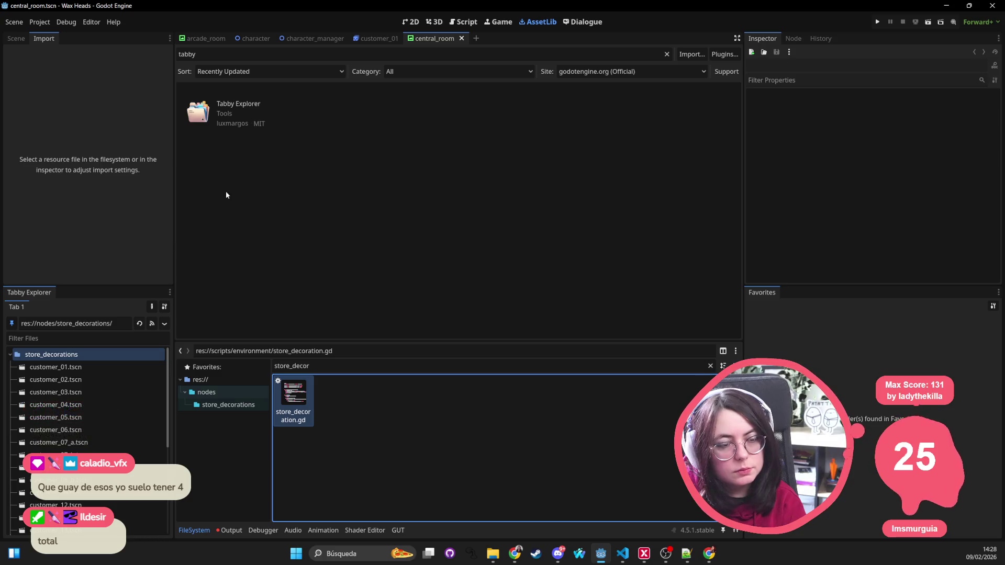
pyautogui.click(24, 40)
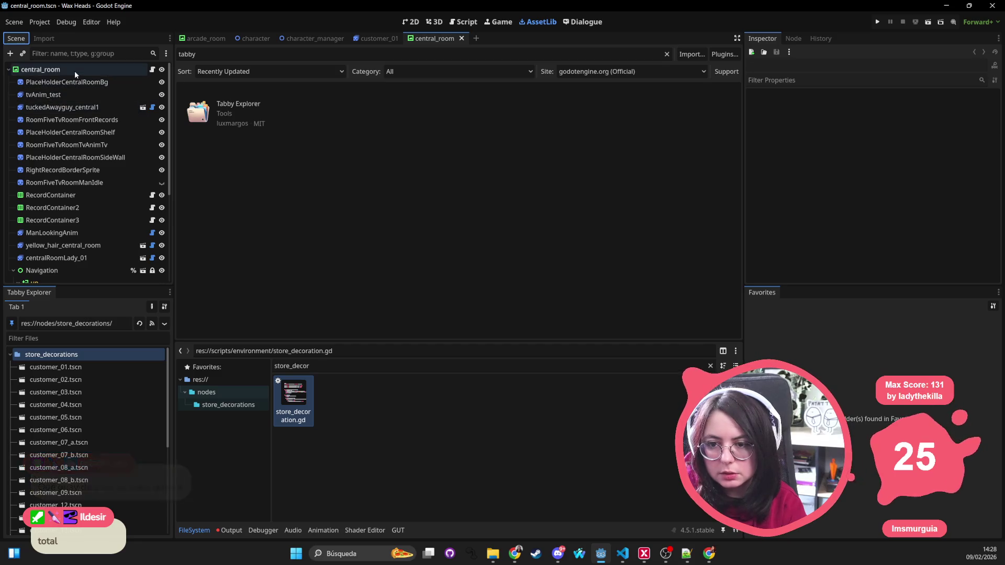
pyautogui.click(73, 107)
pyautogui.click(83, 236)
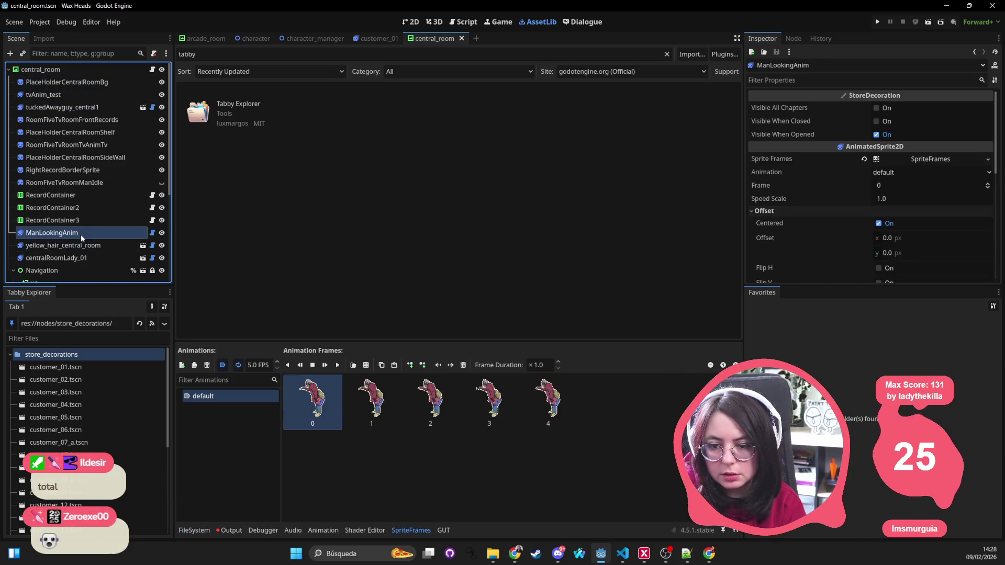
pyautogui.moveTo(73, 291)
pyautogui.mouseDown()
pyautogui.moveTo(68, 367)
pyautogui.moveTo(95, 357)
pyautogui.mouseUp()
# Drop ManLookingAnim into store_decorations as man_looking_anim.tscn and return to the central_room canvas
pyautogui.click(72, 378)
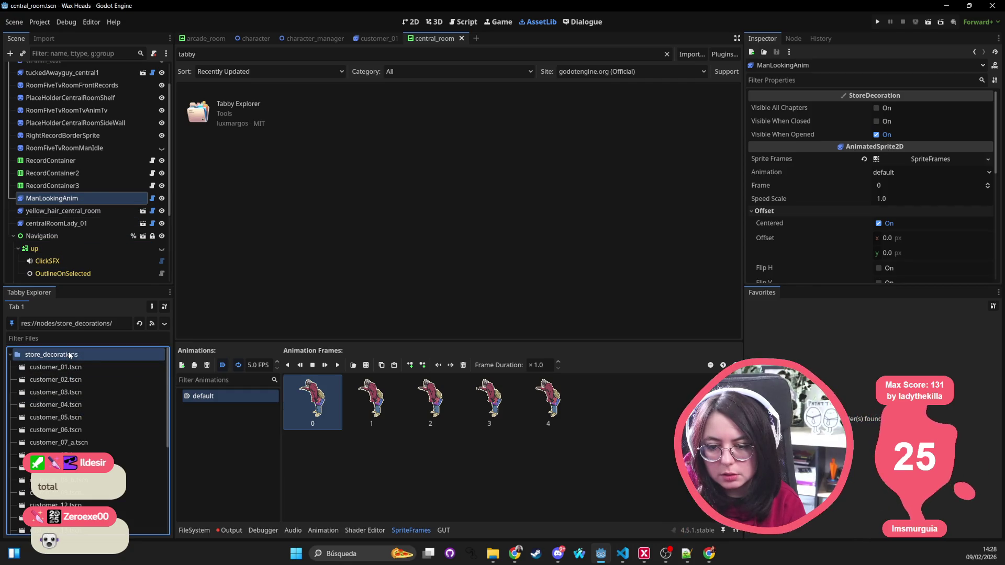
pyautogui.click(197, 528)
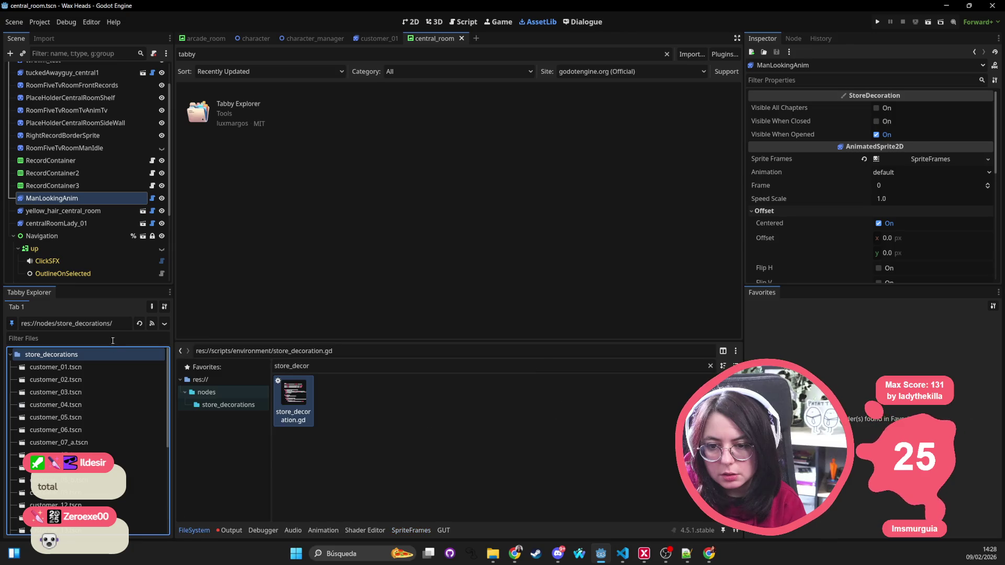
pyautogui.click(78, 199)
pyautogui.moveTo(52, 196)
pyautogui.mouseDown()
pyautogui.moveTo(165, 255)
pyautogui.moveTo(375, 436)
pyautogui.moveTo(54, 197)
pyautogui.moveTo(53, 251)
pyautogui.moveTo(77, 361)
pyautogui.mouseUp()
pyautogui.rightClick(77, 360)
pyautogui.click(51, 358)
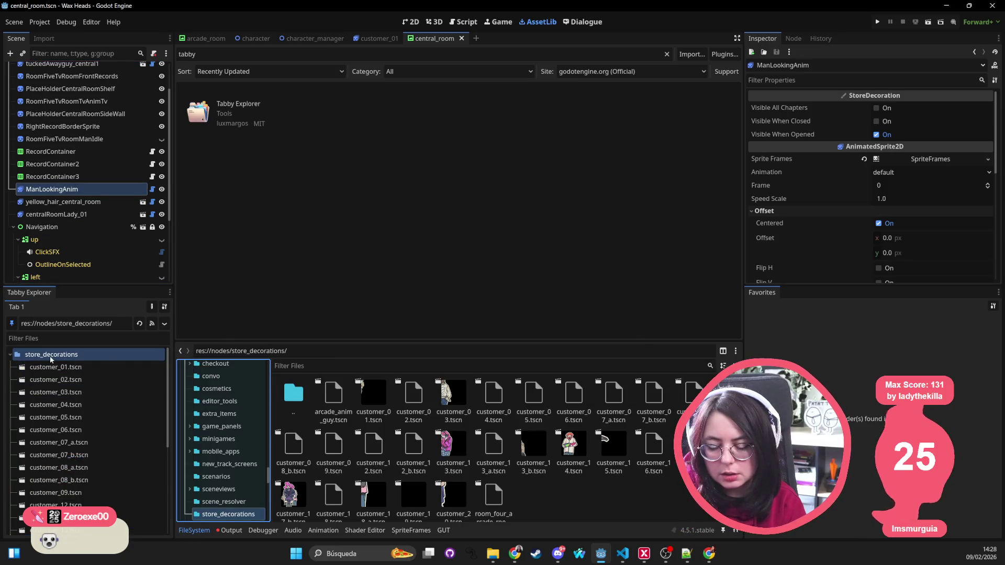
pyautogui.moveTo(77, 188)
pyautogui.mouseDown()
pyautogui.moveTo(614, 495)
pyautogui.moveTo(565, 503)
pyautogui.mouseUp()
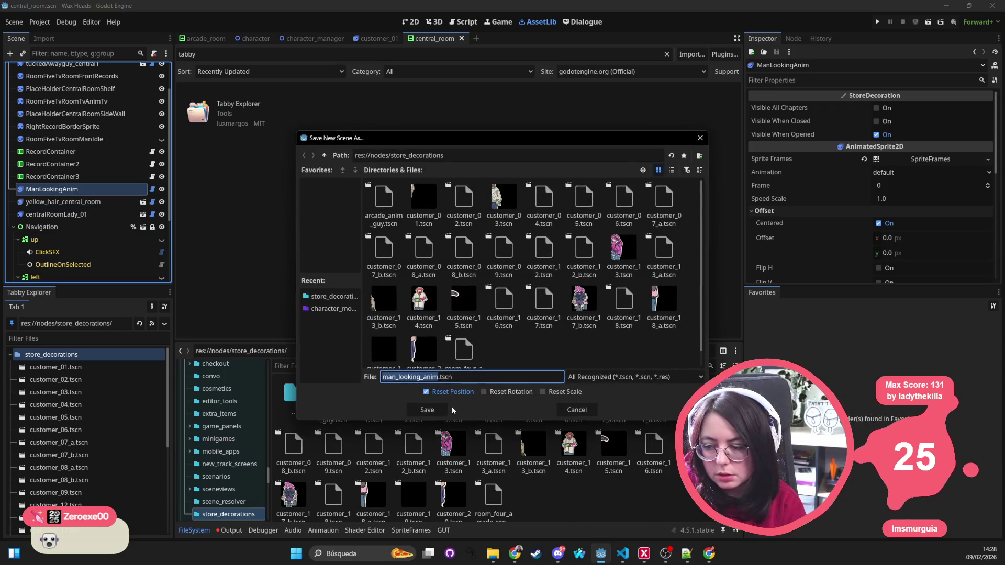
pyautogui.click(443, 410)
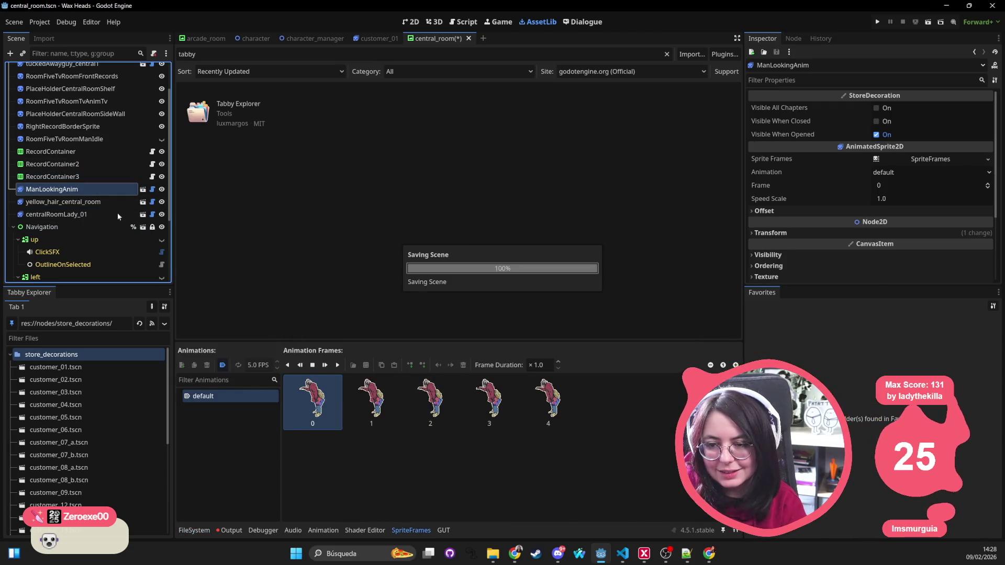
pyautogui.scroll(2, 128, 183)
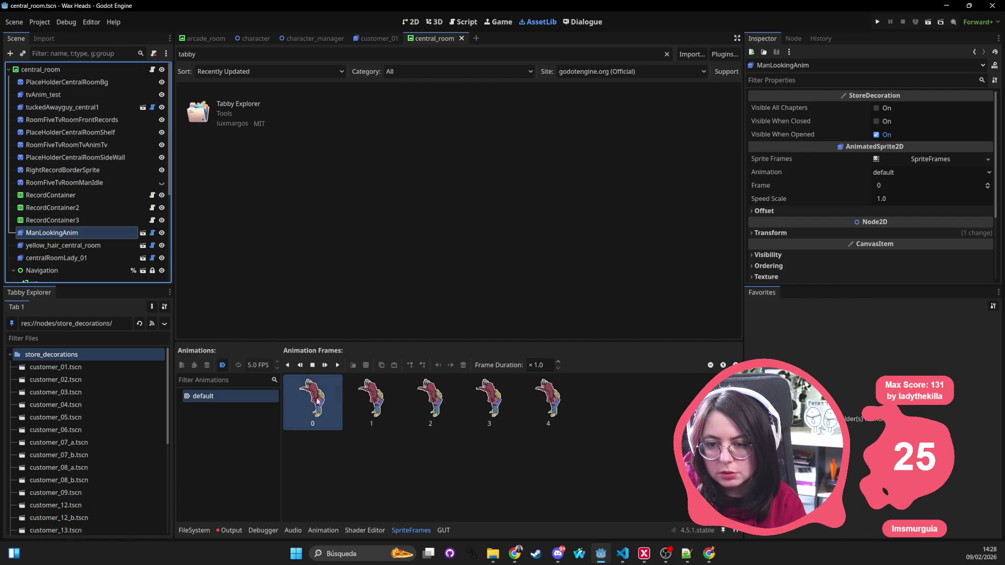
pyautogui.click(410, 21)
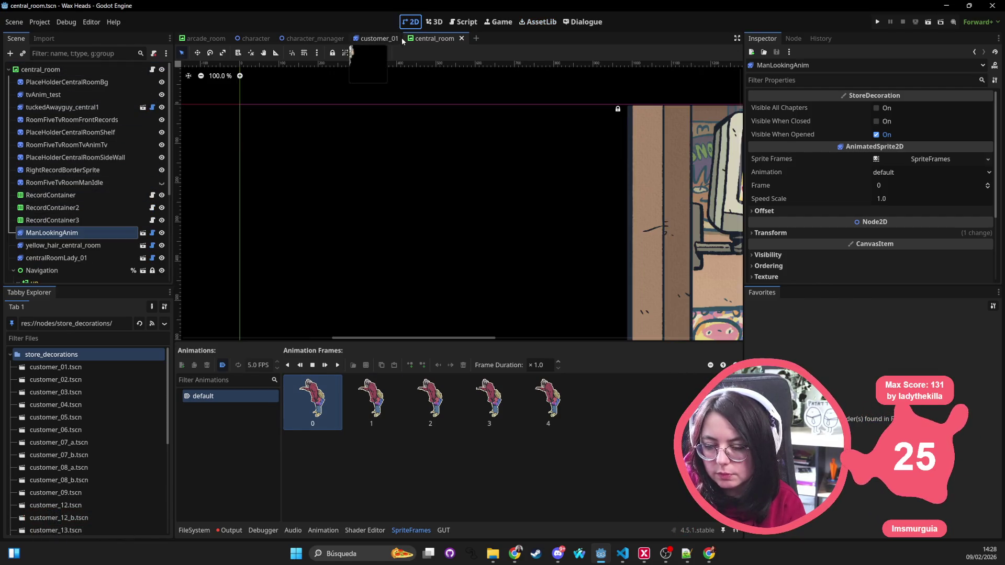
# Close the customer_01, central_room, character_manager, character and arcade_room scene tabs
pyautogui.scroll(5, 562, 197)
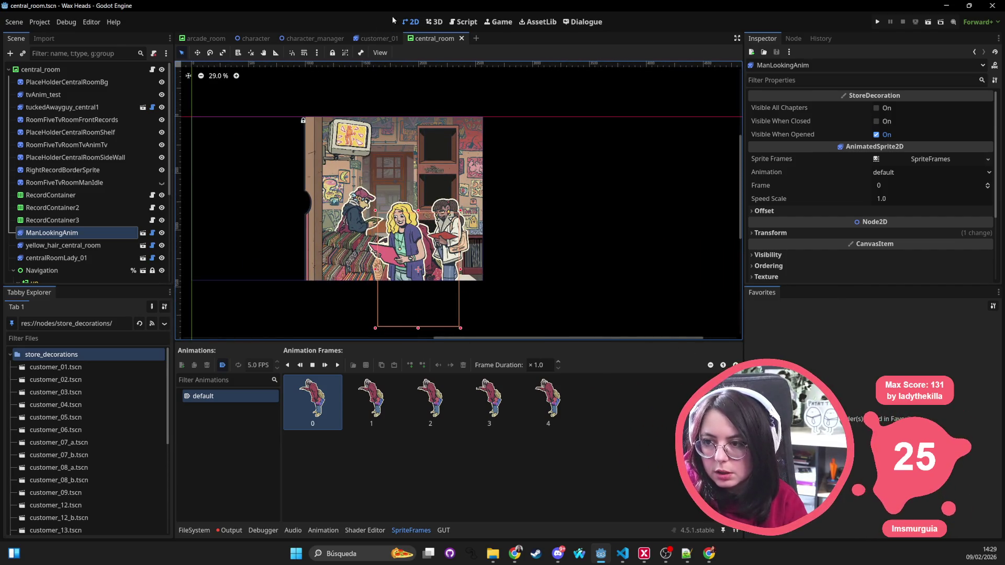
pyautogui.click(399, 38)
pyautogui.click(402, 38)
pyautogui.click(351, 38)
pyautogui.click(276, 38)
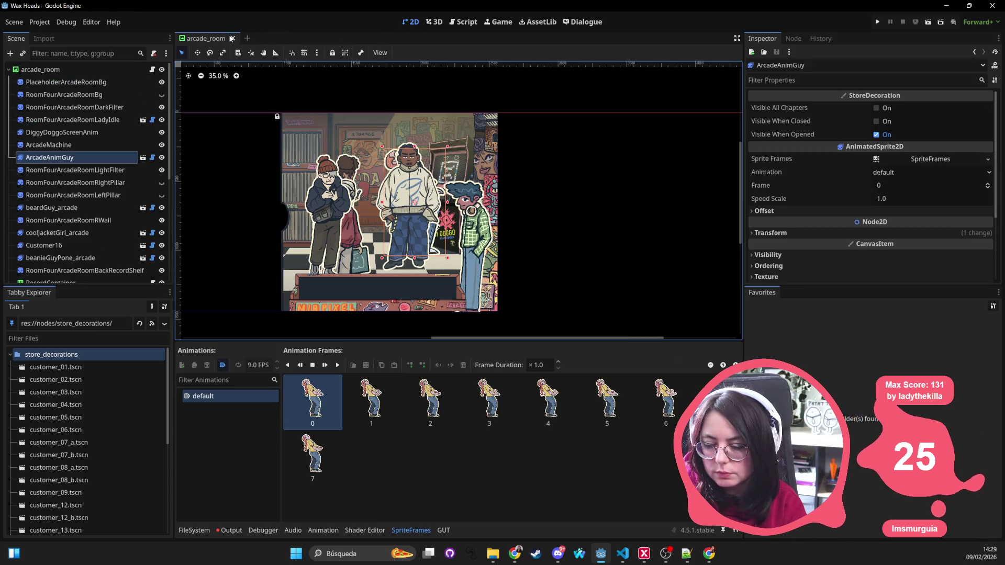
pyautogui.click(232, 38)
# Filter for 'store_decor', view store_decoration.gd's owners, and open front_store.tscn
pyautogui.click(202, 531)
pyautogui.click(379, 369)
pyautogui.write('store_decor')
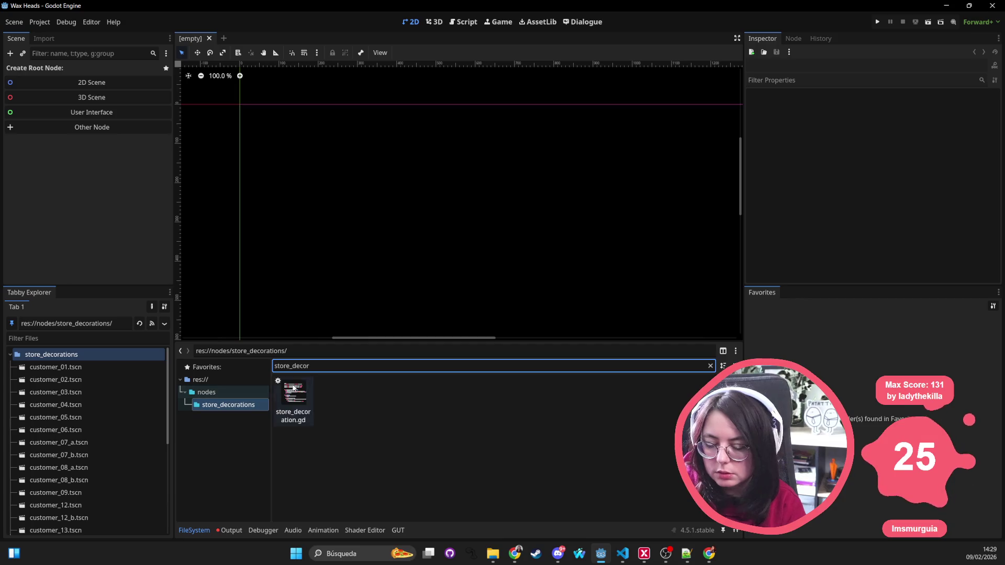
pyautogui.rightClick(293, 387)
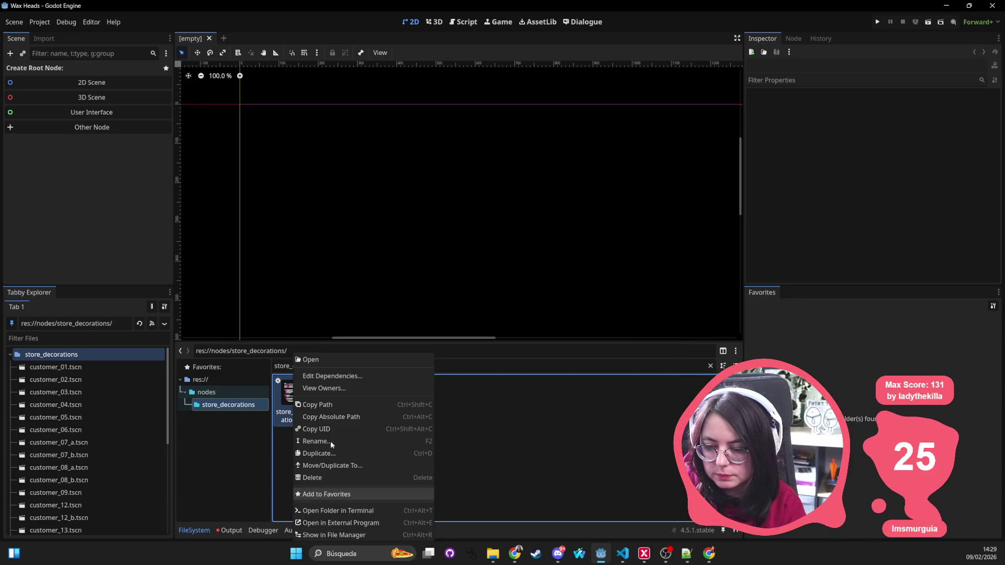
pyautogui.click(323, 389)
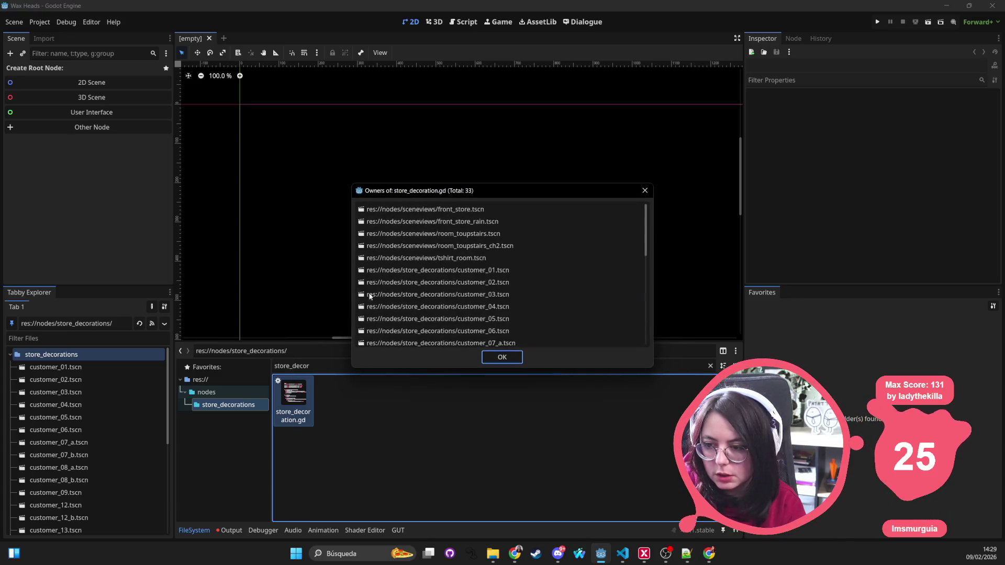
pyautogui.doubleClick(509, 207)
pyautogui.click(111, 94)
pyautogui.scroll(-3, 554, 221)
pyautogui.moveTo(506, 237); pyautogui.dragTo(294, 210)
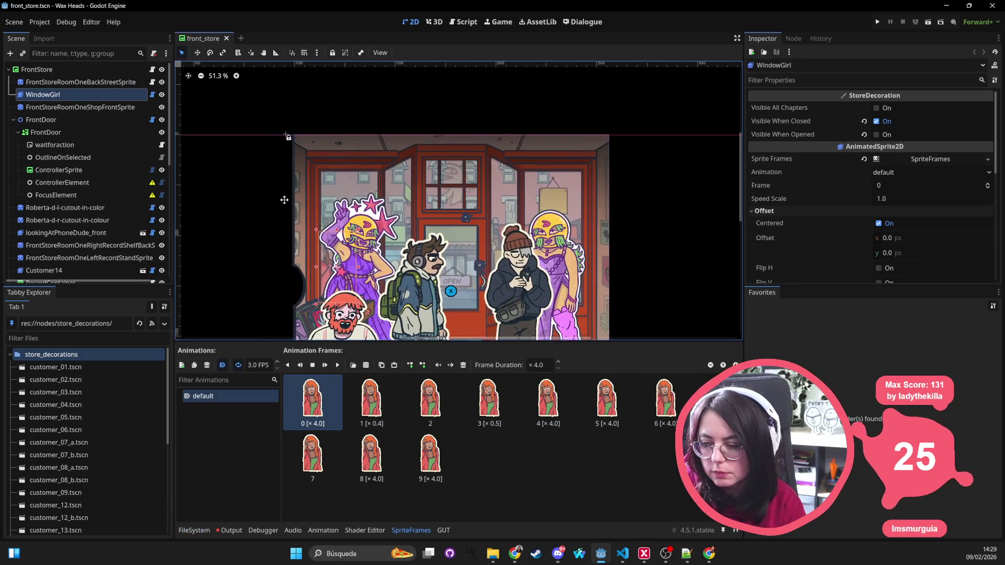
# Save the WindowGirl node as window_girl.tscn
pyautogui.scroll(-2, 473, 237)
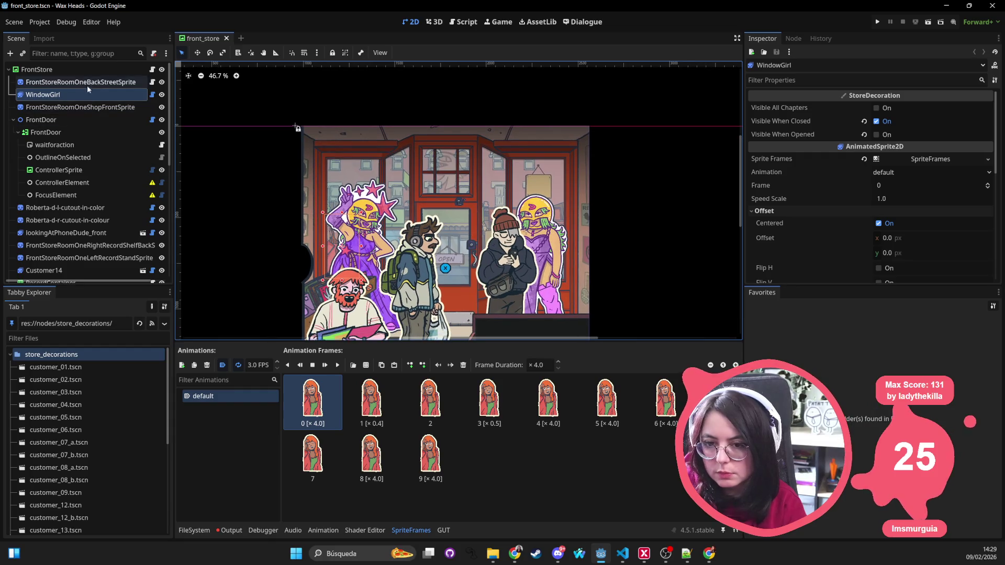
pyautogui.moveTo(77, 96)
pyautogui.mouseDown()
pyautogui.moveTo(80, 355)
pyautogui.moveTo(39, 92)
pyautogui.moveTo(129, 444)
pyautogui.moveTo(63, 409)
pyautogui.mouseUp()
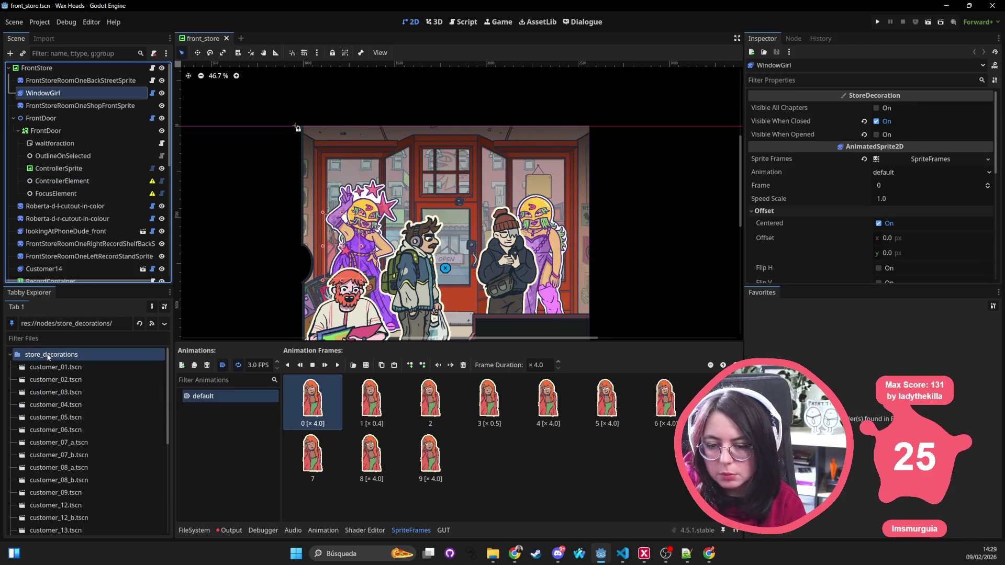
pyautogui.moveTo(75, 95); pyautogui.dragTo(65, 360)
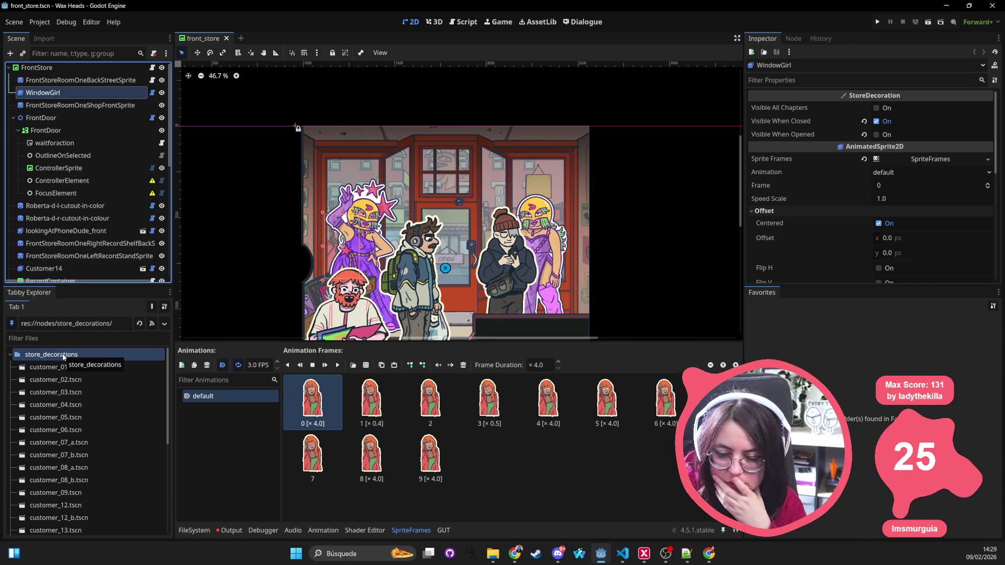
pyautogui.rightClick(64, 358)
pyautogui.moveTo(64, 358)
pyautogui.mouseDown()
pyautogui.moveTo(105, 104)
pyautogui.moveTo(78, 178)
pyautogui.moveTo(647, 505)
pyautogui.mouseUp()
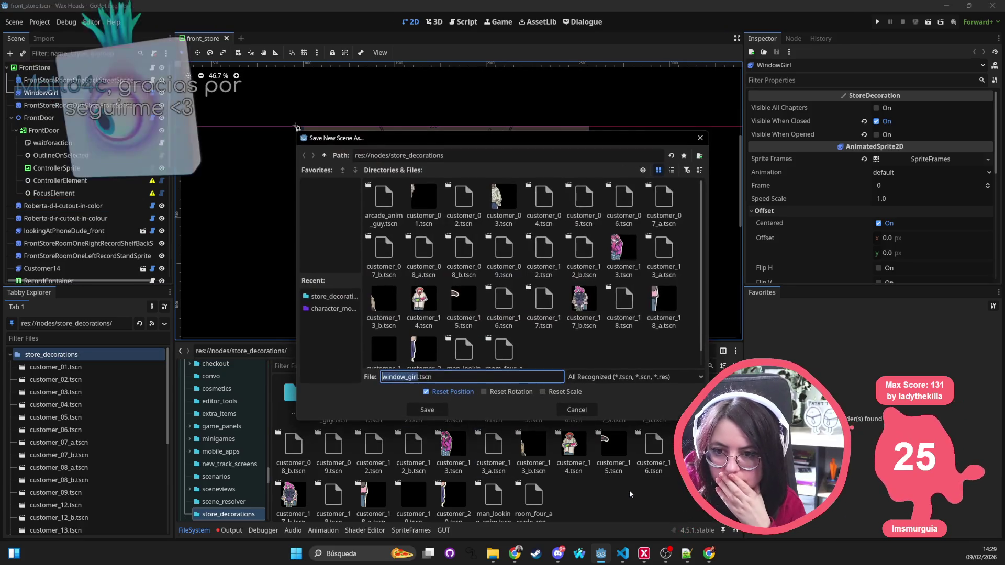
pyautogui.press('Return')
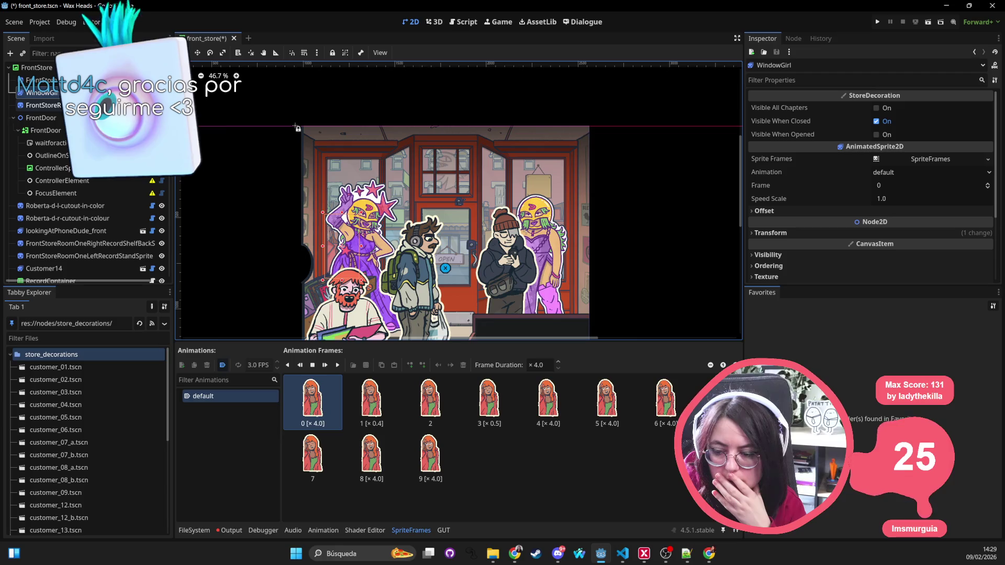
pyautogui.rightClick(92, 357)
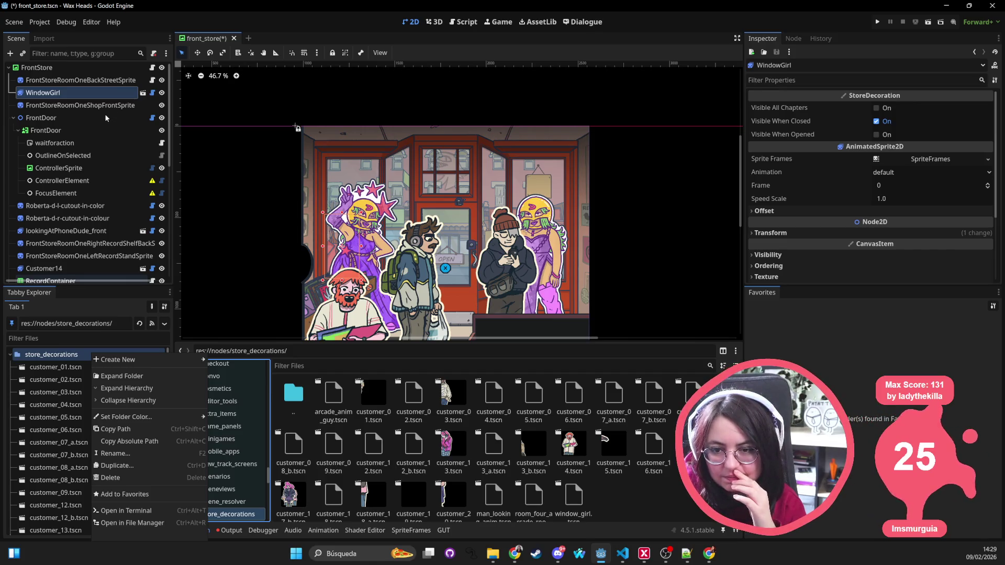
pyautogui.click(105, 118)
# Save Roberta-d-l-cutout-in-color and Roberta-d-r-cutout-in-colour as scenes in store_decorations
pyautogui.click(105, 118)
pyautogui.click(83, 206)
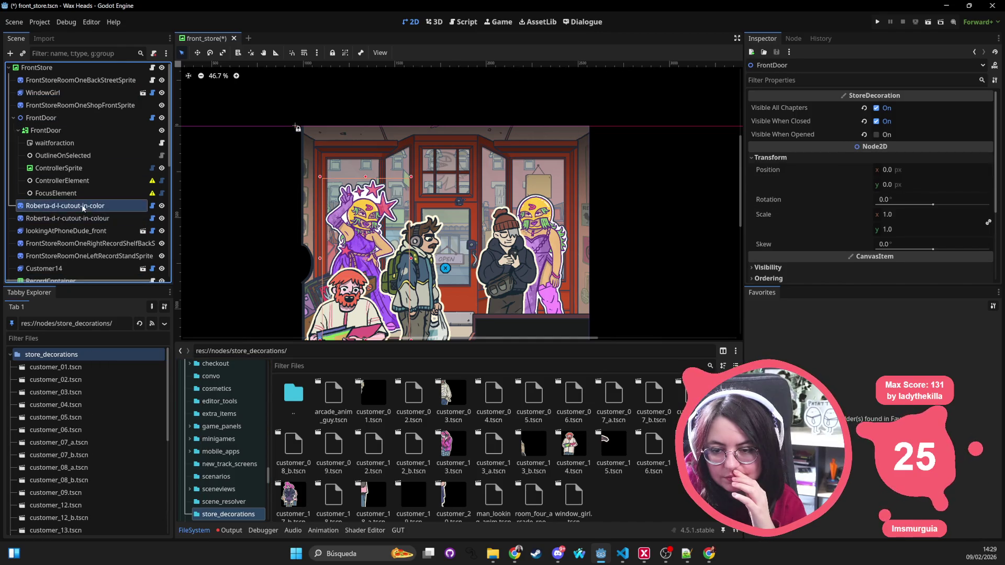
pyautogui.moveTo(91, 208)
pyautogui.mouseDown()
pyautogui.moveTo(610, 474)
pyautogui.moveTo(607, 504)
pyautogui.mouseUp()
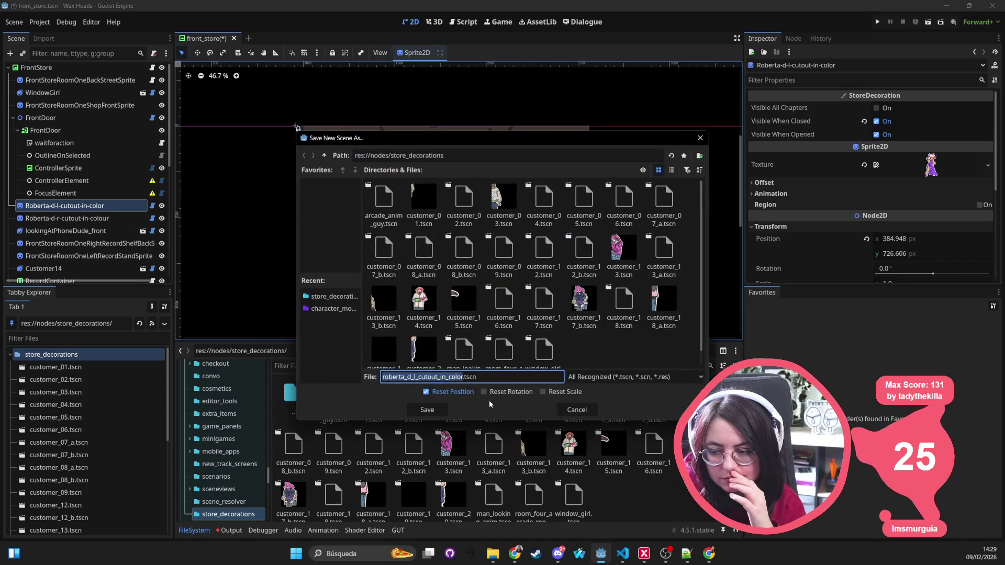
pyautogui.click(427, 409)
pyautogui.moveTo(63, 219); pyautogui.dragTo(397, 354)
pyautogui.moveTo(683, 533); pyautogui.dragTo(607, 503)
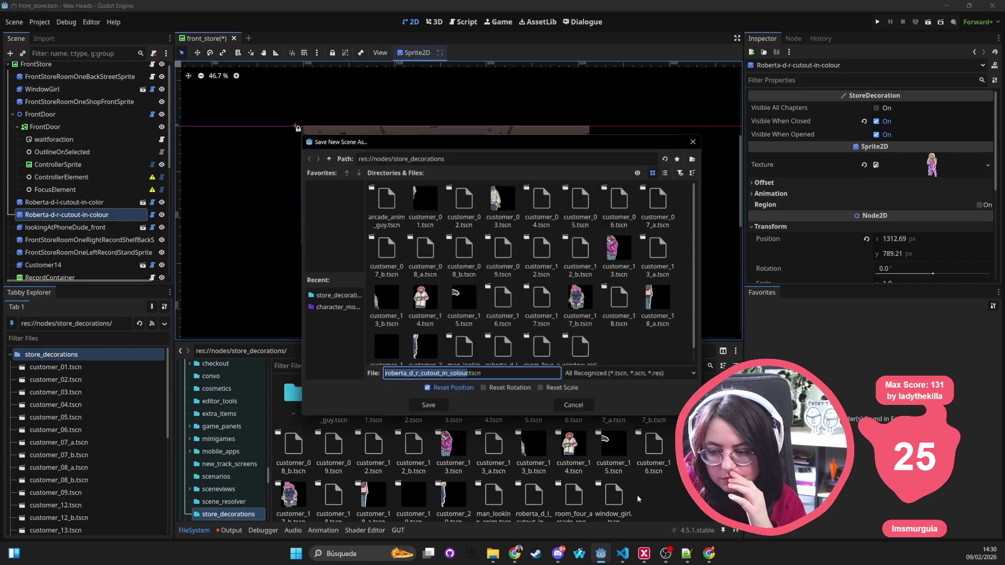
pyautogui.click(427, 409)
# Save HankGigFlyer as hank_gig_flyer.tscn, then save the front_store scene
pyautogui.scroll(-3, 84, 249)
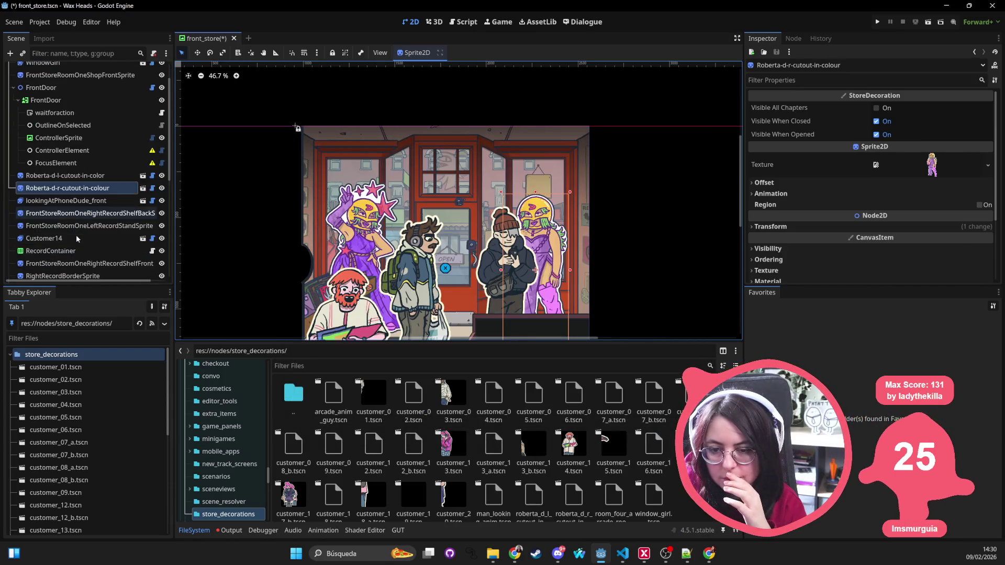
pyautogui.click(95, 260)
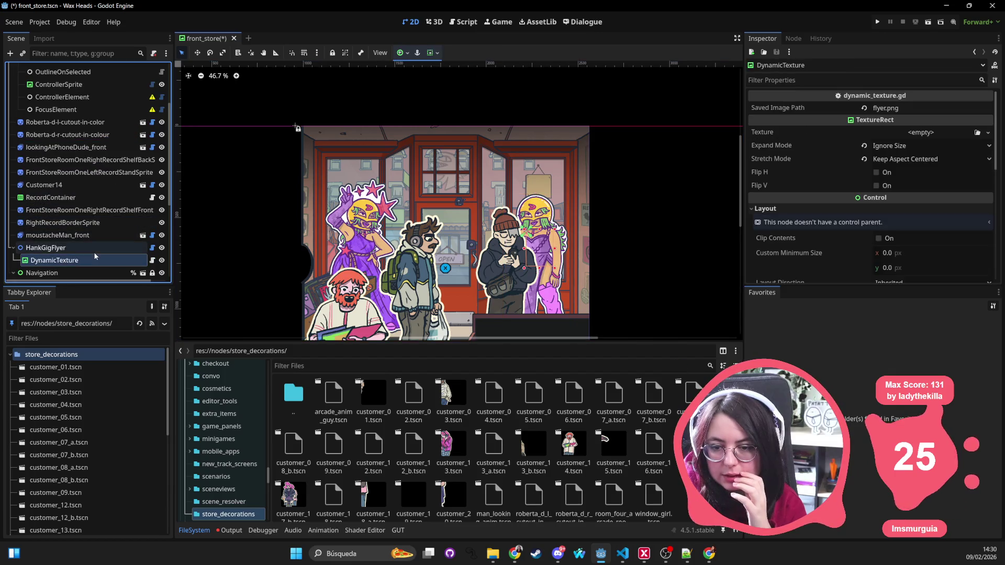
pyautogui.click(95, 248)
pyautogui.moveTo(73, 269)
pyautogui.mouseDown()
pyautogui.moveTo(366, 409)
pyautogui.moveTo(564, 413)
pyautogui.mouseUp()
pyautogui.click(427, 410)
pyautogui.scroll(-1, 105, 220)
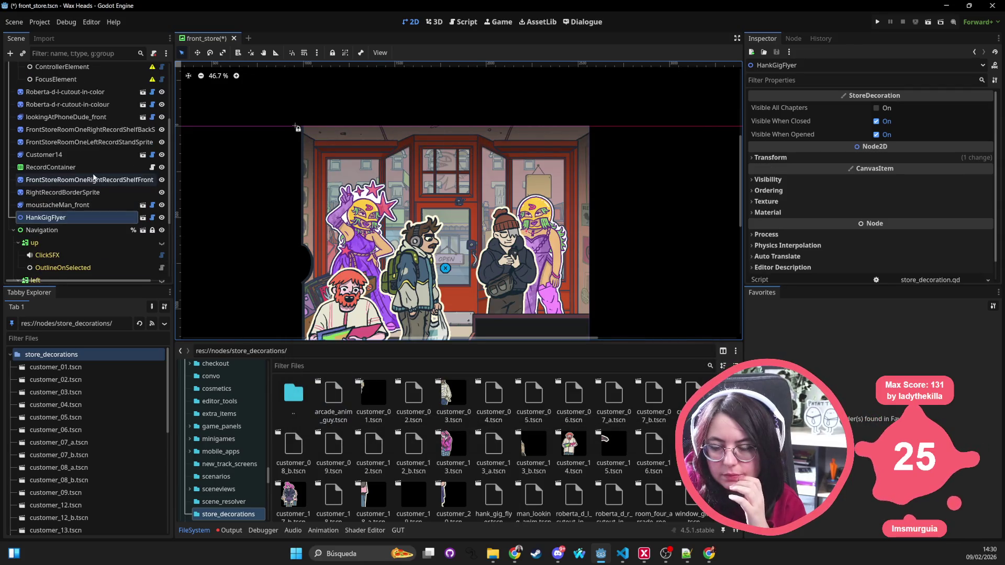
pyautogui.scroll(2, 94, 178)
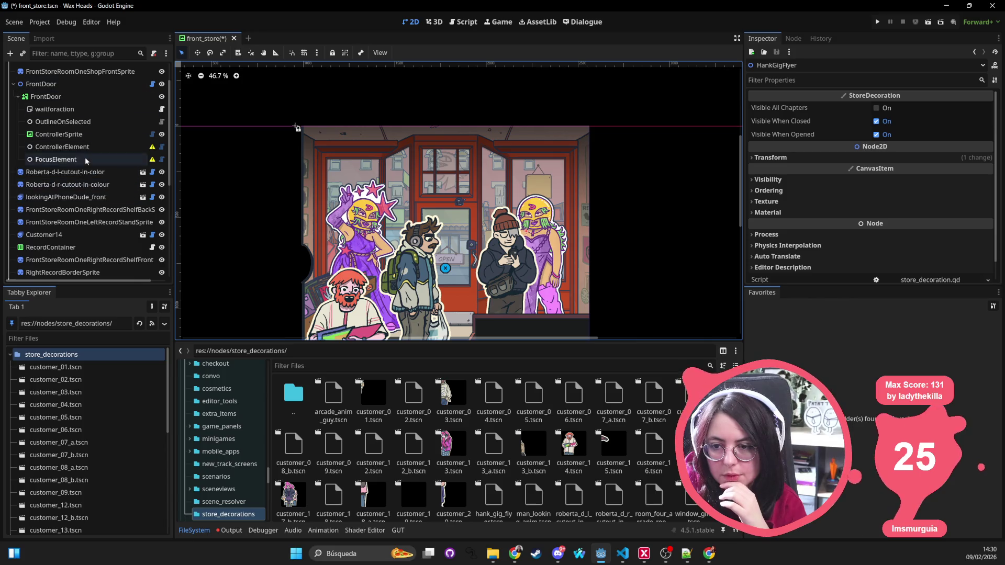
pyautogui.scroll(-1, 390, 321)
pyautogui.hotkey('ctrl', 's')
pyautogui.scroll(-3, 220, 462)
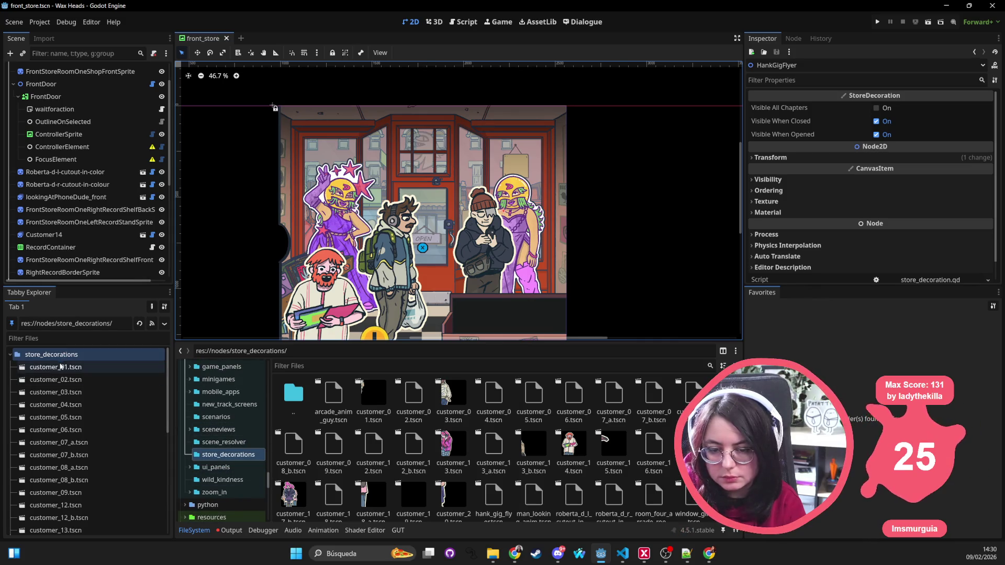
pyautogui.scroll(1, 517, 193)
pyautogui.scroll(-1, 517, 194)
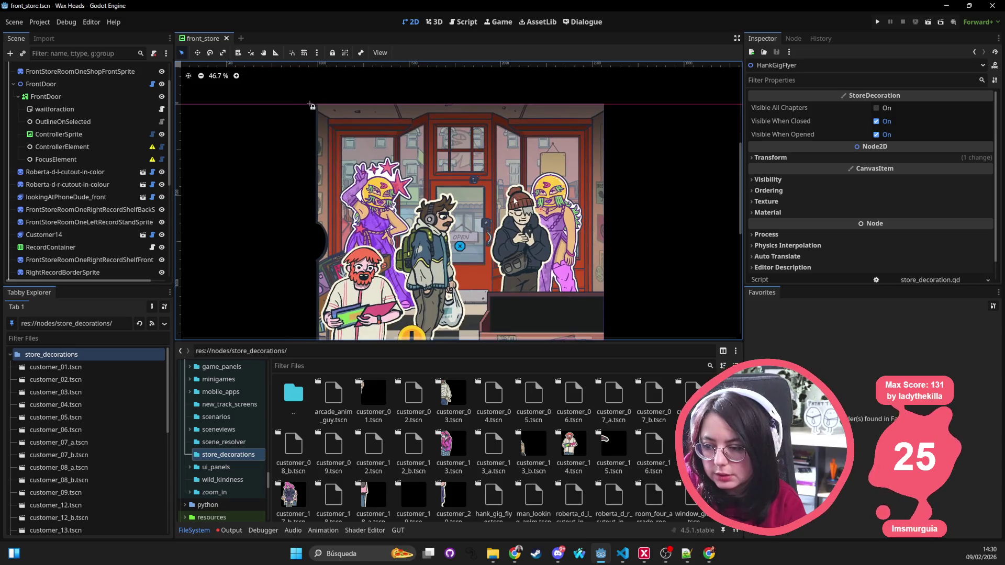
pyautogui.click(184, 530)
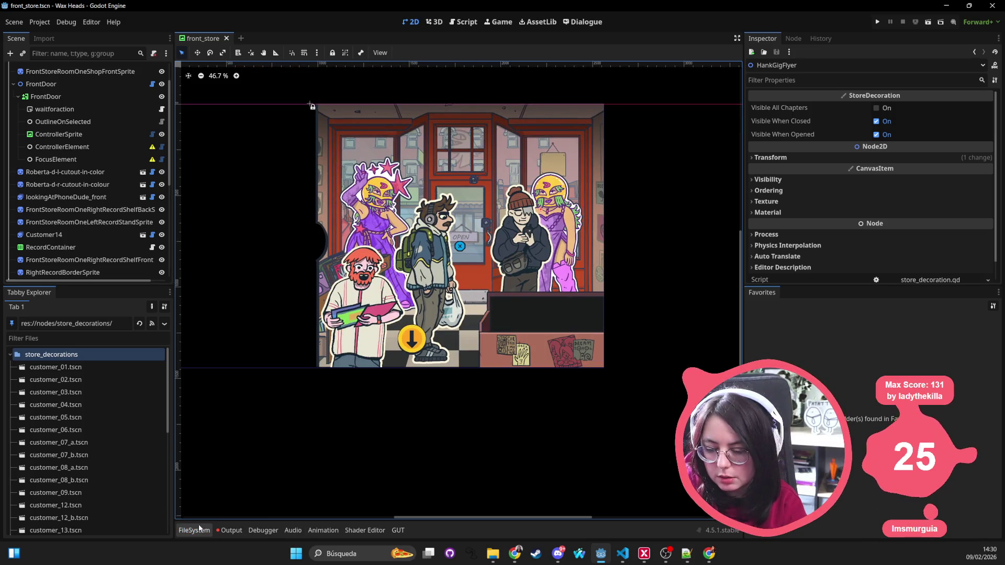
# Filter for 'store_decor', open store_decoration.gd, and review its owner scenes
pyautogui.click(199, 529)
pyautogui.click(424, 366)
pyautogui.write('store')
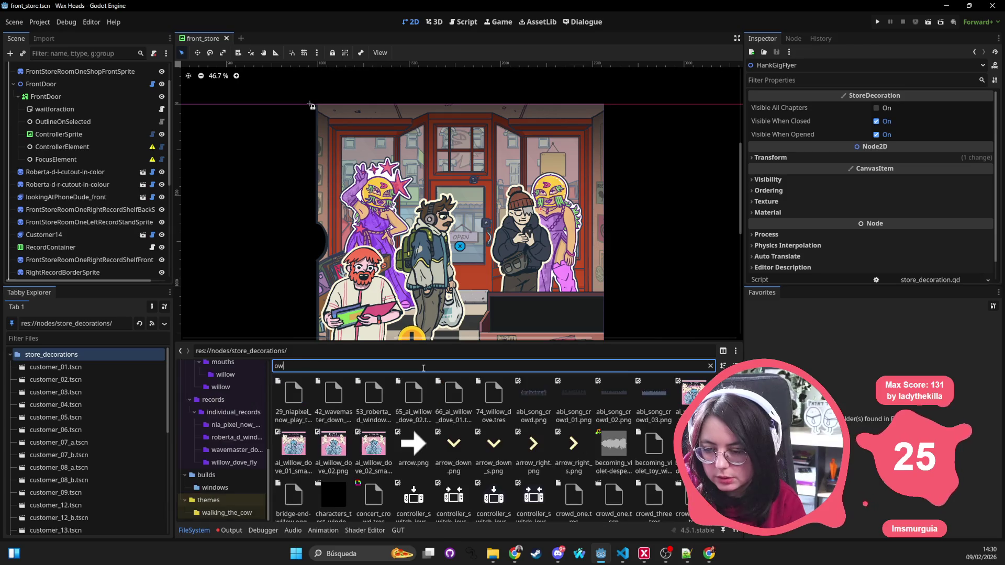
pyautogui.write('_decor')
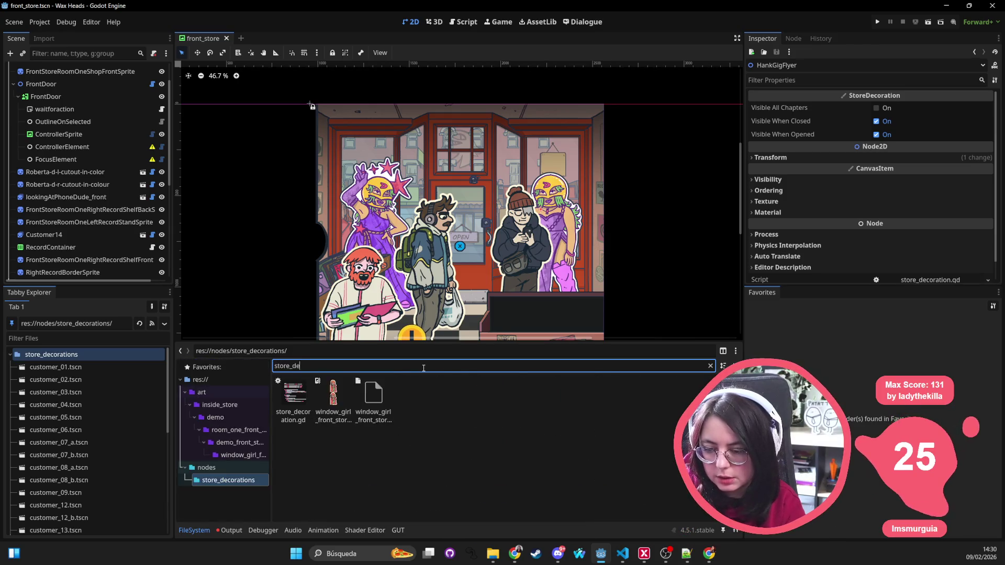
pyautogui.doubleClick(294, 396)
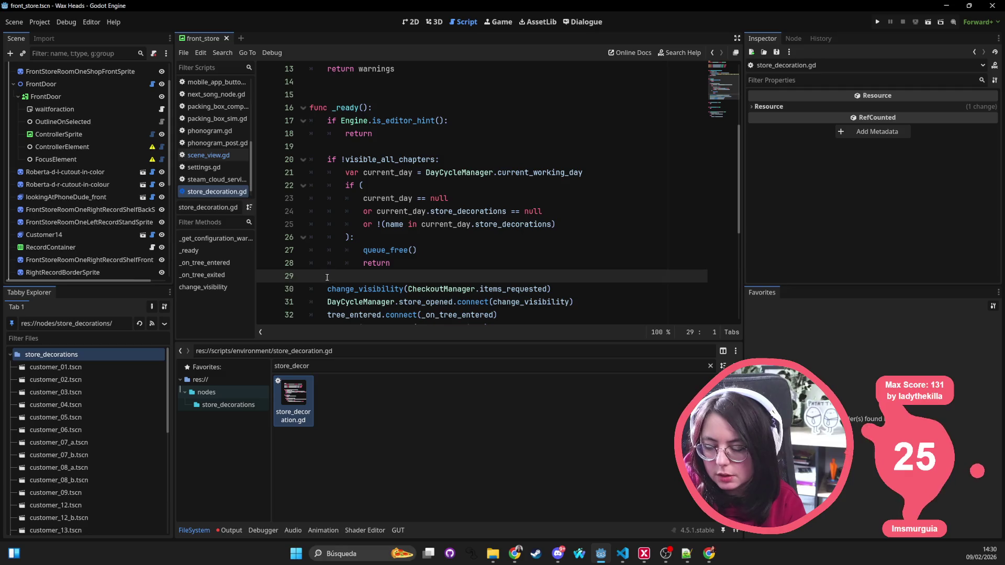
pyautogui.rightClick(293, 391)
pyautogui.click(306, 387)
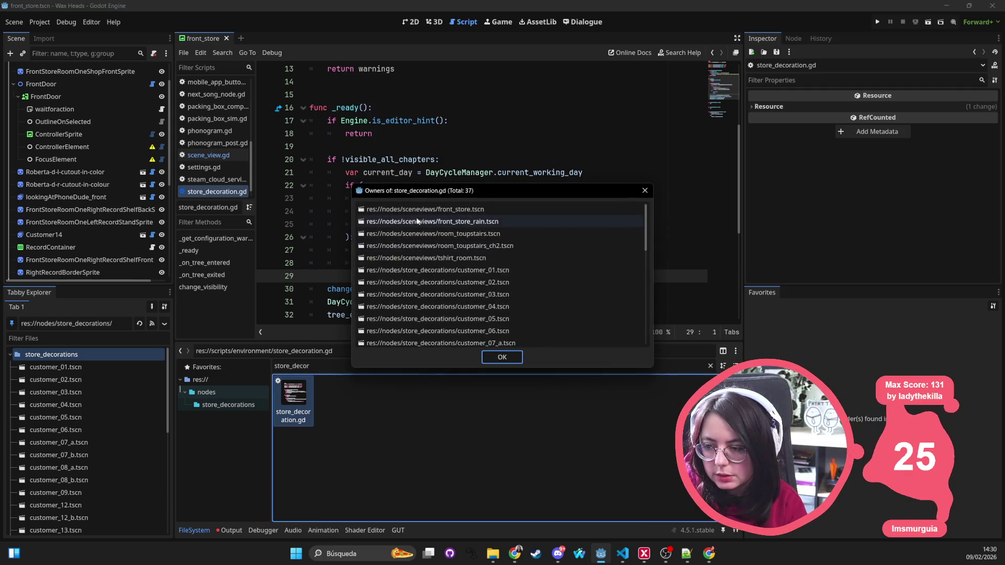
pyautogui.doubleClick(494, 207)
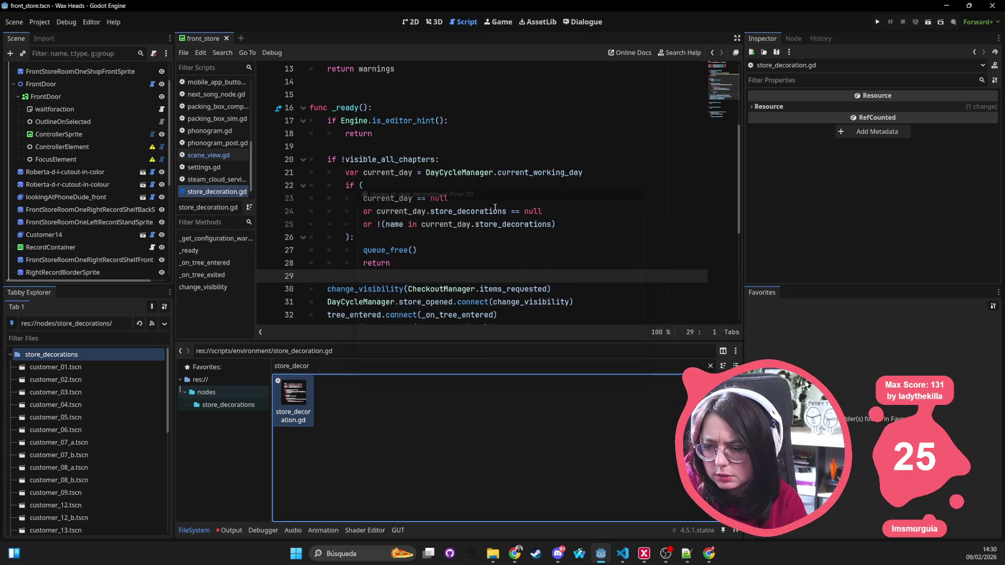
# Inspect the FrontDoor decoration and script, then return to 2D and drag FrontDoor toward store_decorations
pyautogui.click(340, 146)
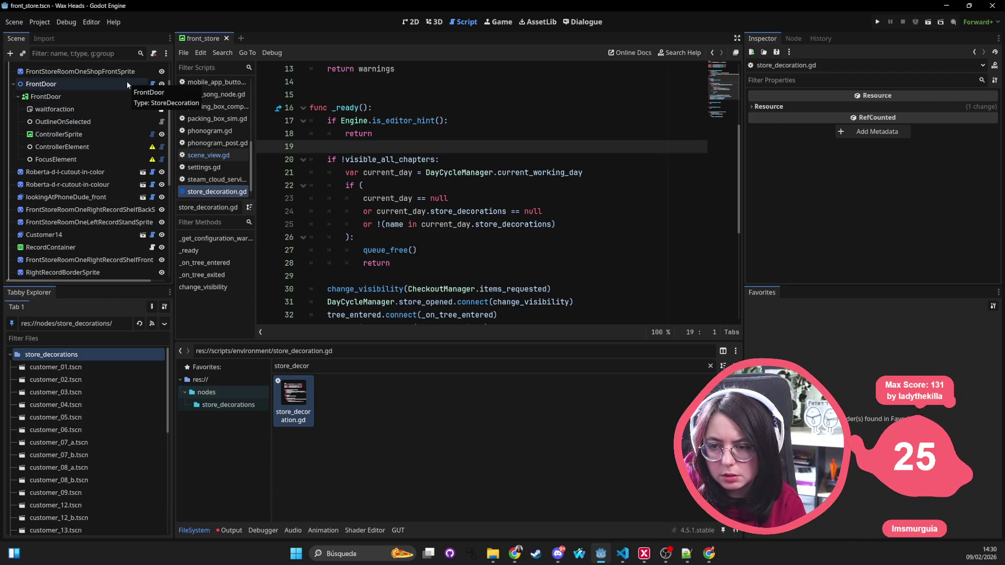
pyautogui.click(146, 84)
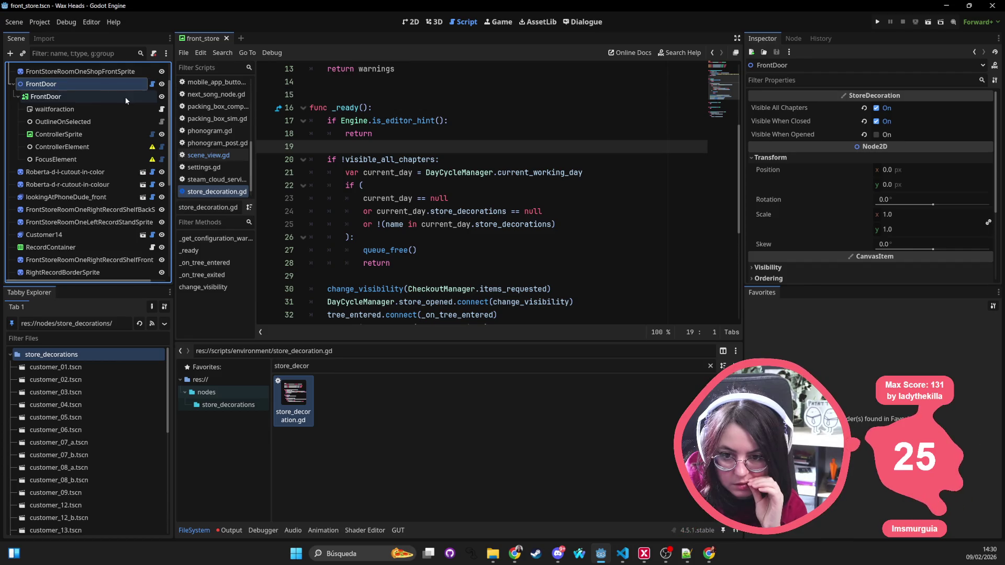
pyautogui.click(13, 84)
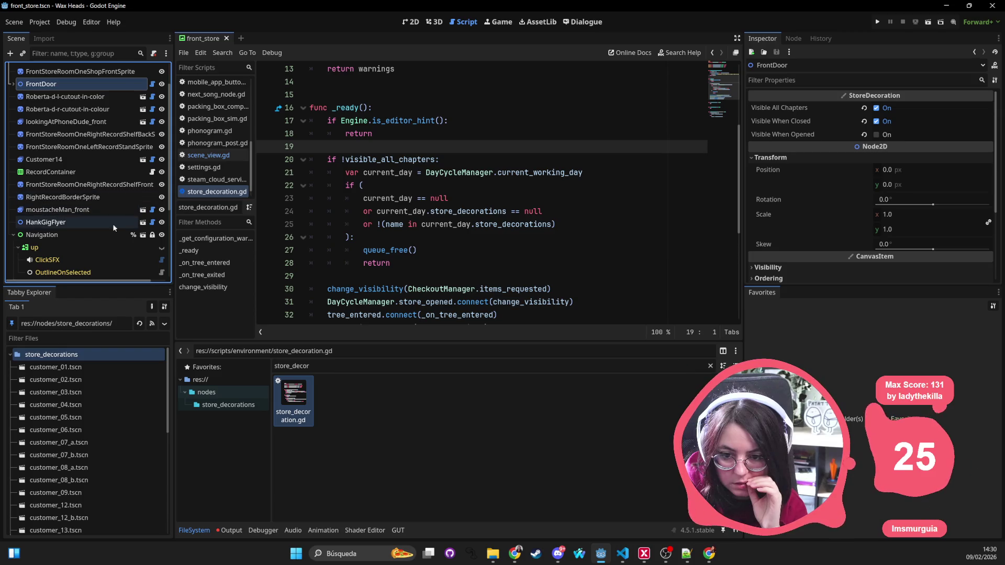
pyautogui.click(493, 139)
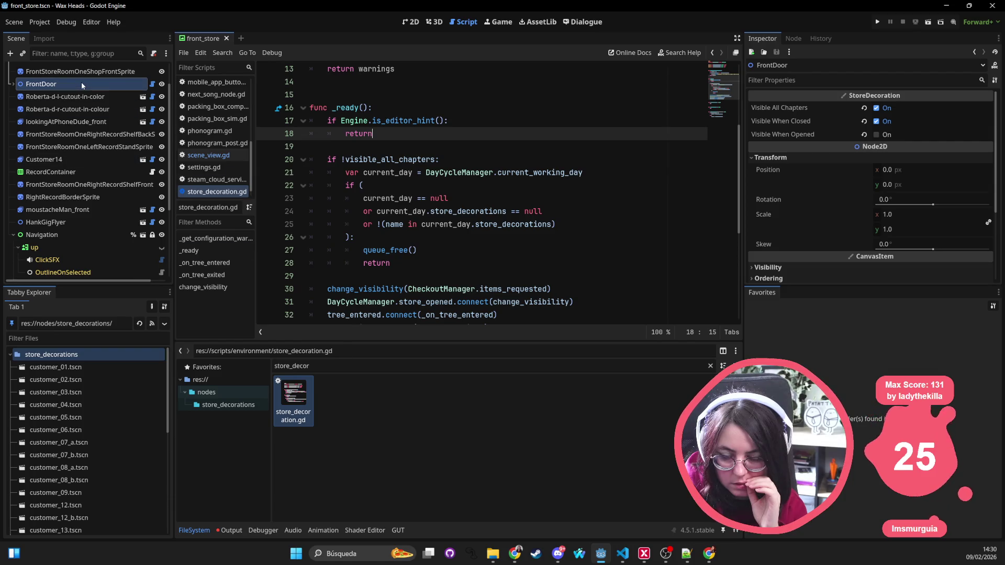
pyautogui.hotkey('ctrl', 'F1')
pyautogui.moveTo(96, 84)
pyautogui.mouseDown()
pyautogui.moveTo(157, 451)
pyautogui.moveTo(160, 424)
pyautogui.moveTo(81, 355)
pyautogui.mouseUp()
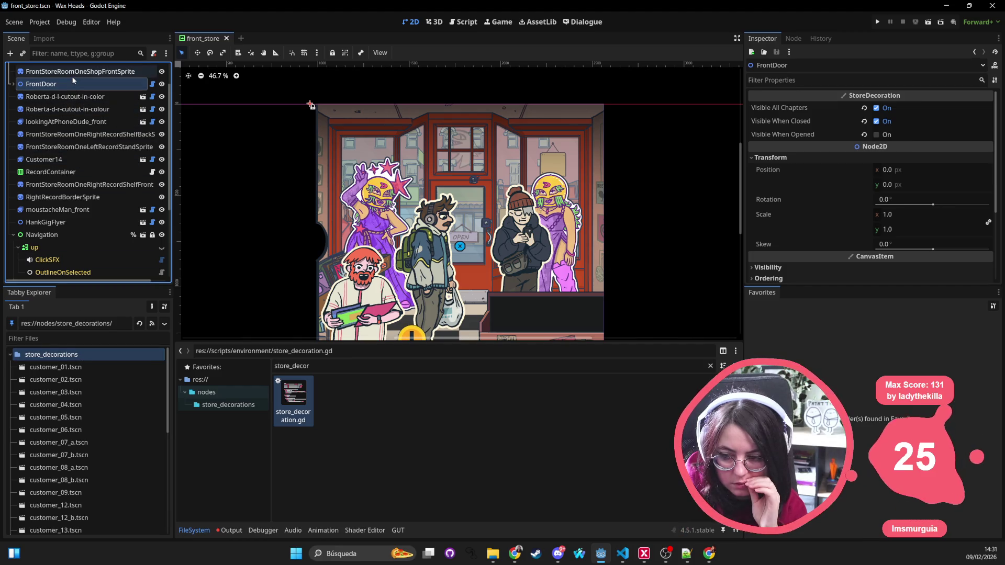
# Open the front_store_rain scene from store_decoration.gd's owners list
pyautogui.click(323, 365)
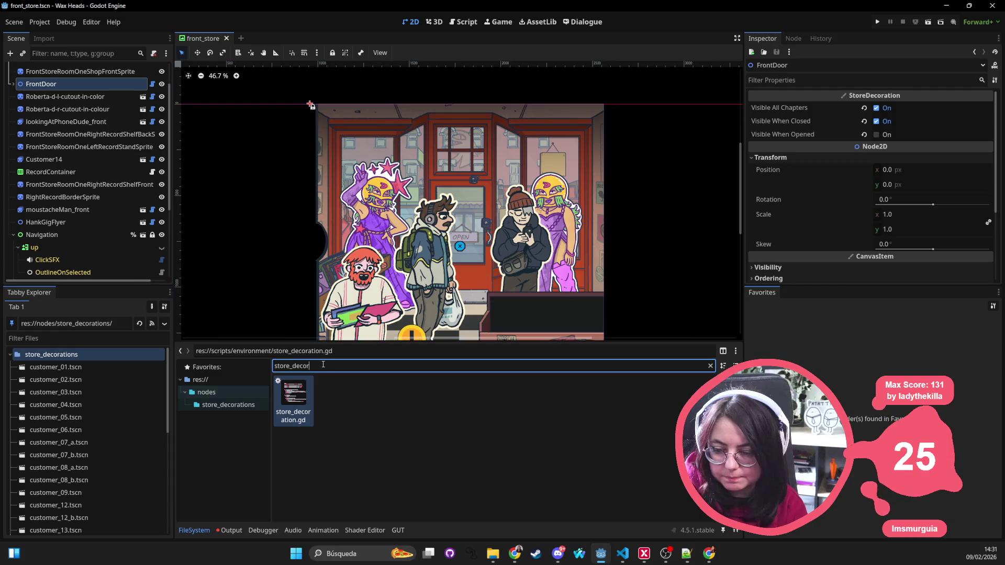
pyautogui.rightClick(309, 395)
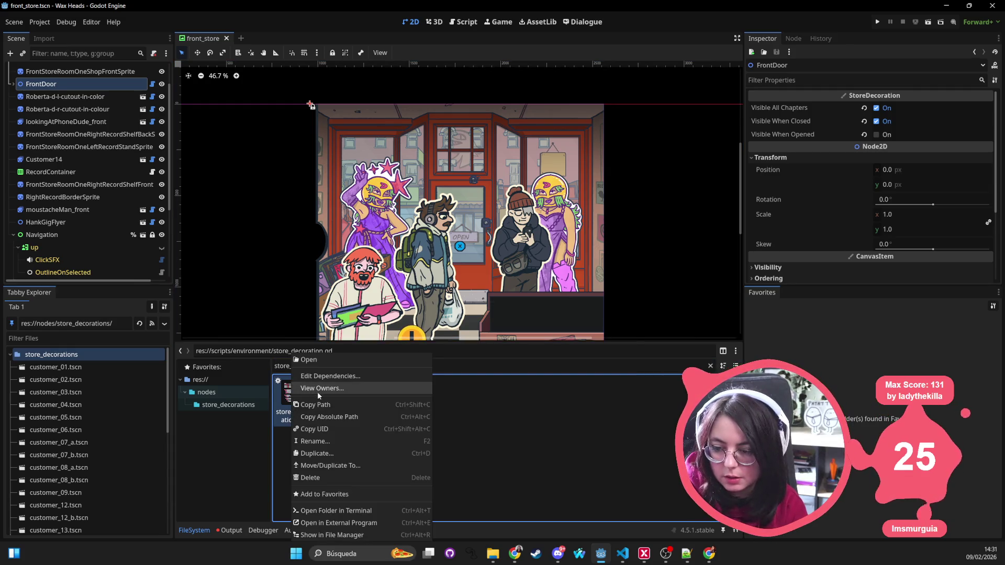
pyautogui.click(316, 394)
pyautogui.doubleClick(455, 222)
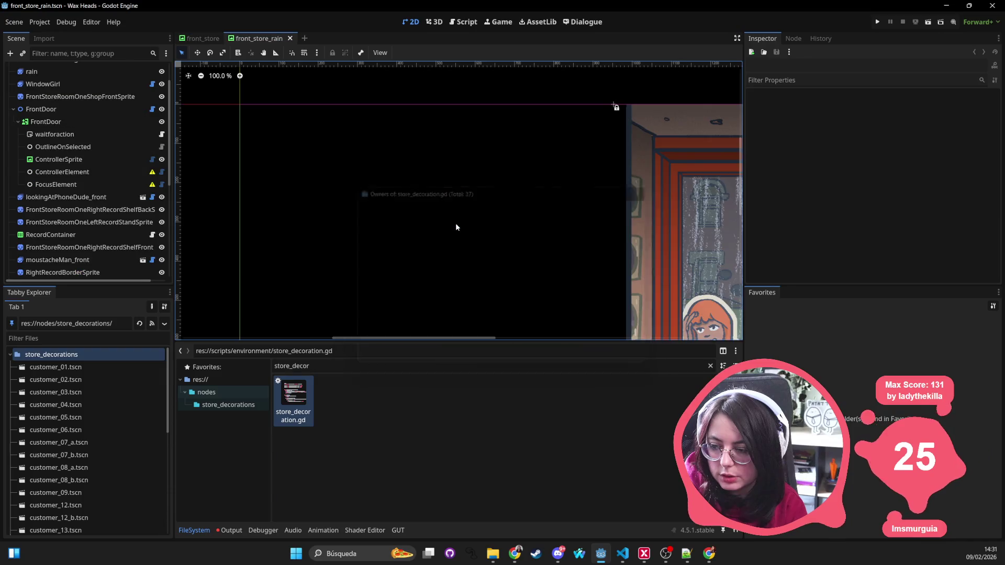
pyautogui.moveTo(542, 247); pyautogui.dragTo(259, 184)
pyautogui.scroll(-4, 204, 166)
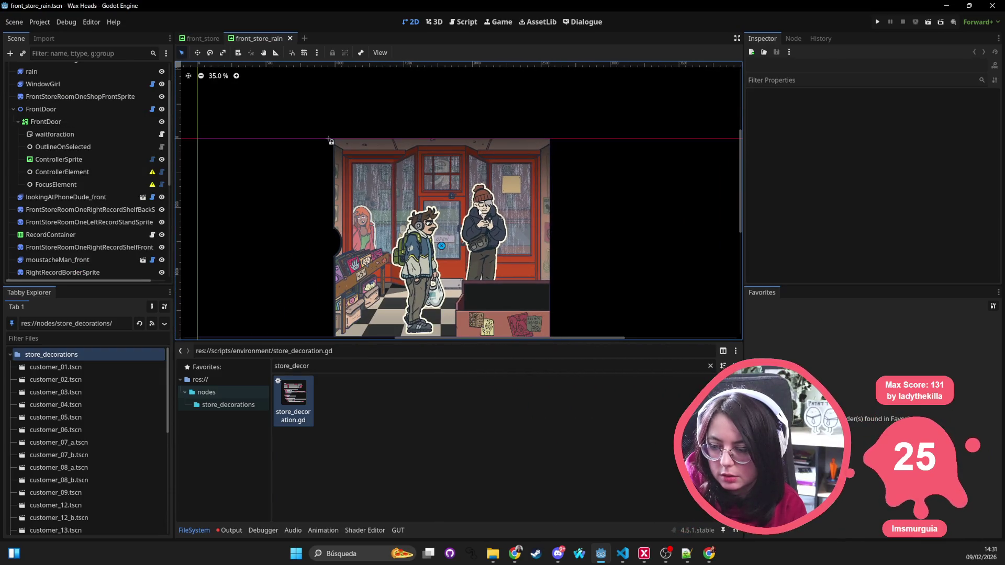
pyautogui.scroll(3, 102, 127)
# Add a WindowGirl2 instance from window_girl.tscn beside the original WindowGirl node
pyautogui.click(102, 120)
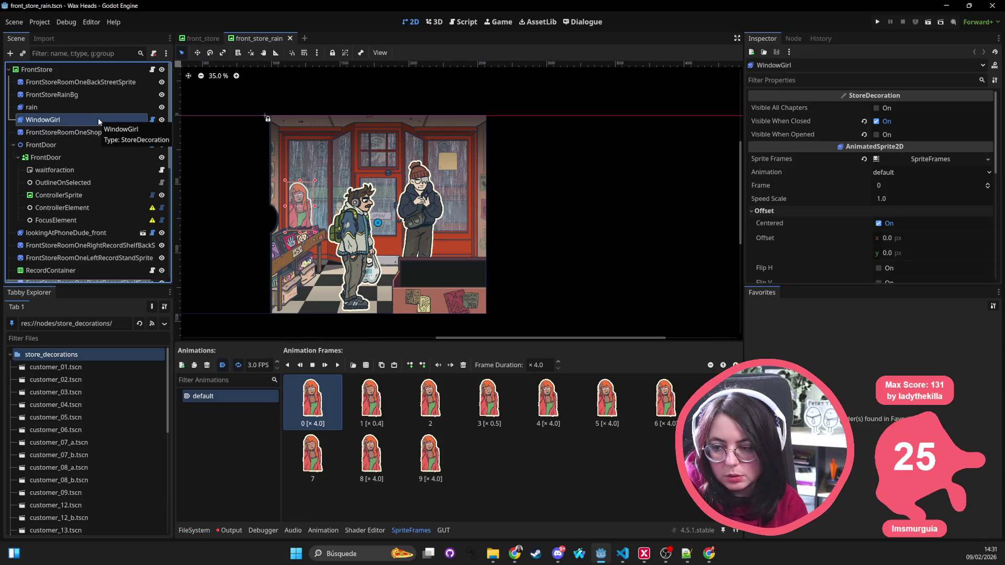
pyautogui.moveTo(98, 118); pyautogui.dragTo(74, 360)
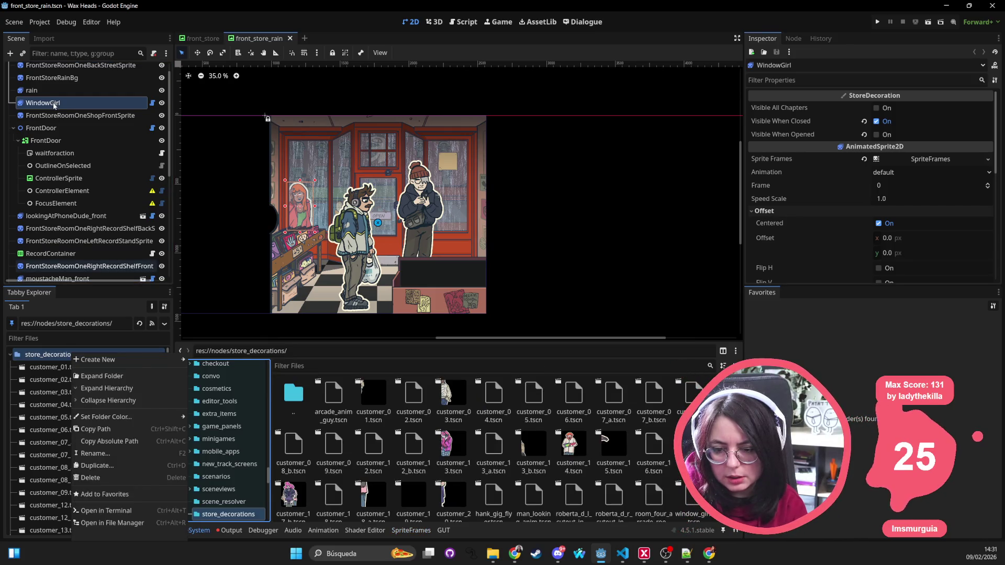
pyautogui.scroll(-2, 78, 414)
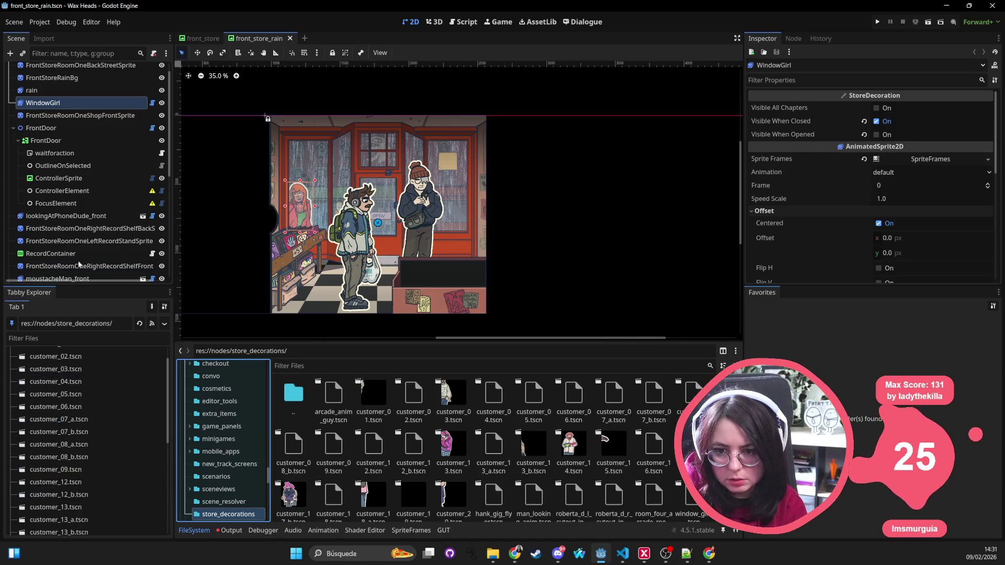
pyautogui.rightClick(77, 102)
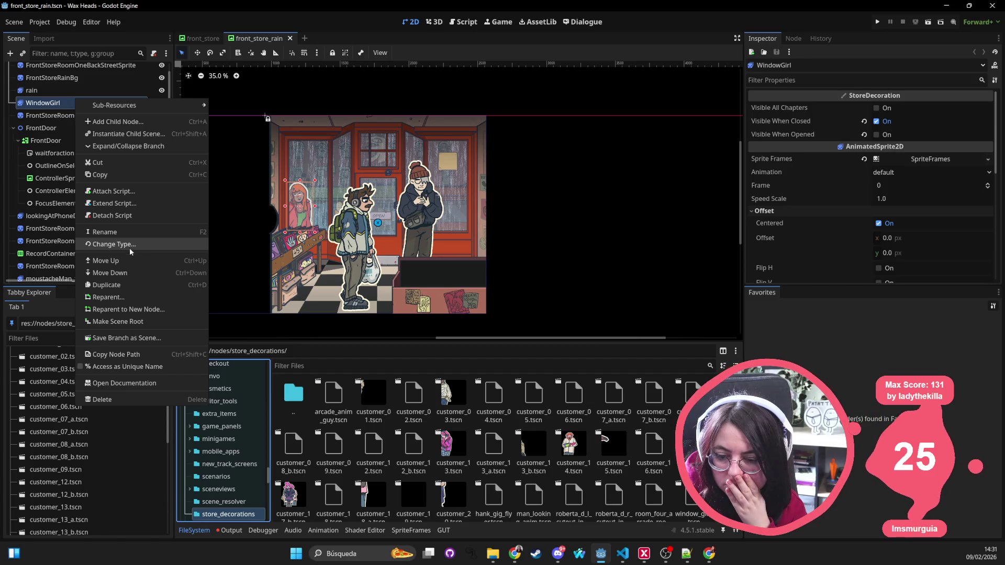
pyautogui.click(451, 400)
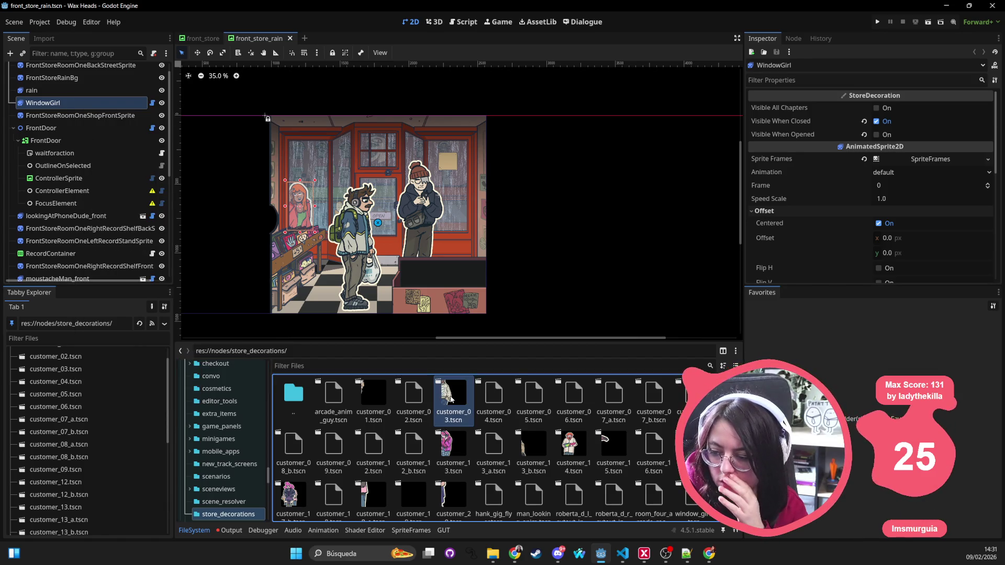
pyautogui.scroll(-1, 450, 399)
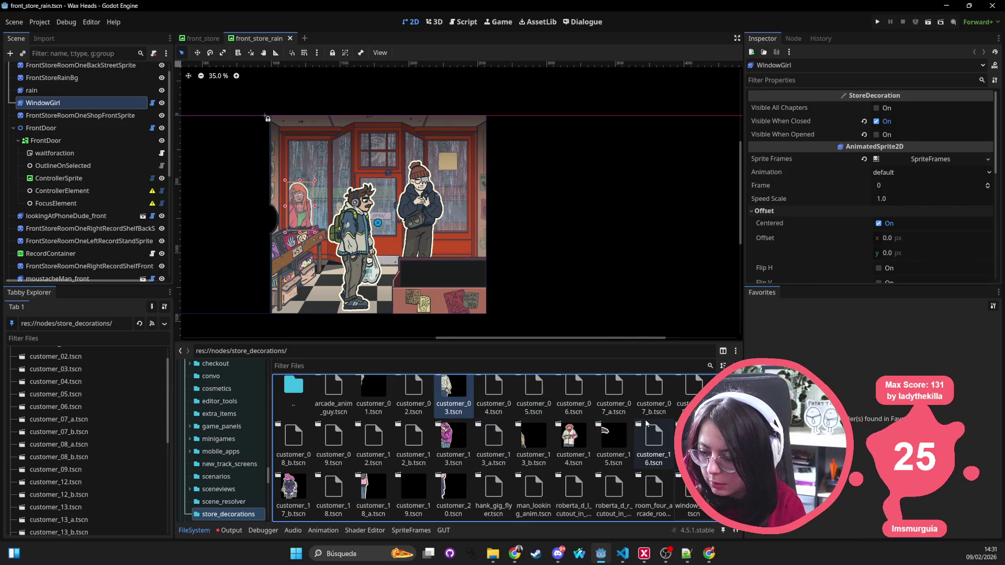
pyautogui.click(692, 494)
# Add a window_girl.tscn instance to the front_store_rain scene tree
pyautogui.moveTo(692, 494)
pyautogui.mouseDown()
pyautogui.moveTo(225, 251)
pyautogui.moveTo(62, 95)
pyautogui.mouseUp()
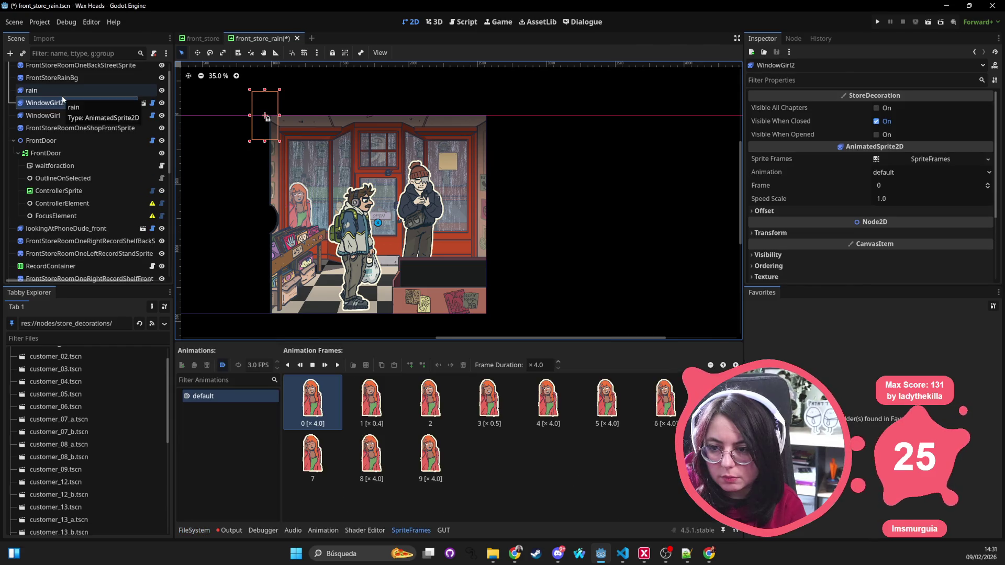
pyautogui.rightClick(73, 115)
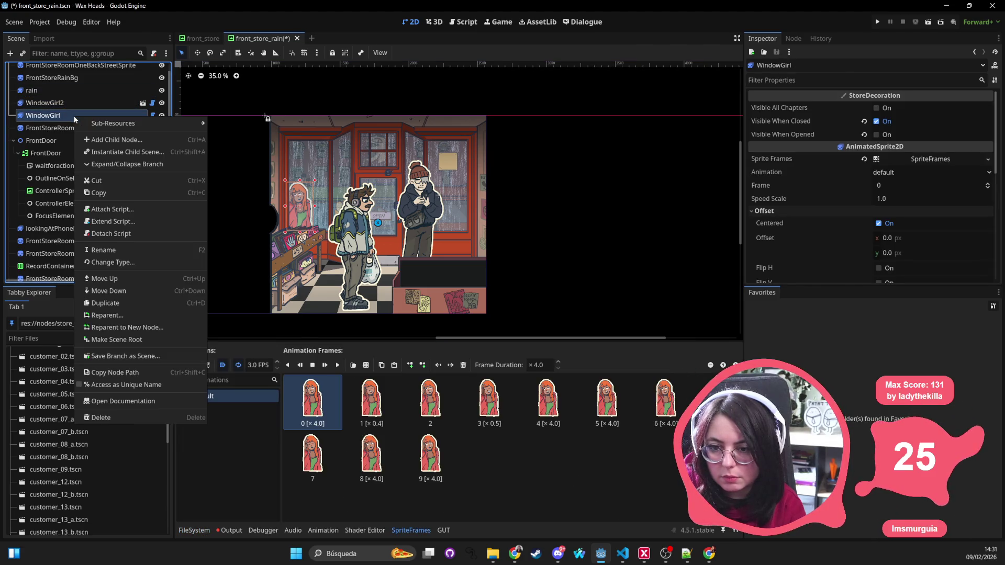
pyautogui.rightClick(69, 115)
pyautogui.press('Escape')
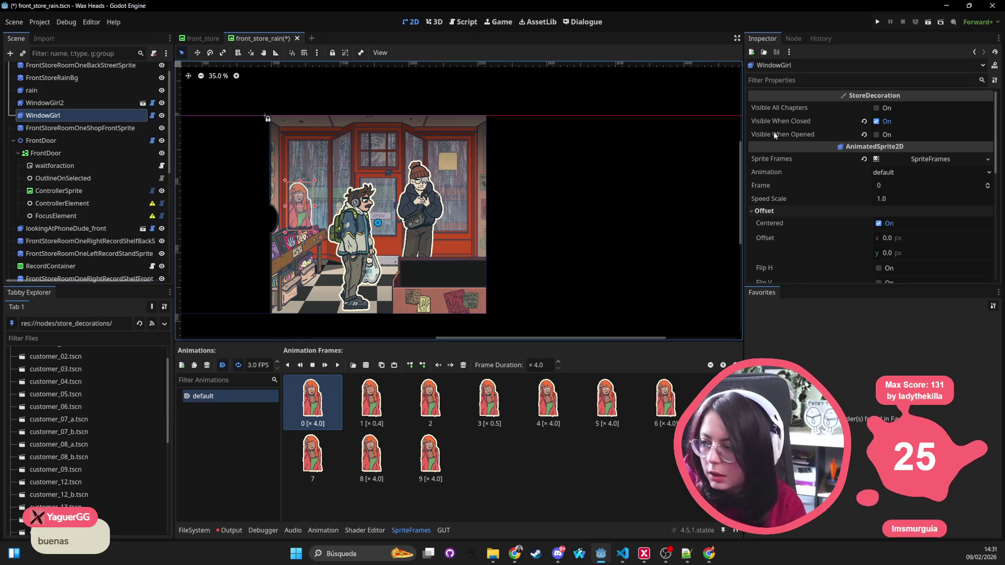
# Copy the old WindowGirl node's Position value from the Inspector
pyautogui.click(772, 161)
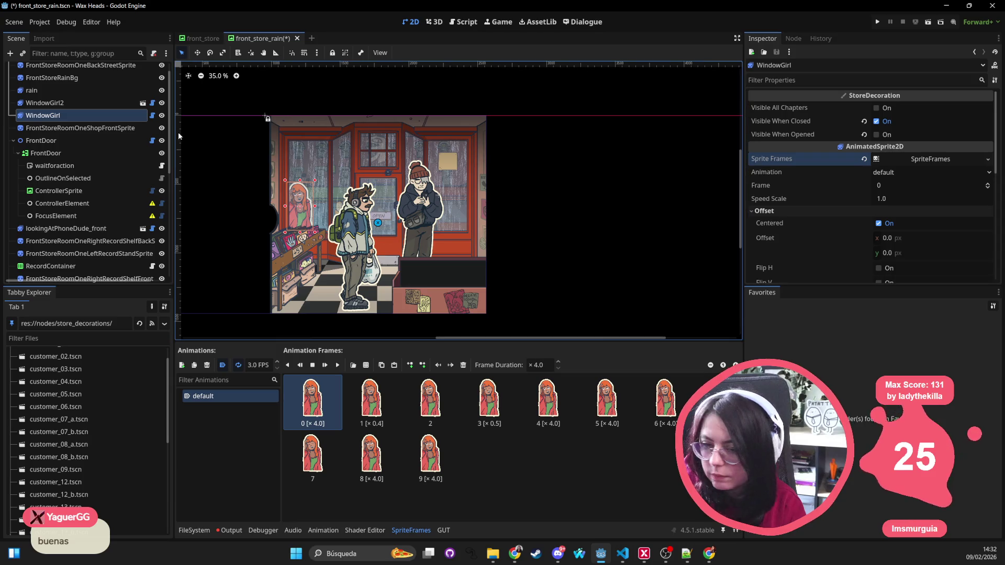
pyautogui.click(97, 117)
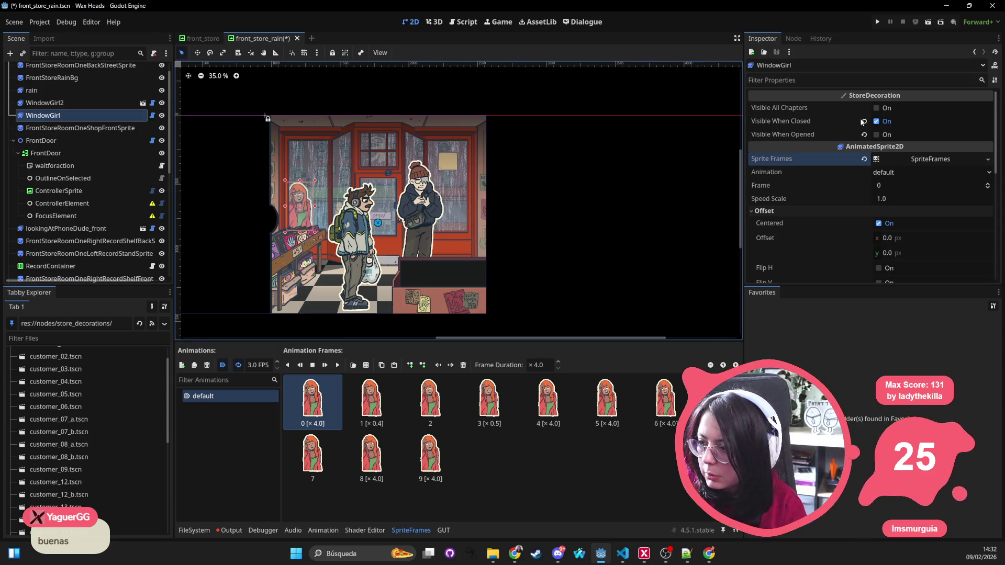
pyautogui.click(852, 79)
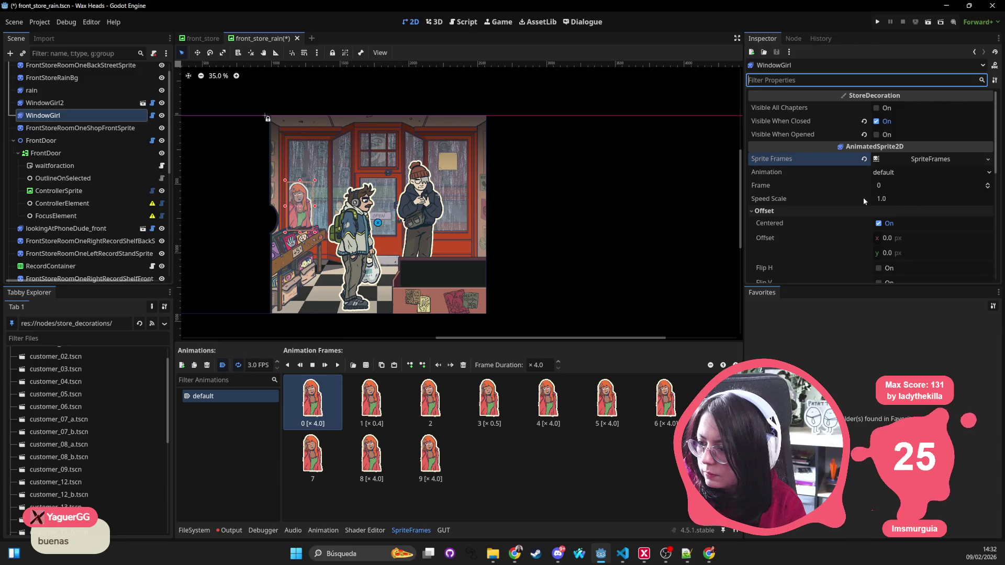
pyautogui.click(999, 292)
pyautogui.click(968, 361)
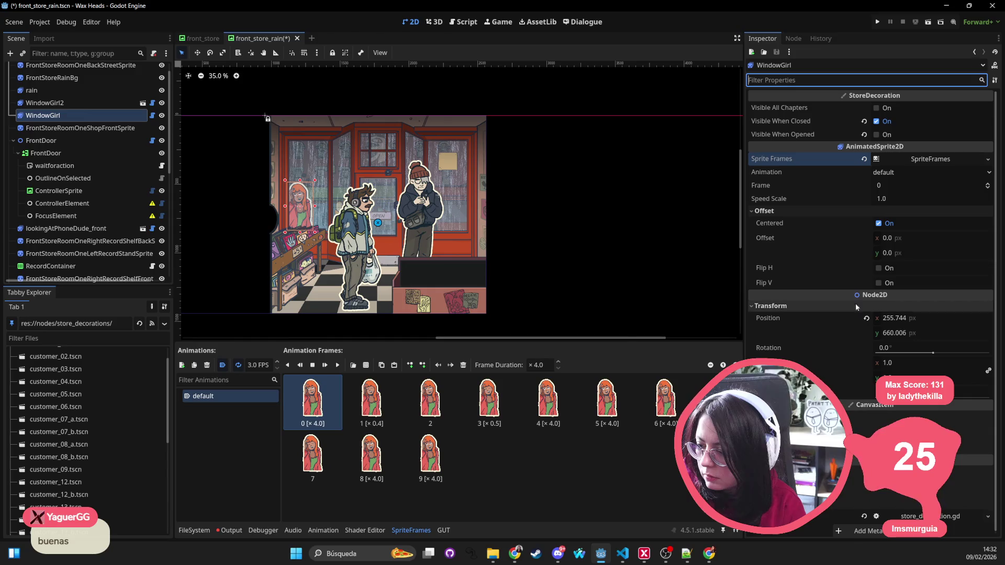
pyautogui.rightClick(809, 320)
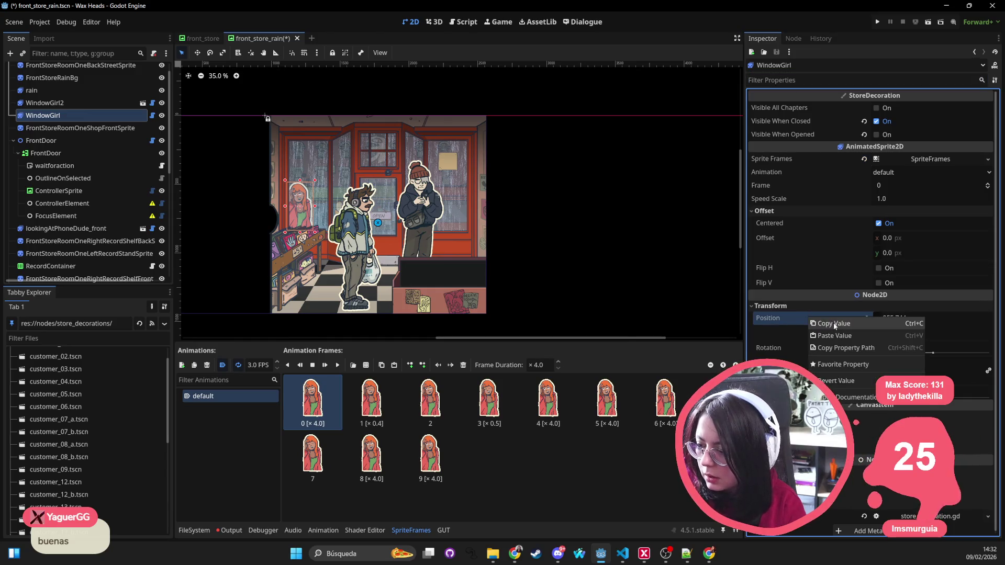
pyautogui.rightClick(72, 103)
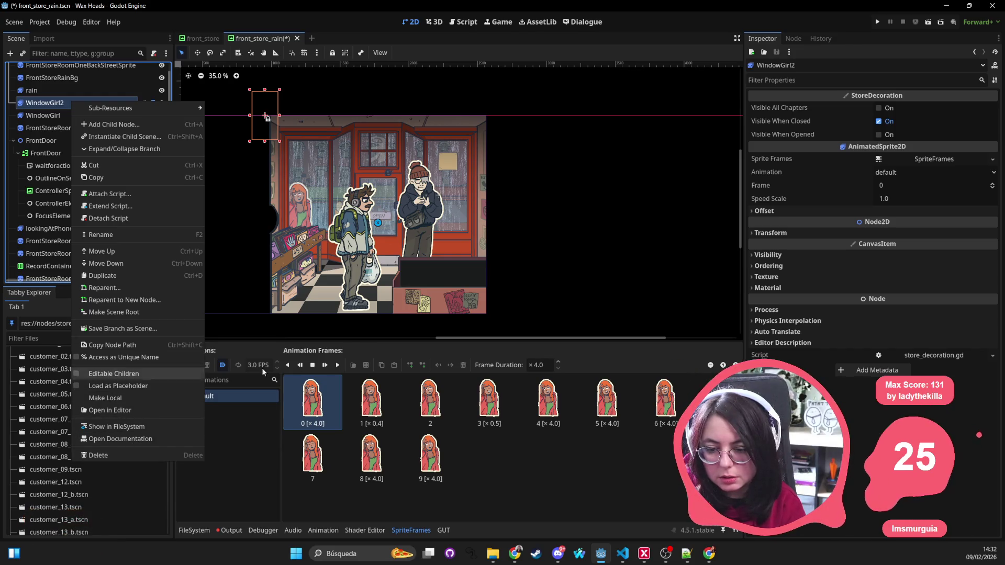
# Paste the copied Position onto the new WindowGirl2 node's transform
pyautogui.click(770, 230)
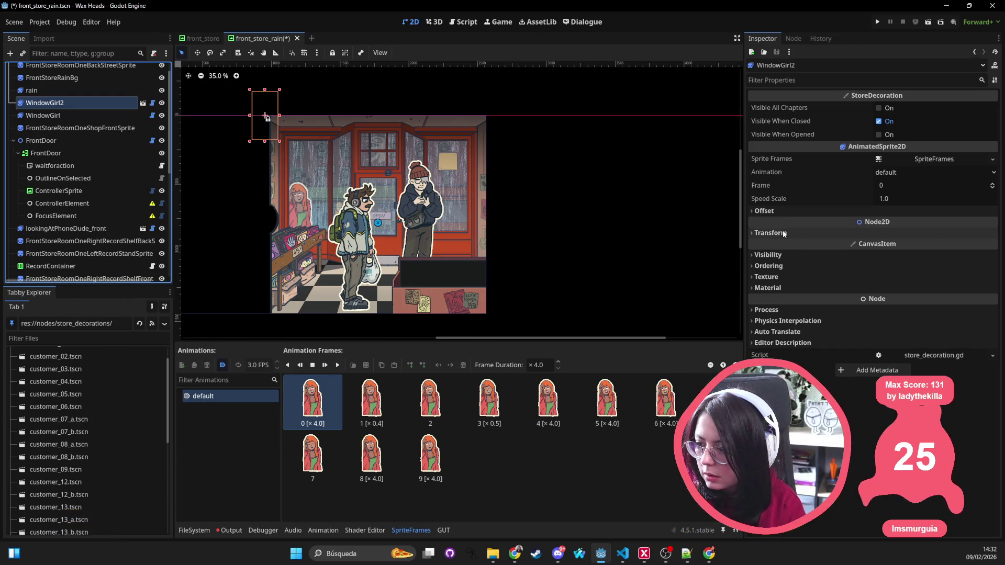
pyautogui.click(770, 233)
pyautogui.rightClick(793, 246)
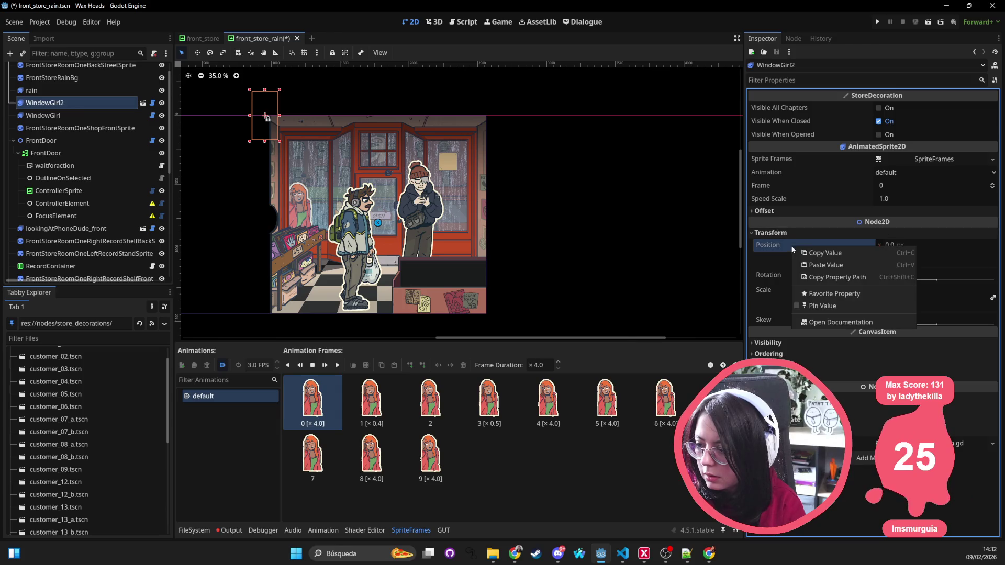
pyautogui.click(823, 265)
# Delete the old WindowGirl, rename WindowGirl2 to WindowGirl, and save the scene
pyautogui.click(73, 117)
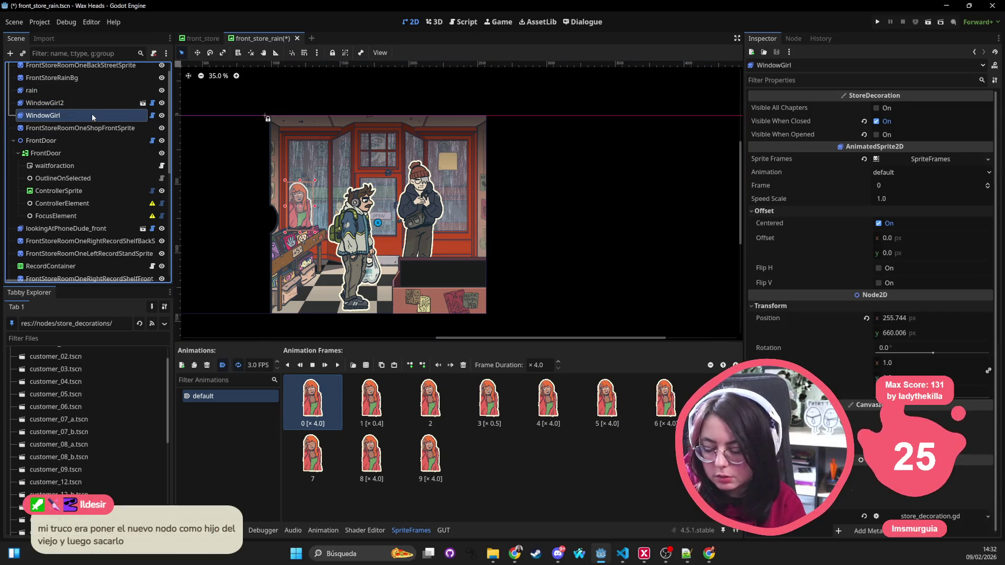
pyautogui.press('Delete')
pyautogui.press('Return')
pyautogui.click(90, 104)
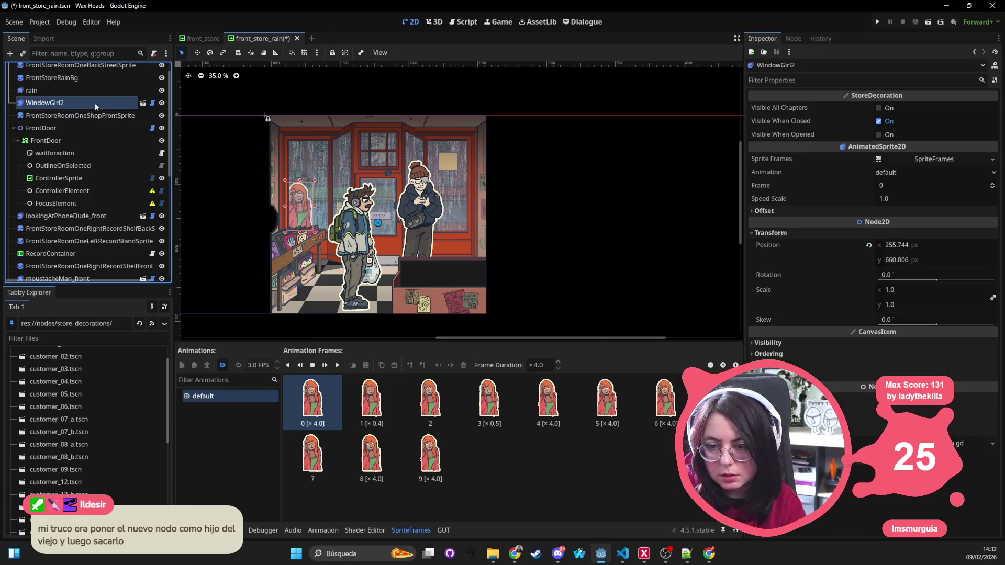
pyautogui.click(95, 103)
pyautogui.click(96, 102)
pyautogui.press('BackSpace')
pyautogui.press('Return')
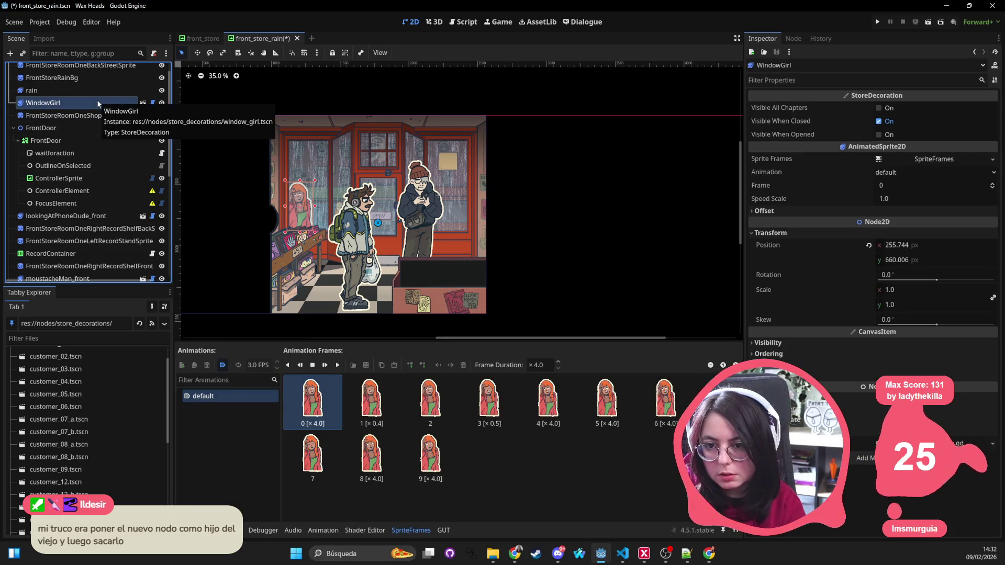
pyautogui.hotkey('ctrl', 's')
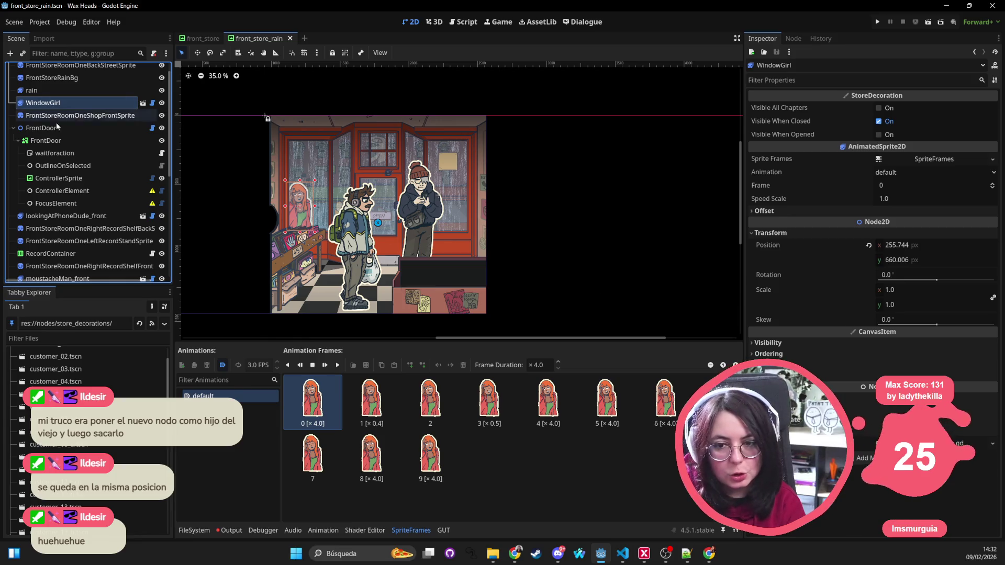
pyautogui.click(12, 128)
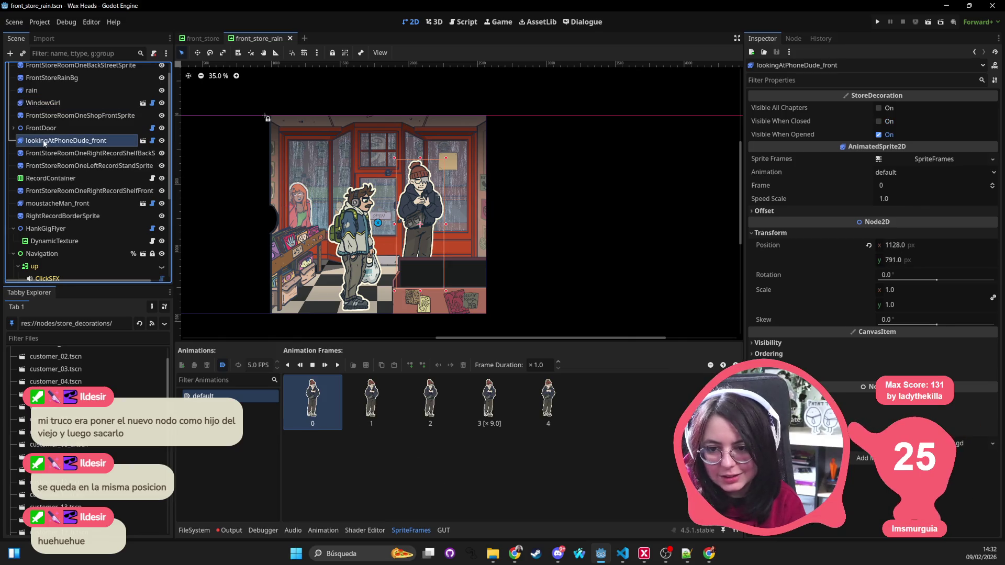
# Inspect the RecordContainer, moustacheMan_front and HankGigFlyer nodes in front_store_rain
pyautogui.click(57, 181)
pyautogui.click(63, 204)
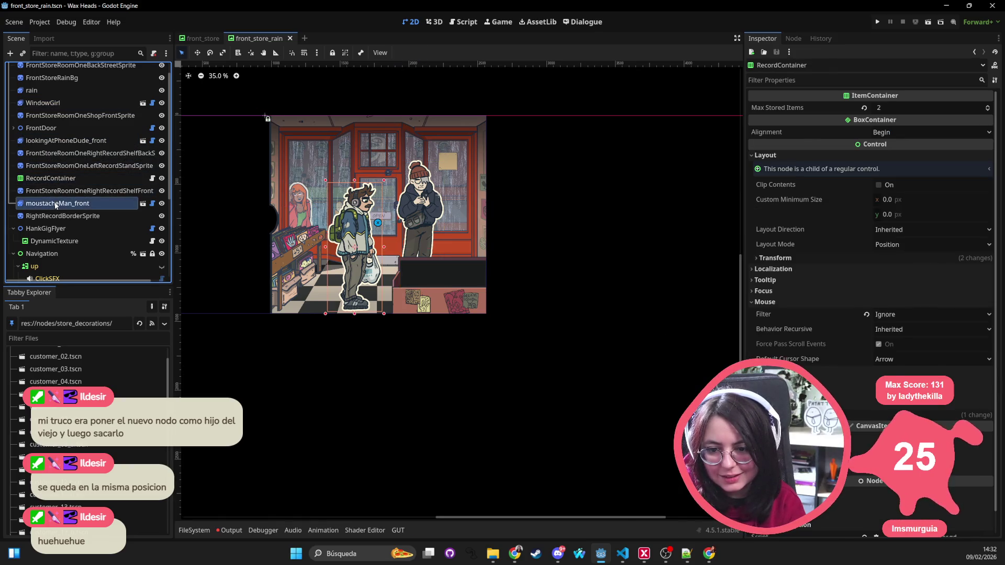
pyautogui.click(88, 230)
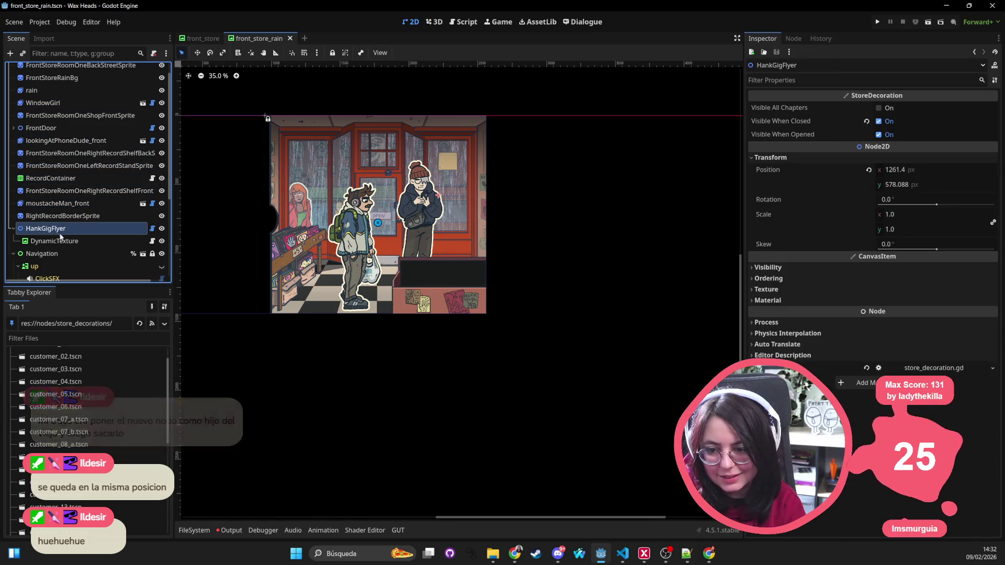
pyautogui.click(89, 204)
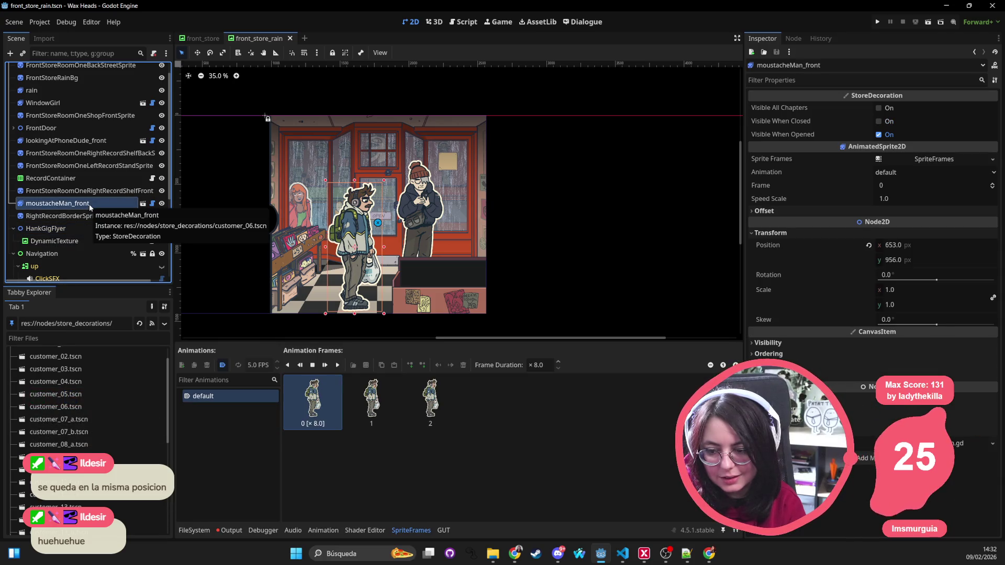
pyautogui.scroll(-3, 76, 418)
pyautogui.scroll(-4, 77, 418)
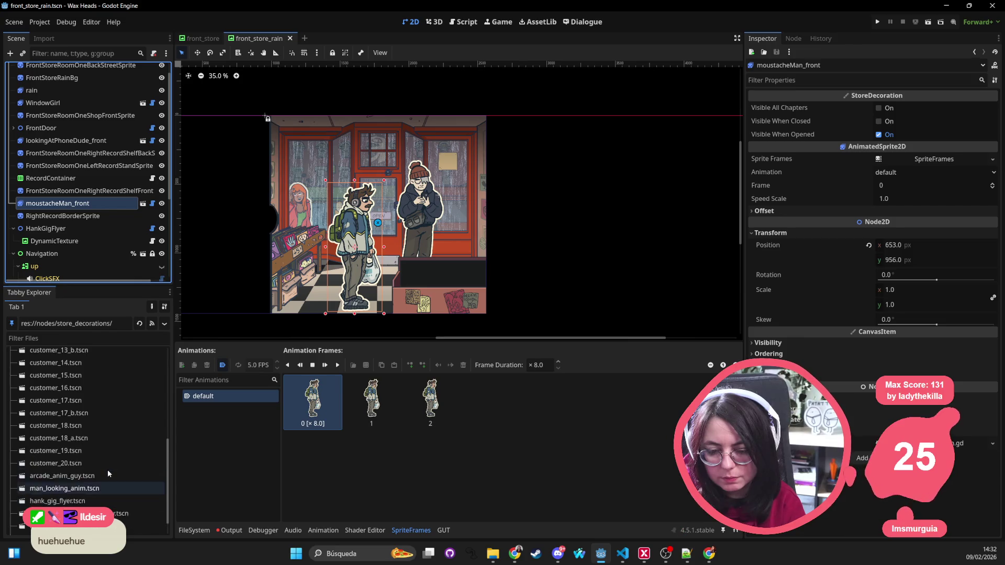
pyautogui.scroll(7, 108, 469)
# Open customer_06.tscn in its own tab, then return to the front_store scene
pyautogui.doubleClick(84, 427)
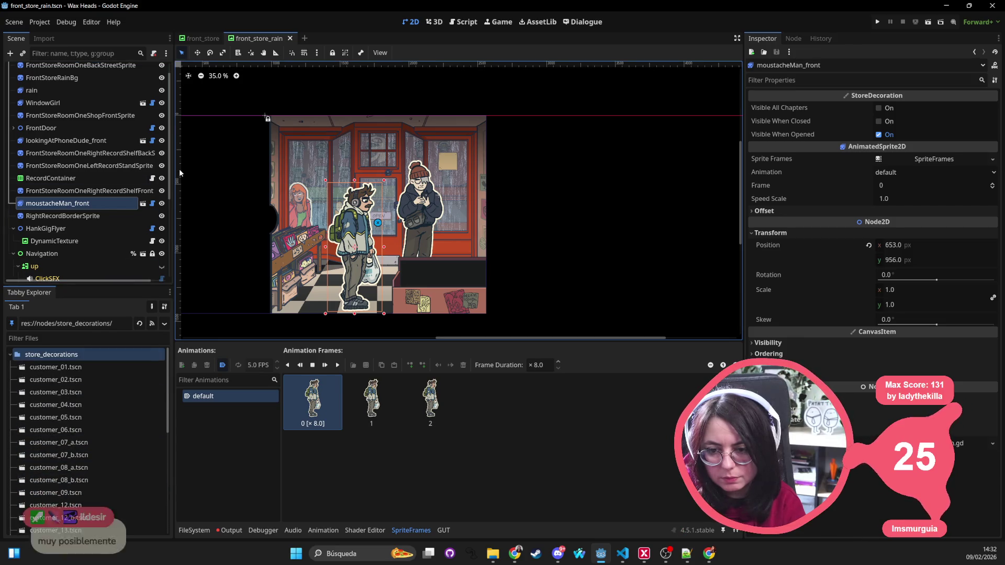
pyautogui.scroll(-8, 312, 220)
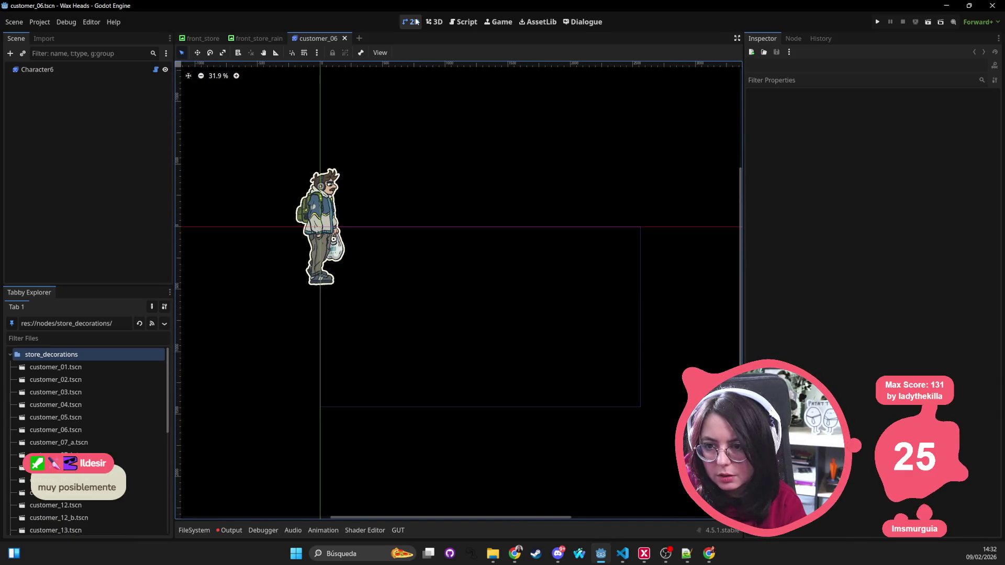
pyautogui.click(194, 530)
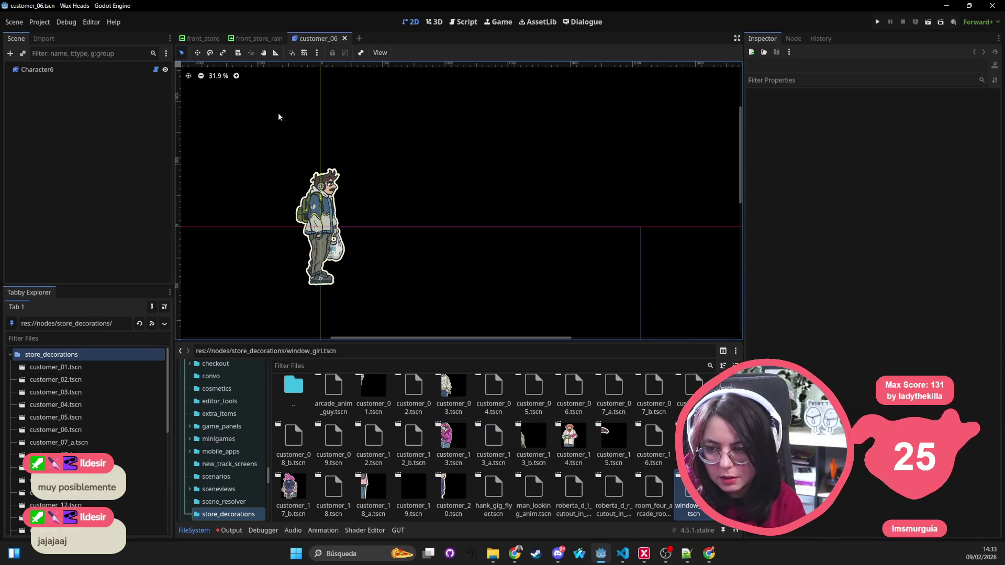
pyautogui.click(201, 38)
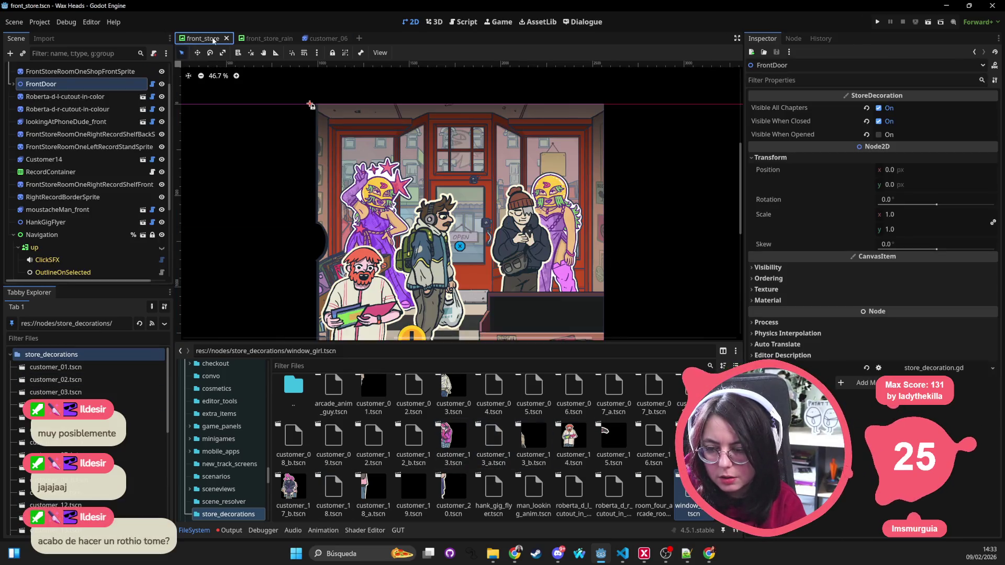
# Inspect moustacheMan_front and Customer14, glancing at front_store_rain before returning to front_store
pyautogui.scroll(-2, 347, 147)
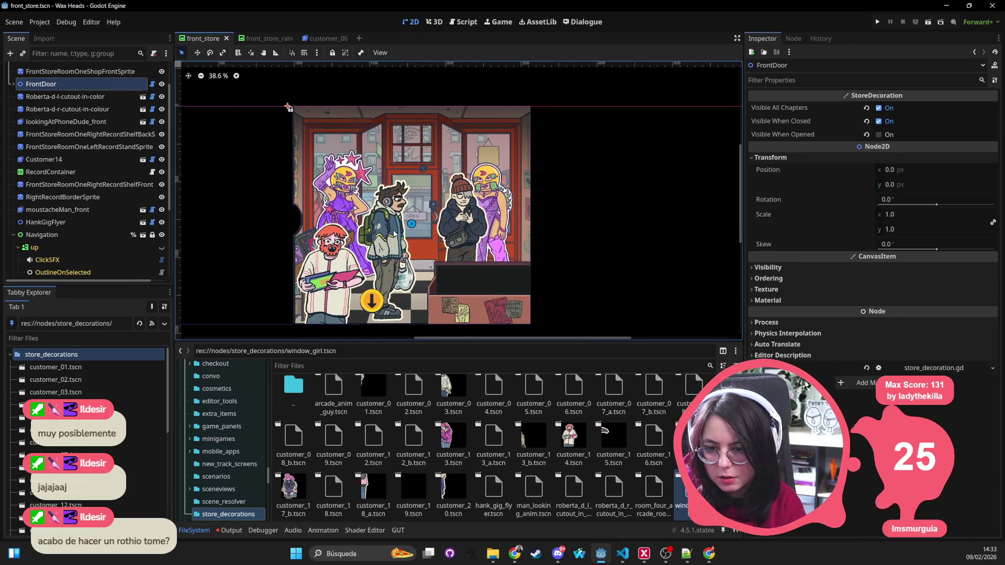
pyautogui.click(395, 218)
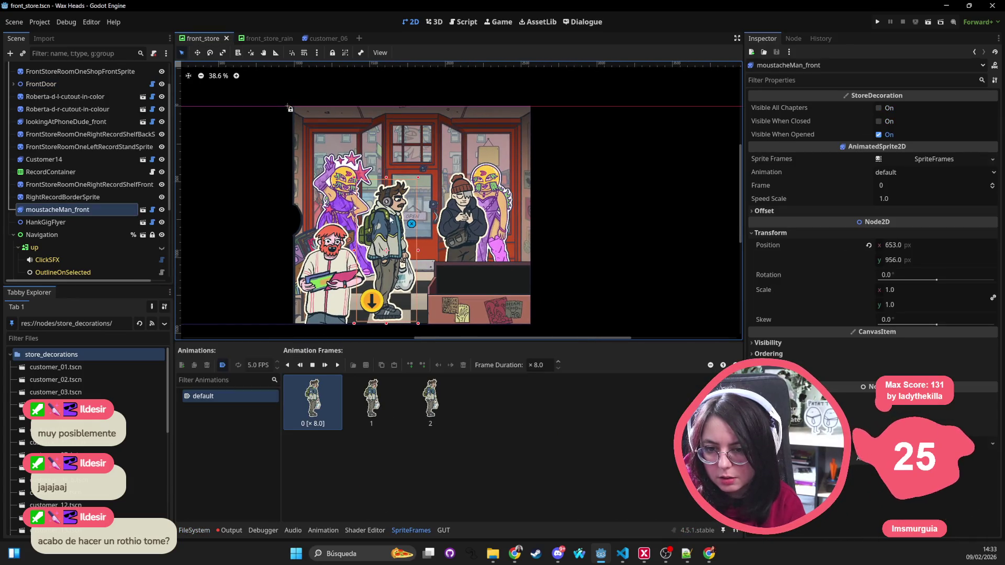
pyautogui.click(111, 161)
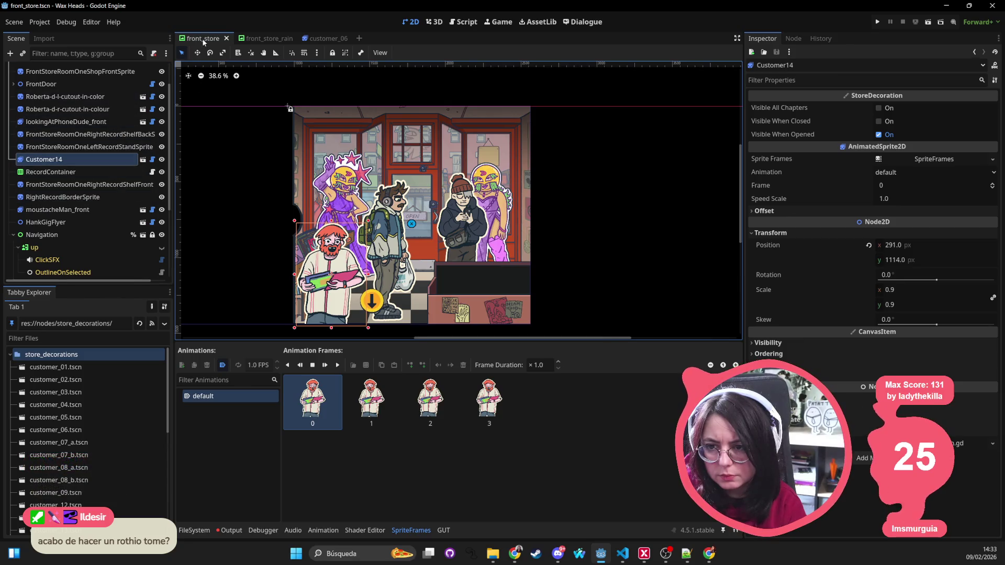
pyautogui.click(268, 38)
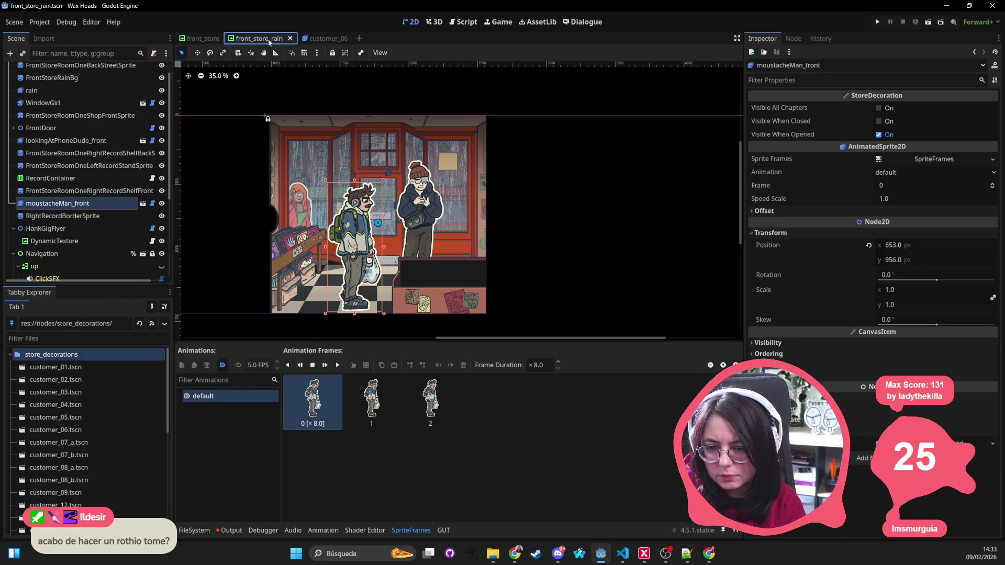
pyautogui.click(202, 38)
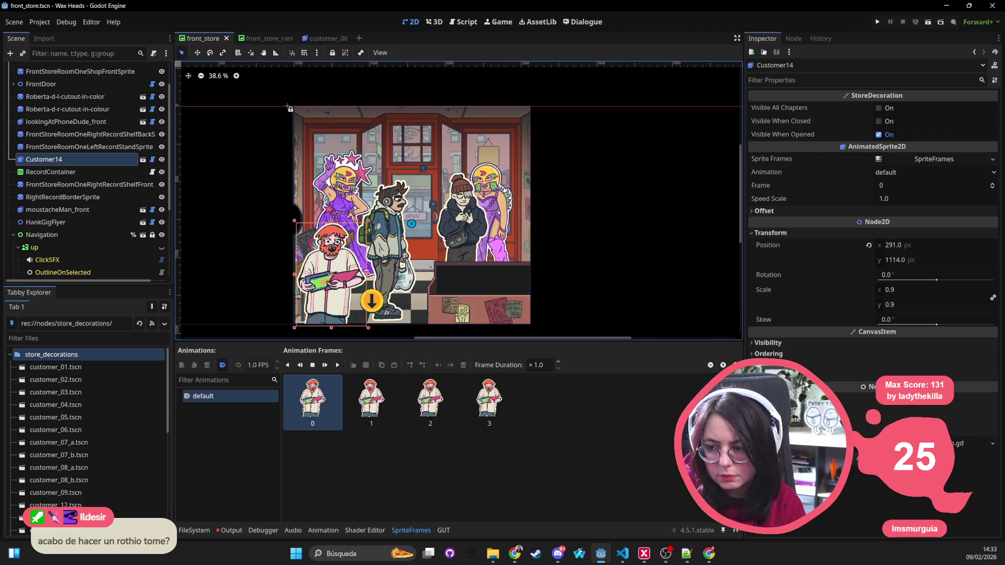
# Select lookingAtPhoneDude_front to show its five-frame animation and position 1157, 908
pyautogui.click(68, 121)
pyautogui.click(68, 109)
pyautogui.click(69, 121)
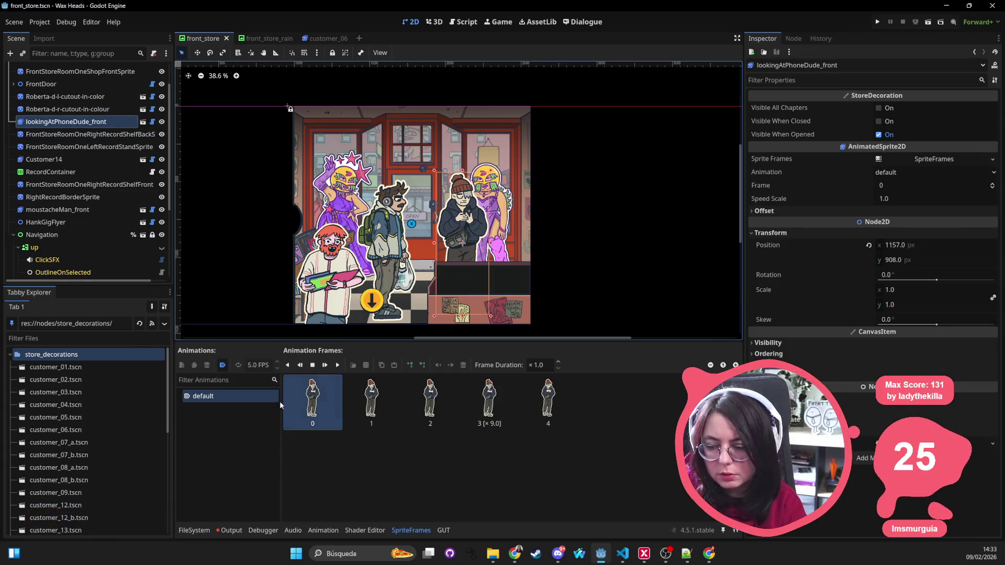
# Browse the store_decorations files, selecting customer_14.tscn and man_looking_anim.tscn
pyautogui.click(194, 530)
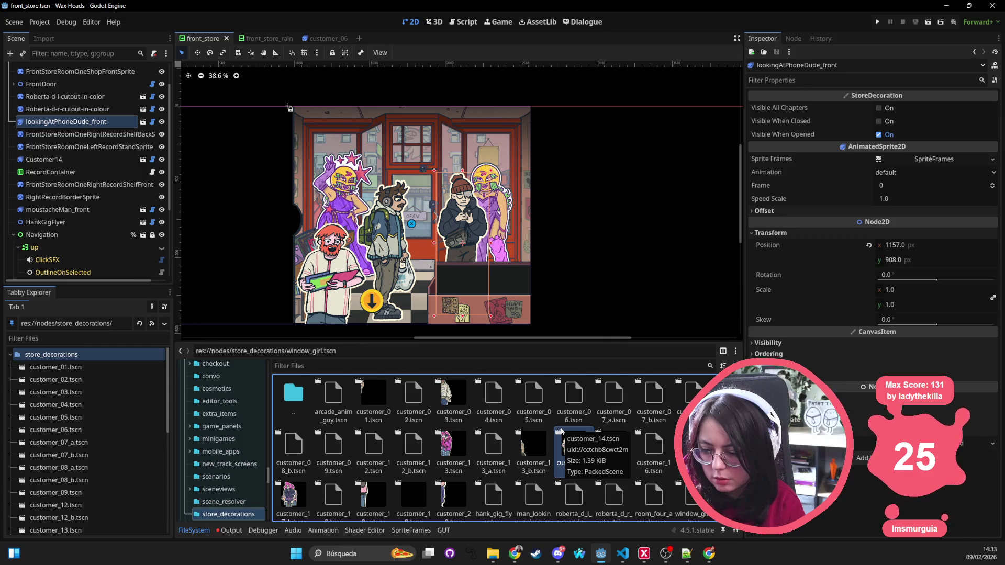
pyautogui.click(558, 431)
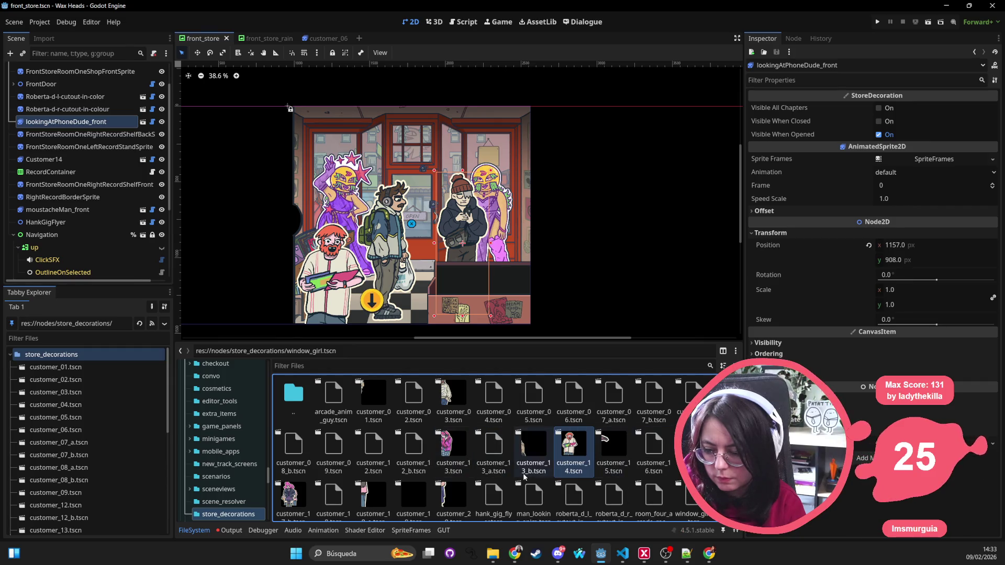
pyautogui.scroll(-1, 524, 477)
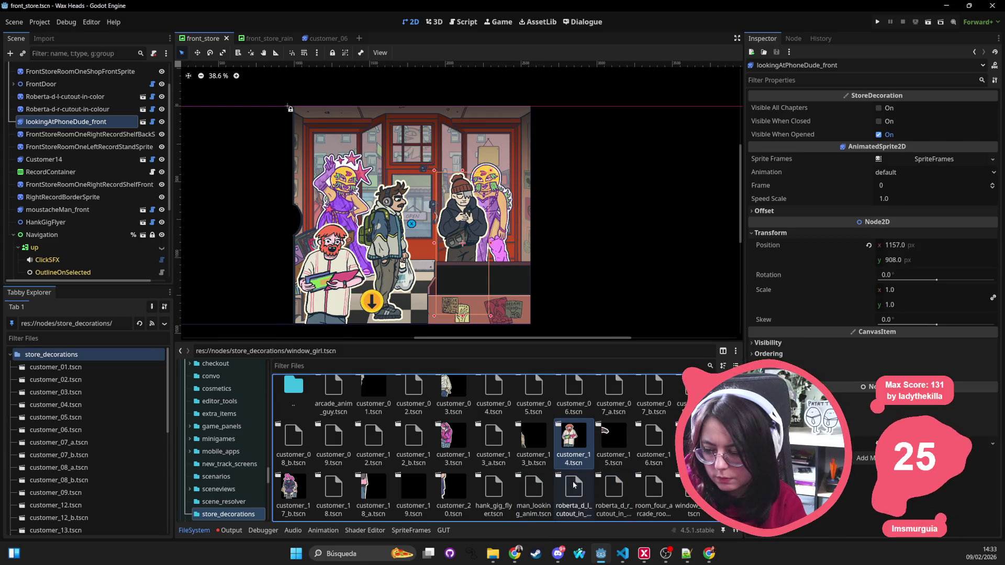
pyautogui.click(534, 496)
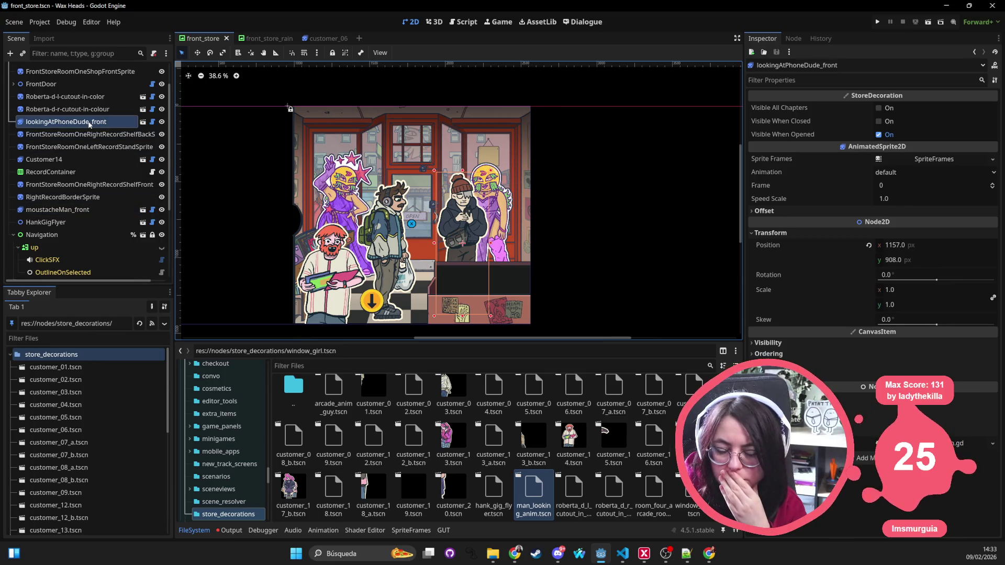
# Open lookingAtPhoneDude_front's source scene, then close the customer_08_b and customer_06 tabs
pyautogui.rightClick(91, 125)
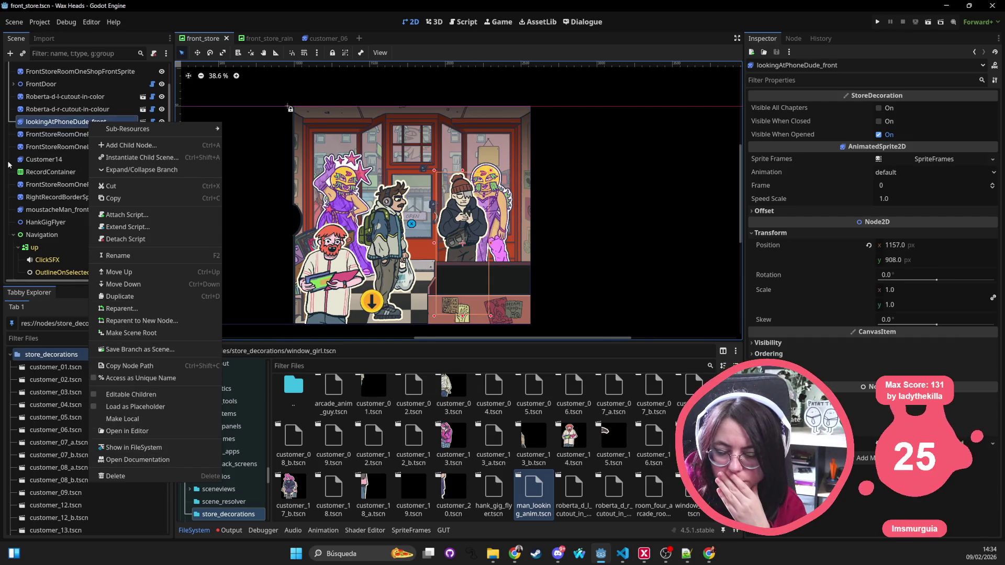
pyautogui.click(53, 126)
pyautogui.click(142, 122)
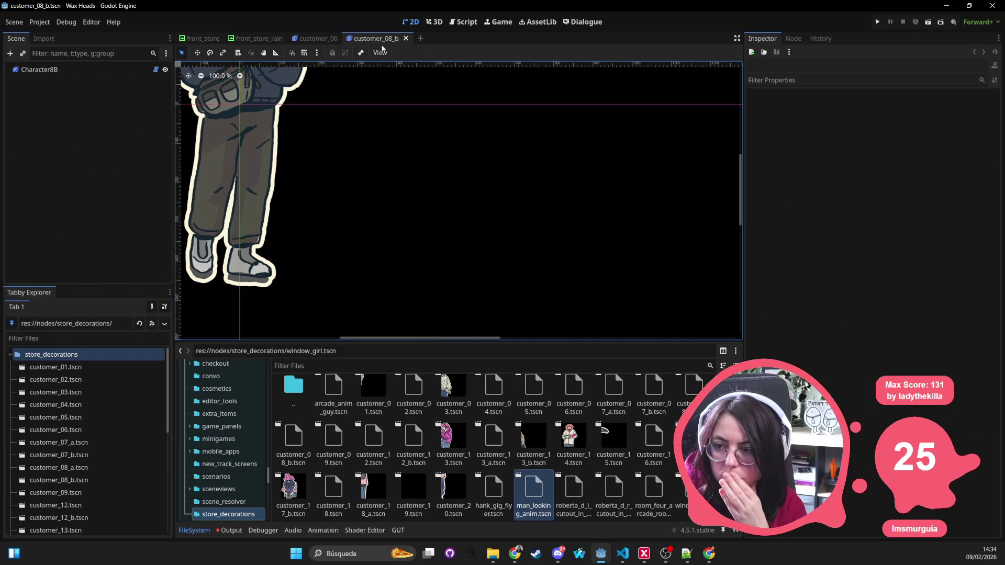
pyautogui.middleClick(378, 40)
pyautogui.middleClick(303, 42)
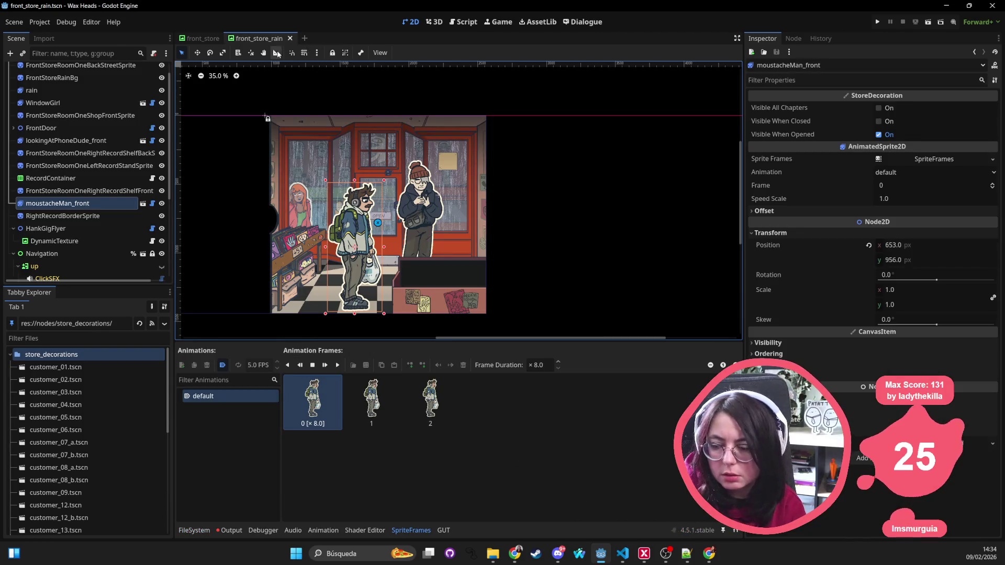
# Confirm the rain scene's lookingAtPhoneDude_front instances customer_08_b.tscn, then close front_store_rain
pyautogui.click(66, 140)
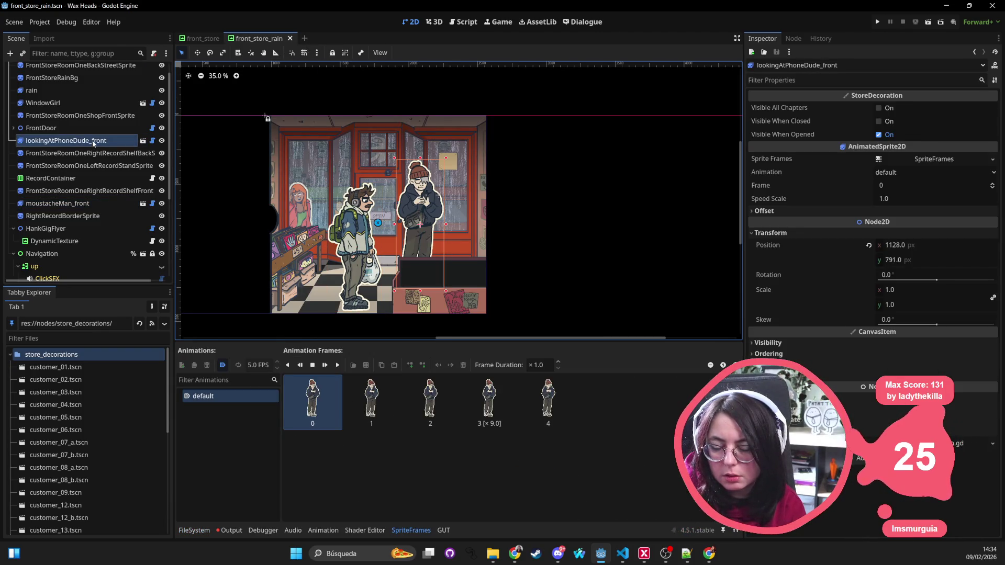
pyautogui.click(202, 531)
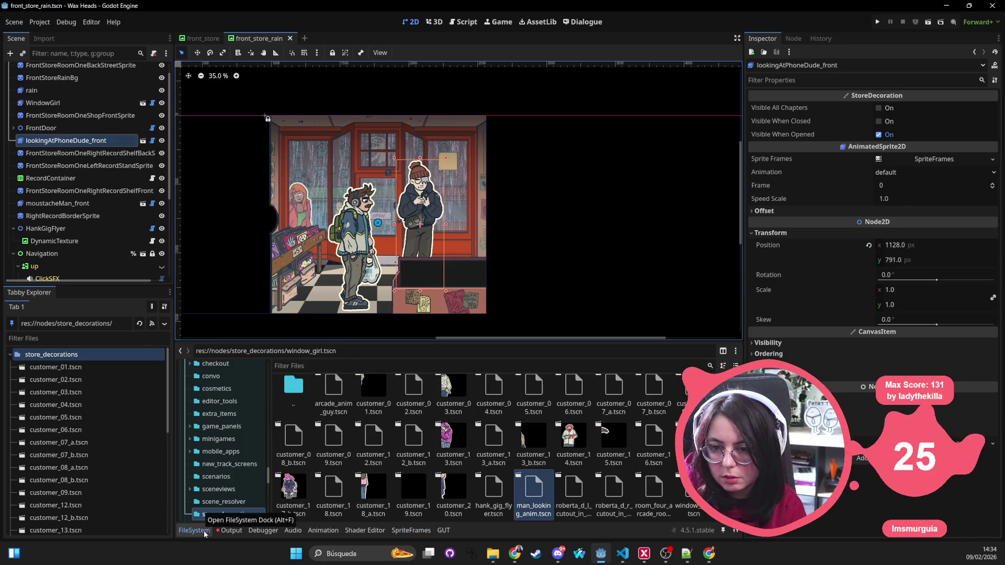
pyautogui.click(91, 128)
pyautogui.click(94, 140)
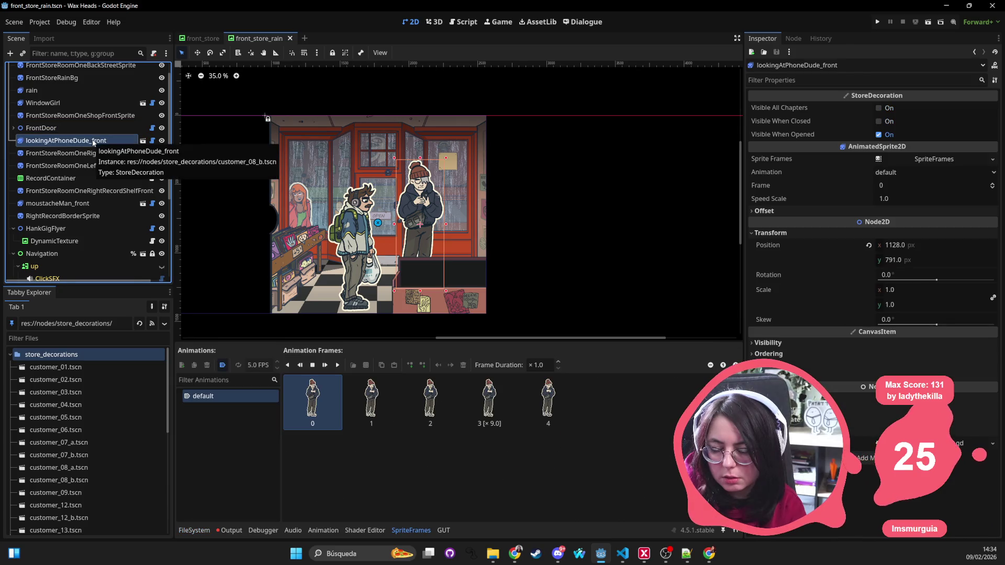
pyautogui.click(143, 141)
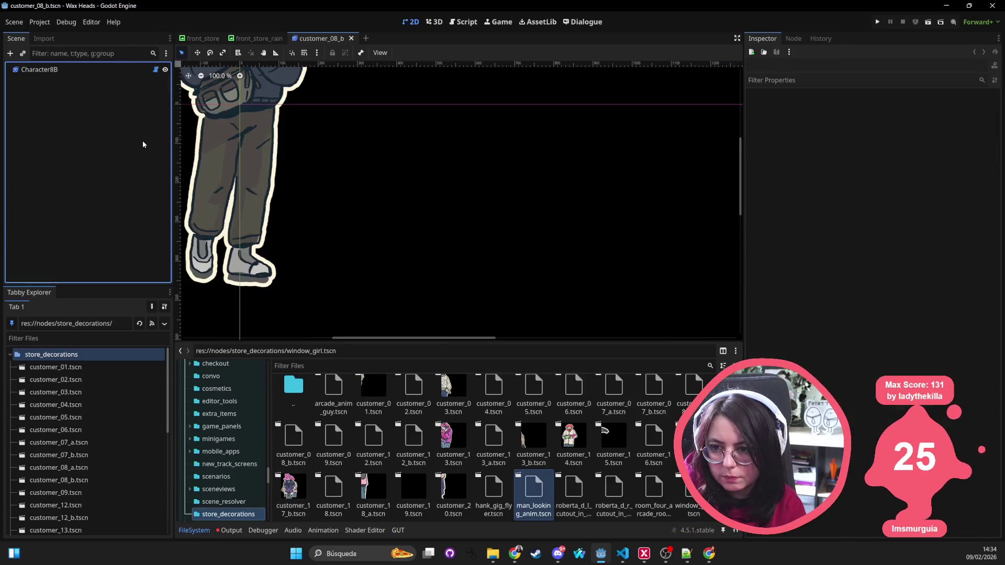
pyautogui.middleClick(342, 41)
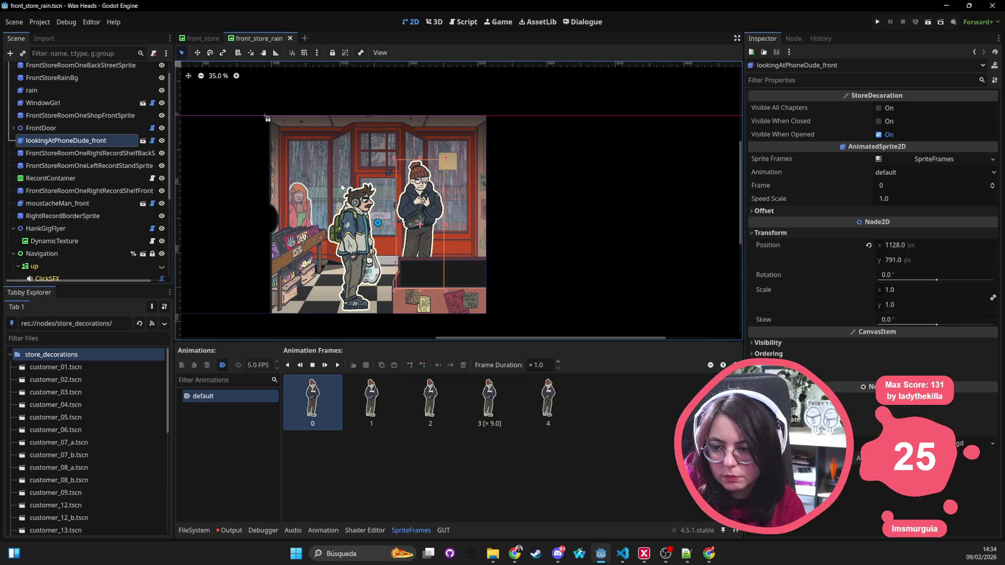
pyautogui.click(349, 242)
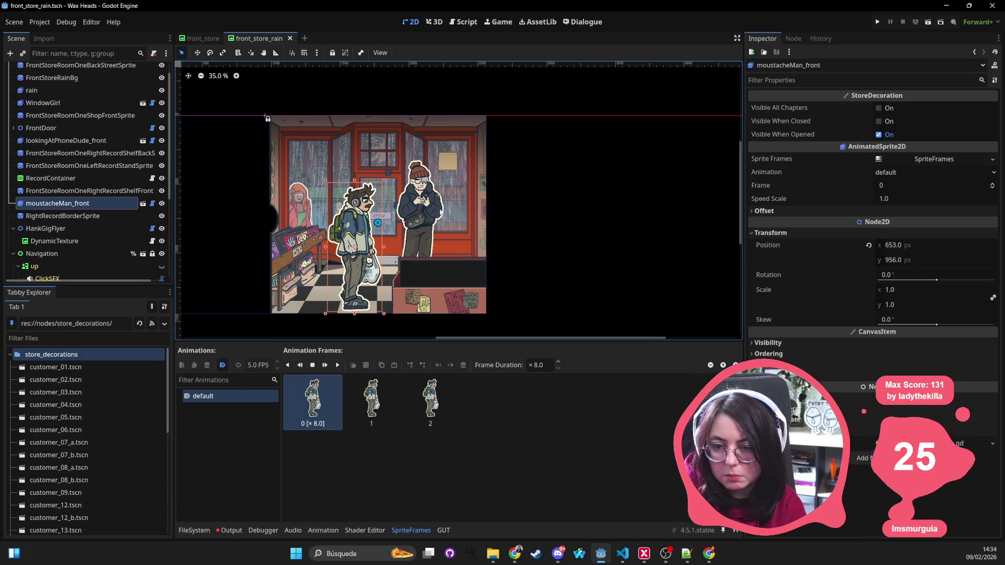
pyautogui.hotkey('ctrl', 'shift', 'w')
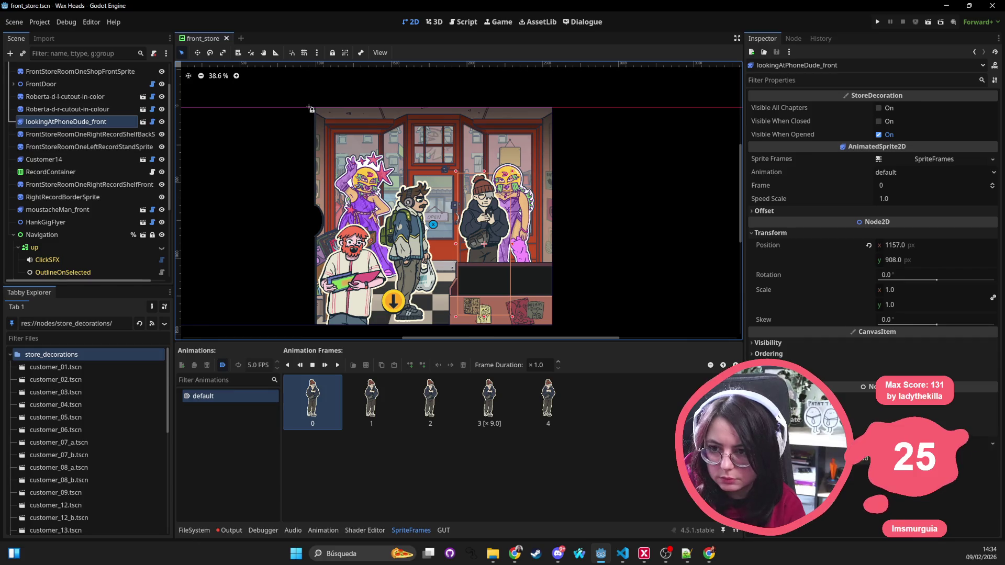
# Filter files for 'decor' and view the owners of store_decoration.gd
pyautogui.click(194, 530)
pyautogui.click(373, 365)
pyautogui.write('decorati')
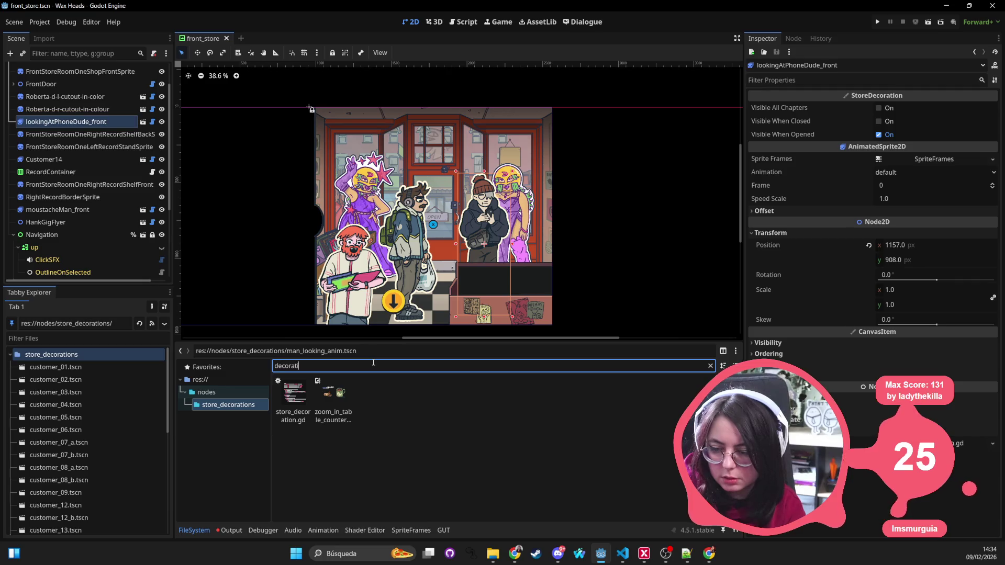
pyautogui.rightClick(294, 392)
pyautogui.click(325, 387)
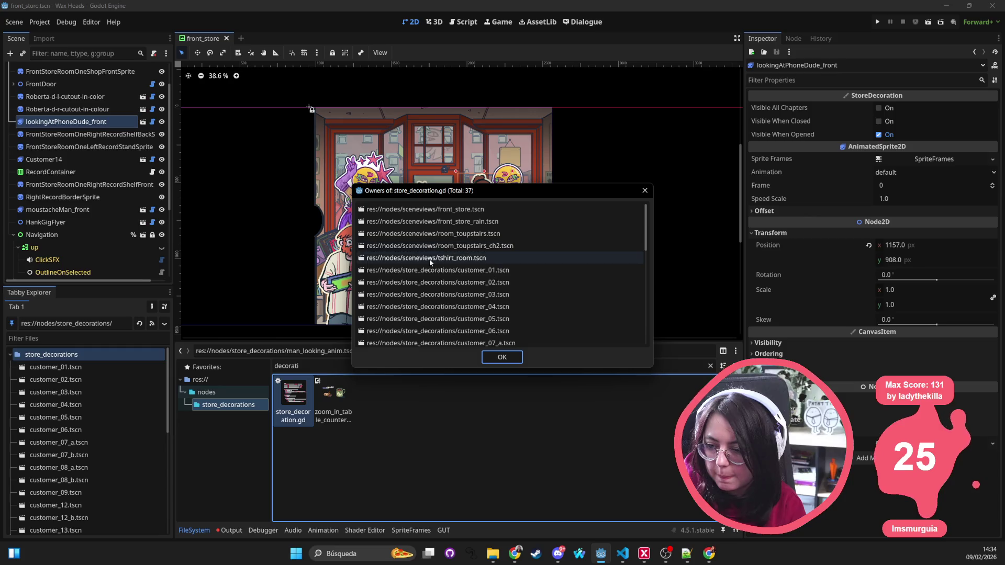
# Open room_toupstairs.tscn from the owners list and inspect phoneGirl_roomUp
pyautogui.doubleClick(419, 234)
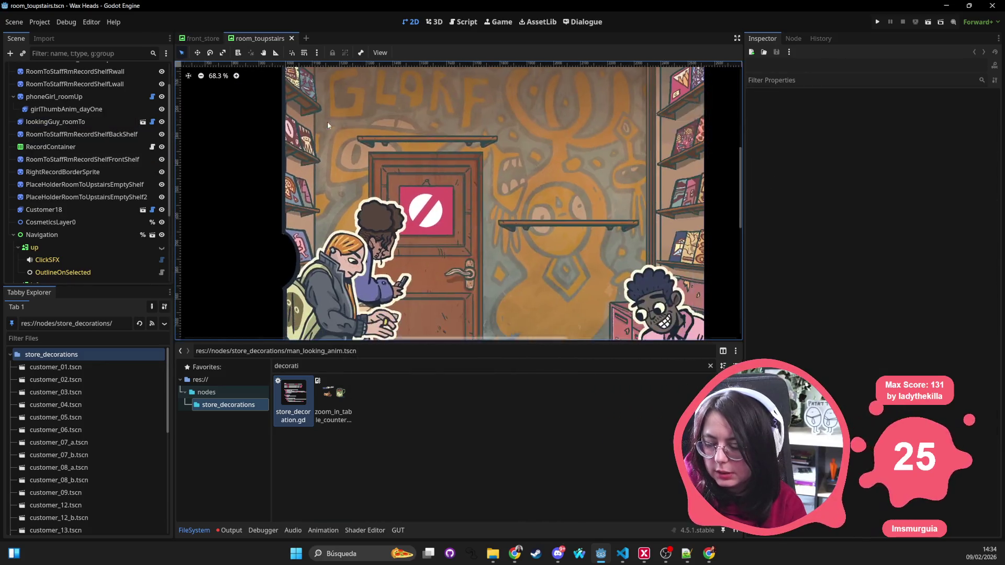
pyautogui.scroll(-4, 485, 179)
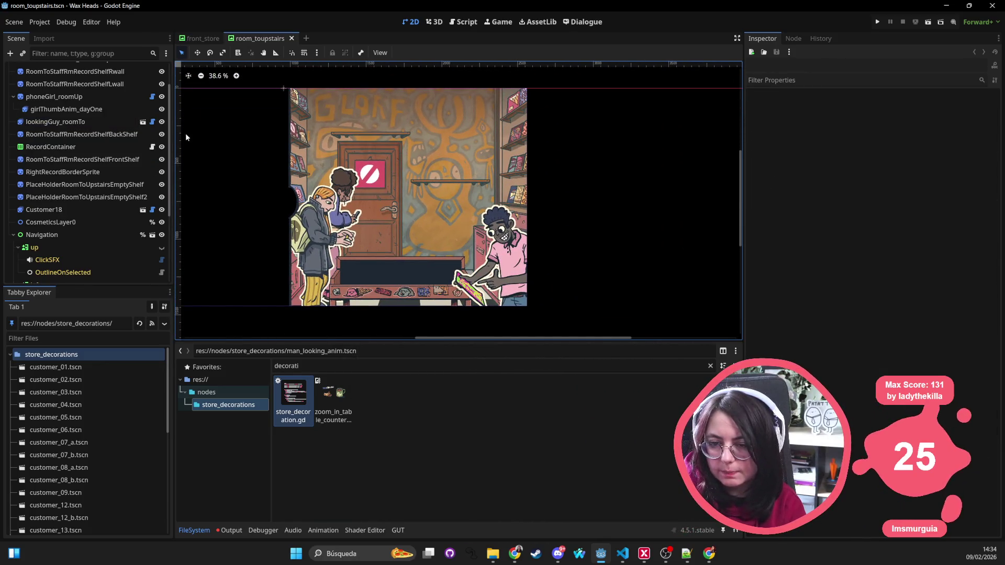
pyautogui.scroll(3, 99, 121)
pyautogui.click(91, 134)
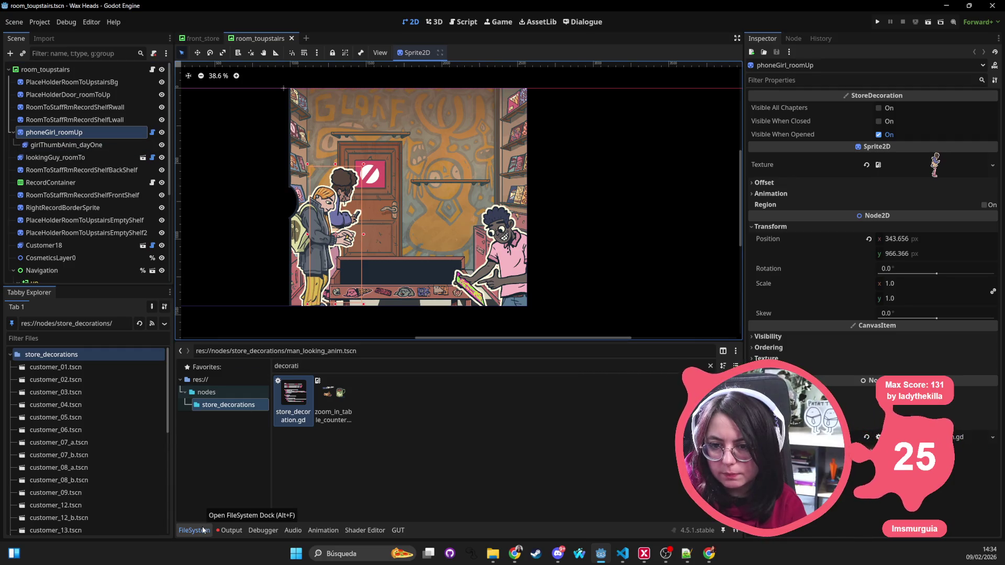
# Clear the 'decor' file filter so store_decoration.gd shows in res://scripts/environment
pyautogui.hotkey('alt', 'Tab')
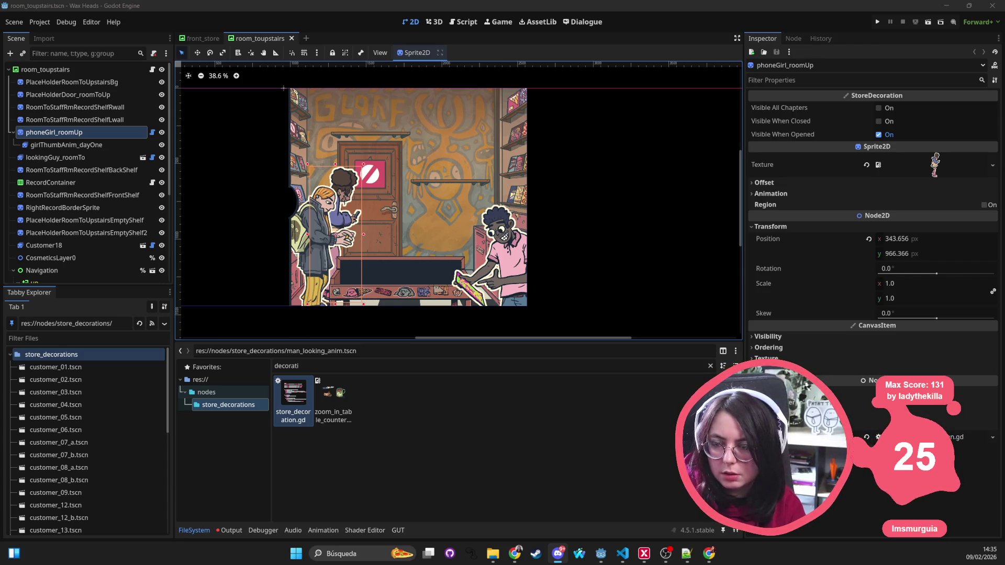
pyautogui.doubleClick(308, 363)
pyautogui.press('BackSpace')
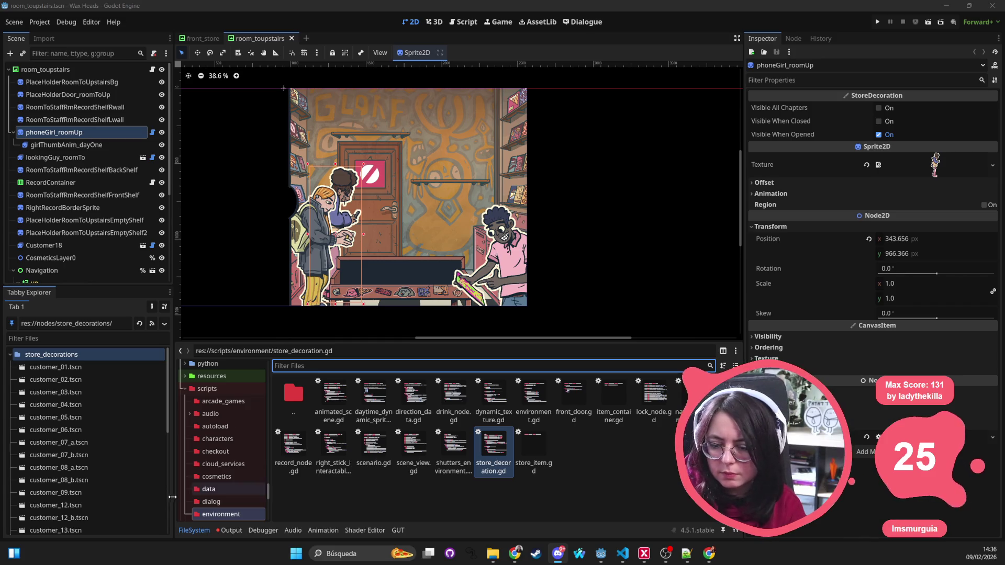
pyautogui.click(173, 293)
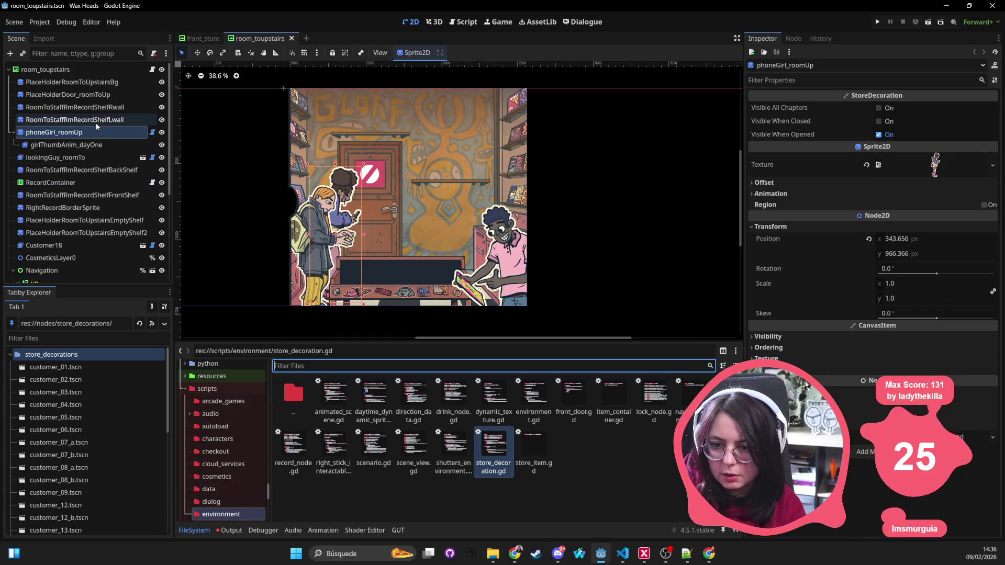
# Find the room_four_arcade thumbnail via a 'thumb' filter and reveal its thumb frames folder
pyautogui.write('phone')
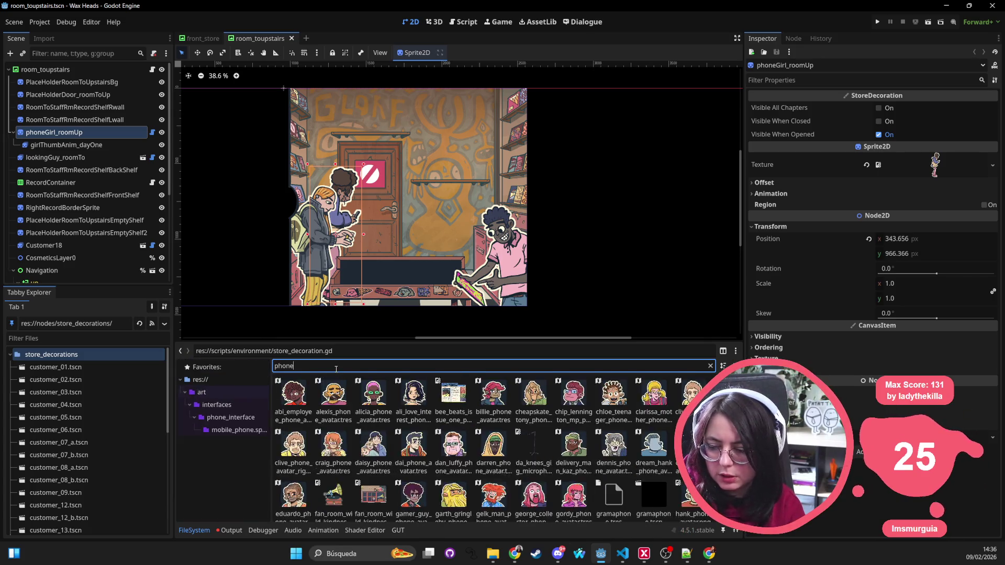
pyautogui.press('BackSpace')
pyautogui.press('BackSpace')
pyautogui.press('BackSpace')
pyautogui.write('thumb')
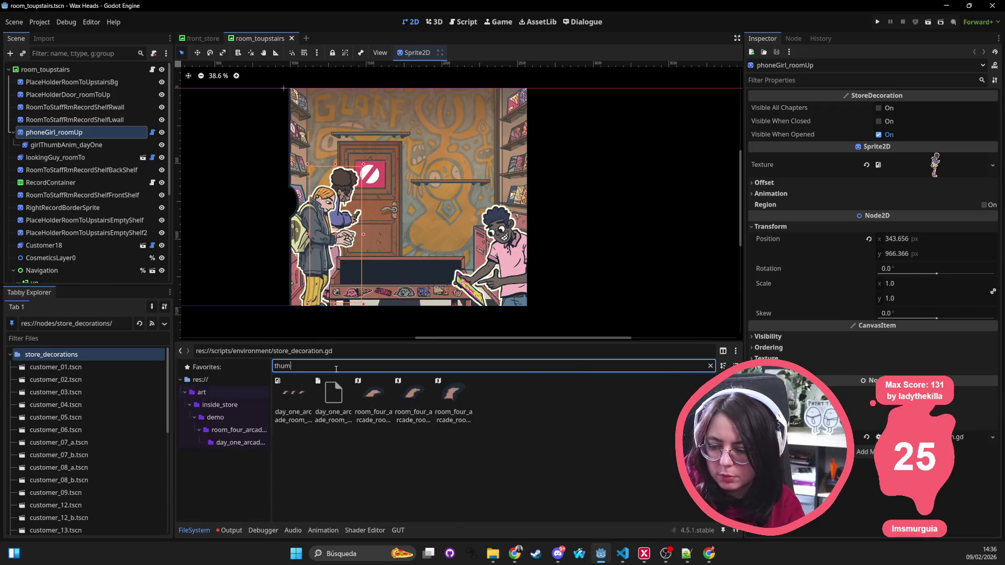
pyautogui.click(367, 401)
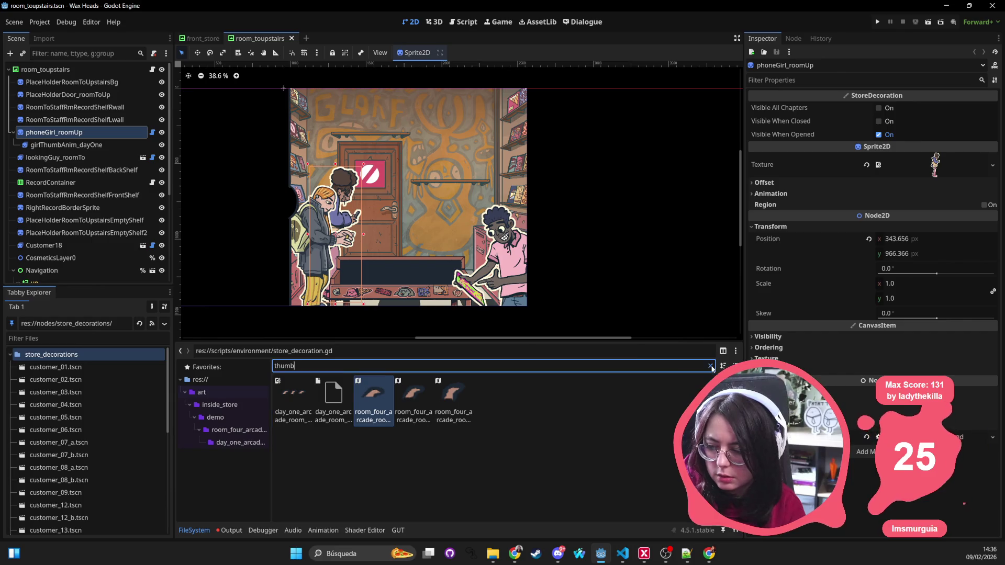
pyautogui.click(711, 367)
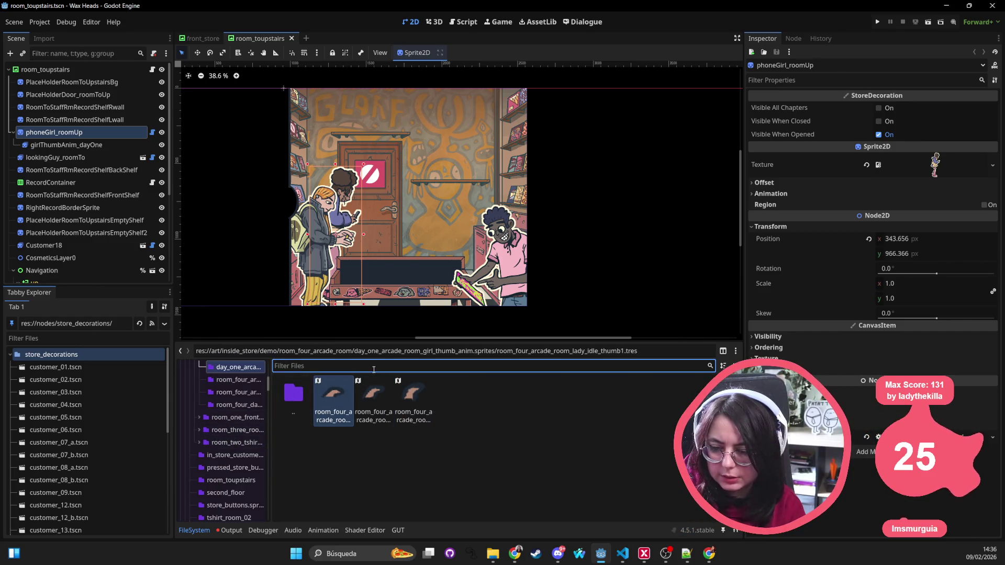
pyautogui.moveTo(269, 385)
pyautogui.mouseDown()
pyautogui.moveTo(421, 381)
pyautogui.moveTo(257, 386)
pyautogui.mouseUp()
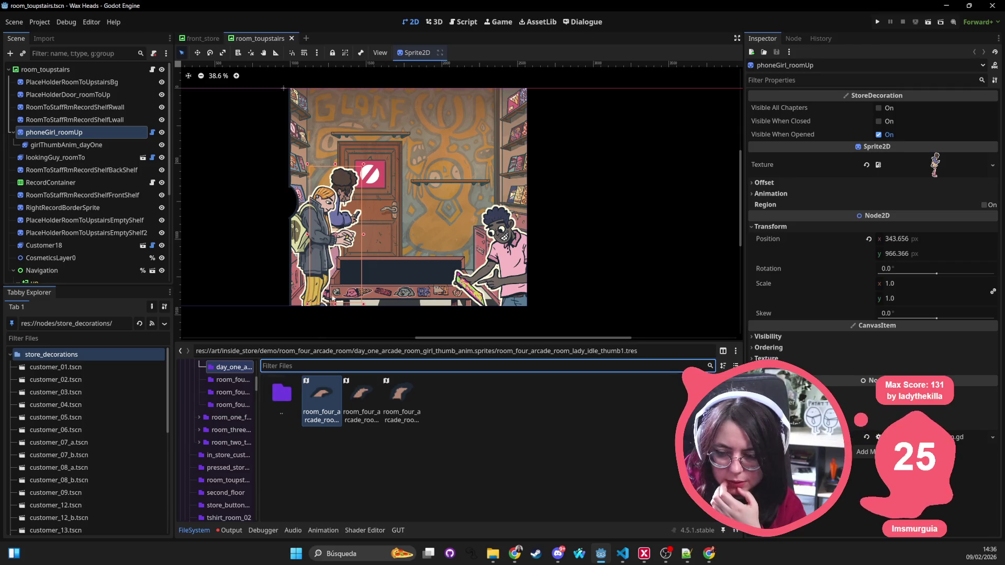
pyautogui.hotkey('shift', 'alt', 'o')
# Open arcade_room.tscn and copy its RoomFourArcadeRoomLadyIdle decoration node
pyautogui.write('arcade')
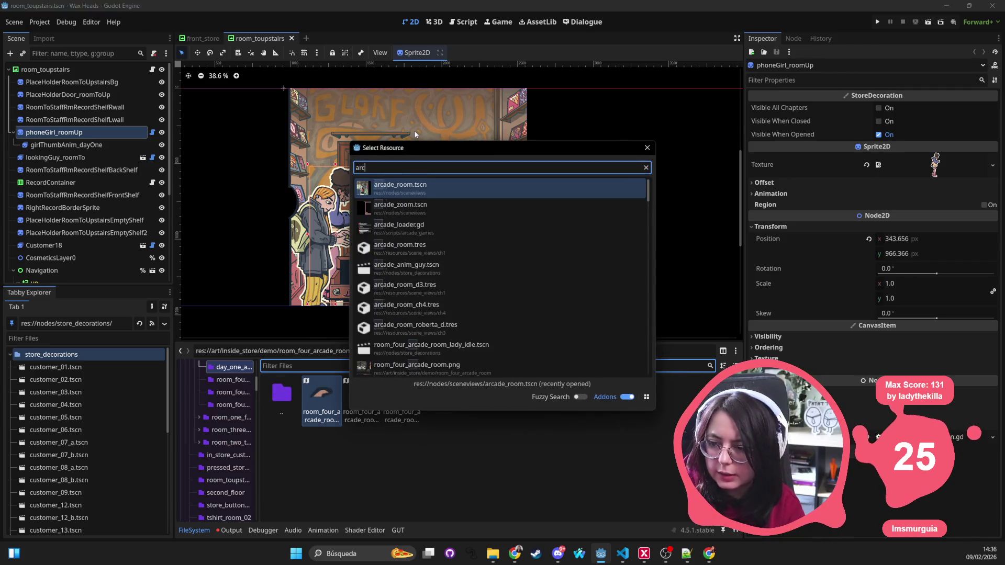
pyautogui.press('Return')
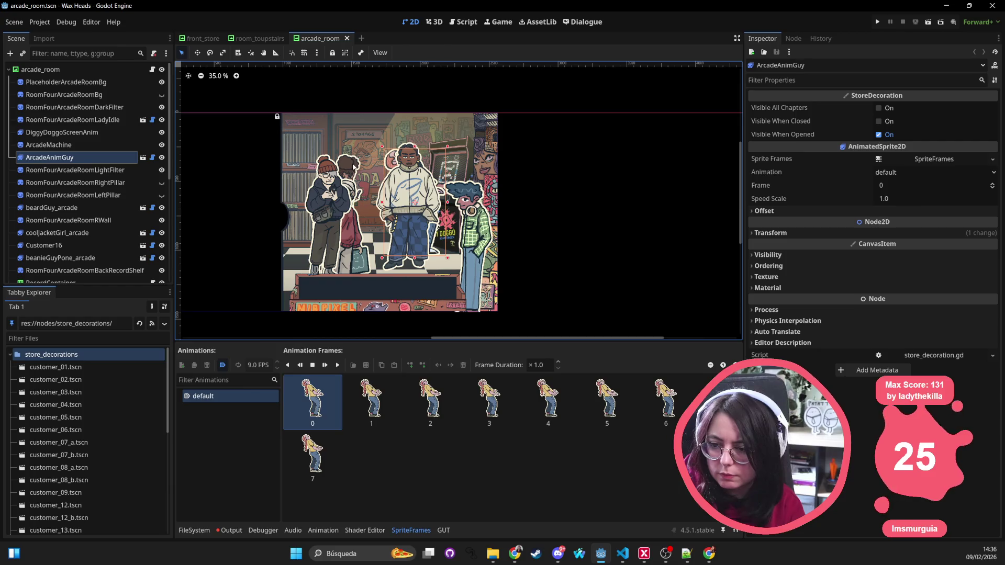
pyautogui.click(347, 166)
pyautogui.click(99, 120)
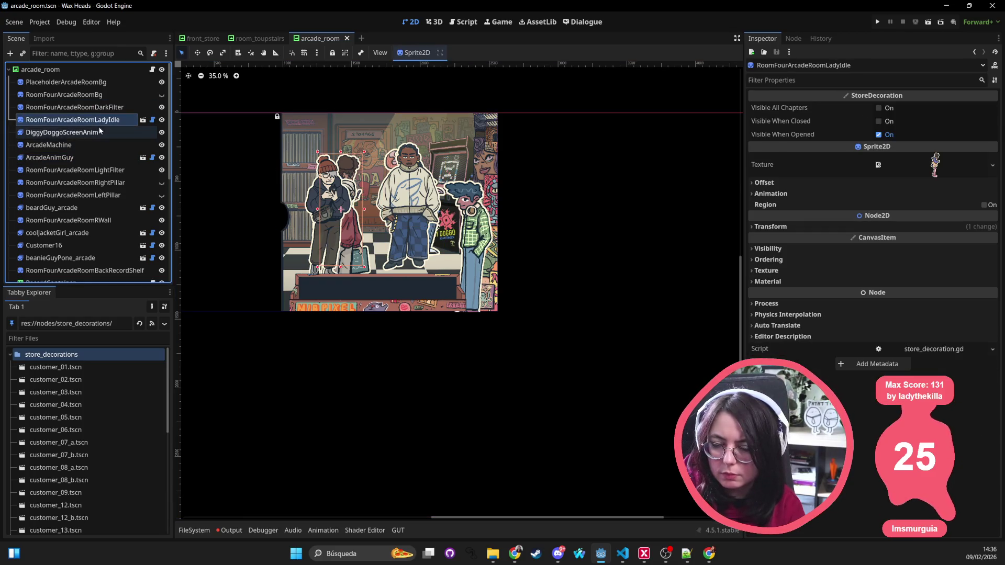
# Paste RoomFourArcadeRoomLadyIdle into room_toupstairs, move it up the tree and onto the door
pyautogui.click(263, 38)
pyautogui.click(47, 70)
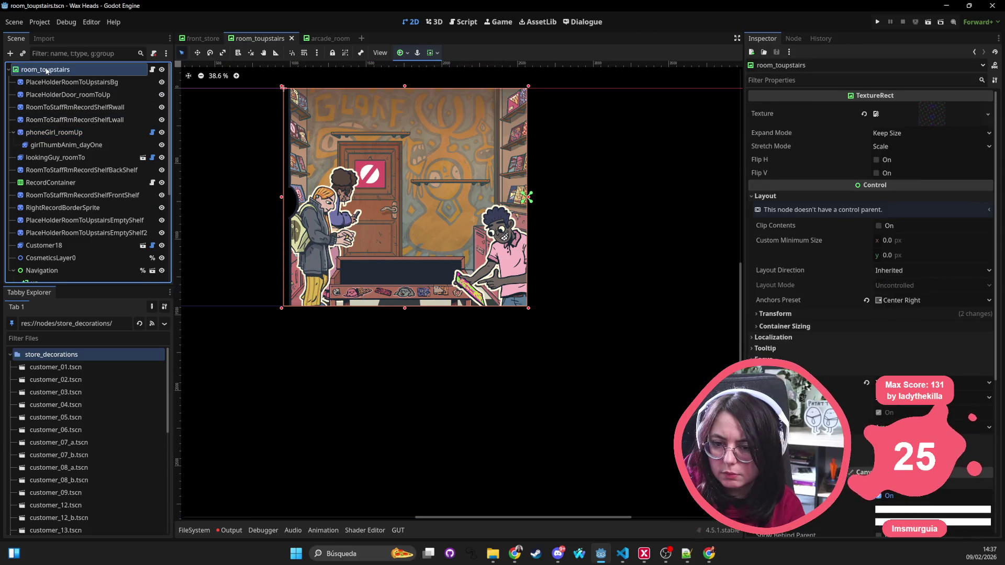
pyautogui.hotkey('ctrl', 'v')
pyautogui.moveTo(60, 276); pyautogui.dragTo(74, 131)
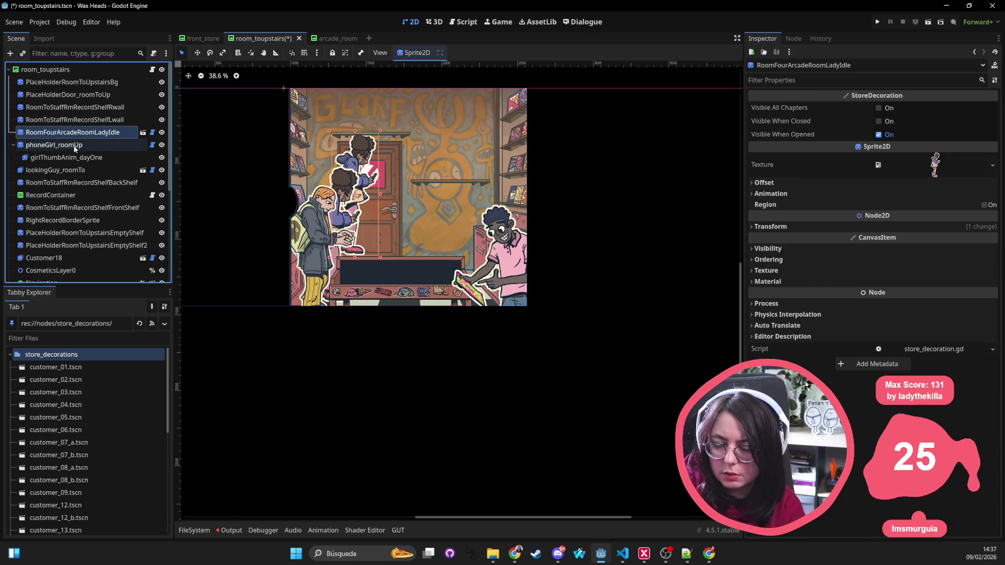
pyautogui.moveTo(373, 146); pyautogui.dragTo(352, 184)
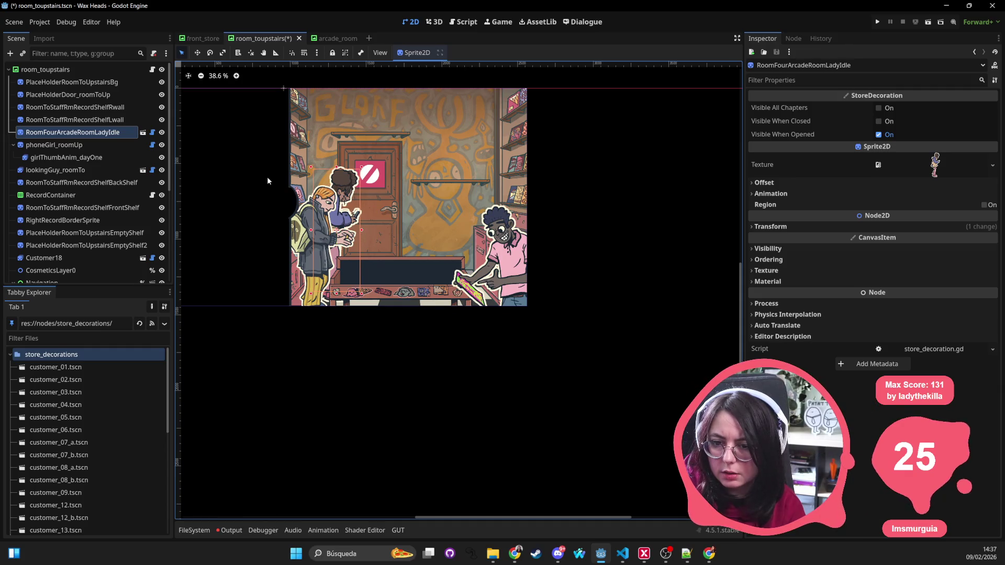
# Delete phoneGirl_roomUp with its child and save room_toupstairs
pyautogui.click(73, 145)
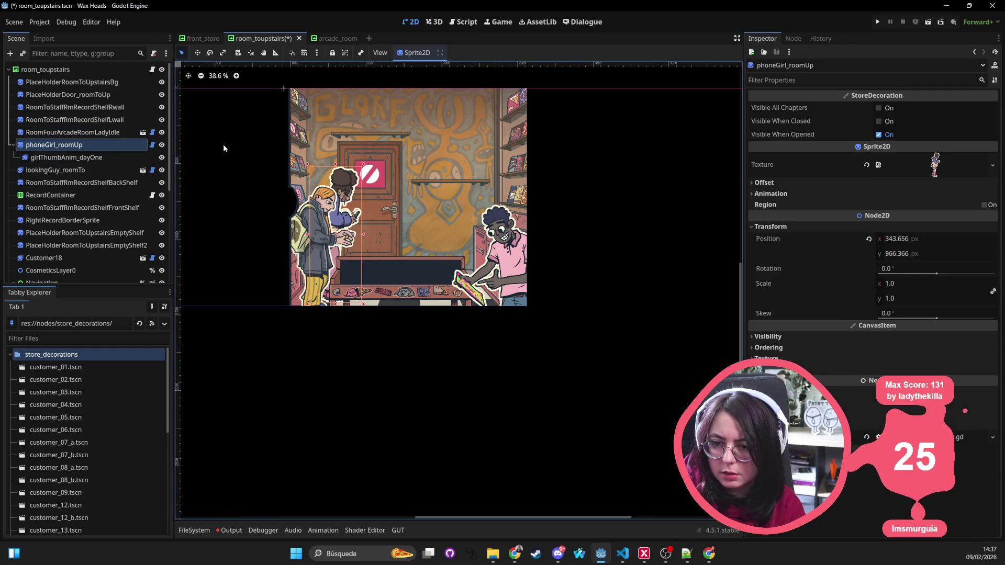
pyautogui.press('Delete')
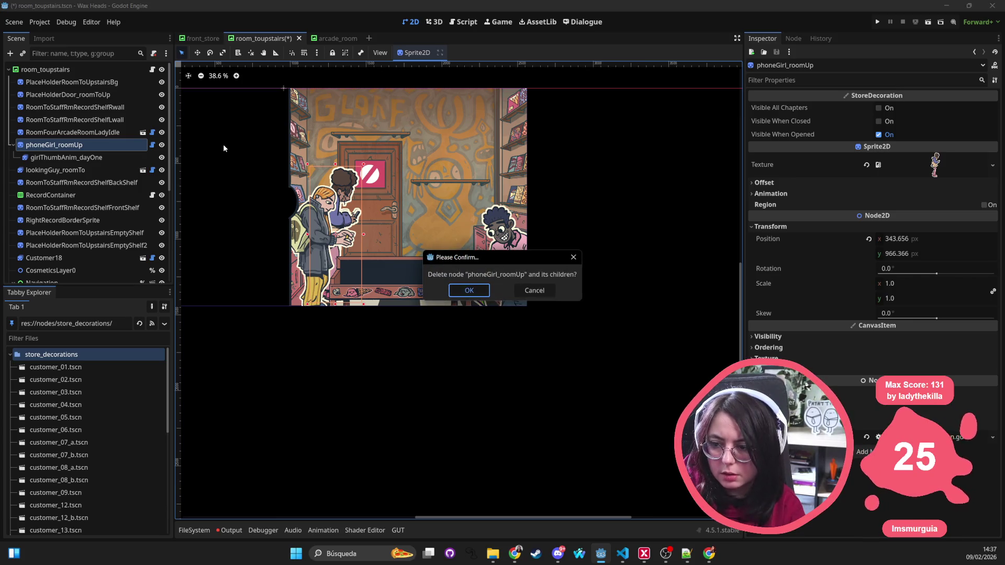
pyautogui.press('Return')
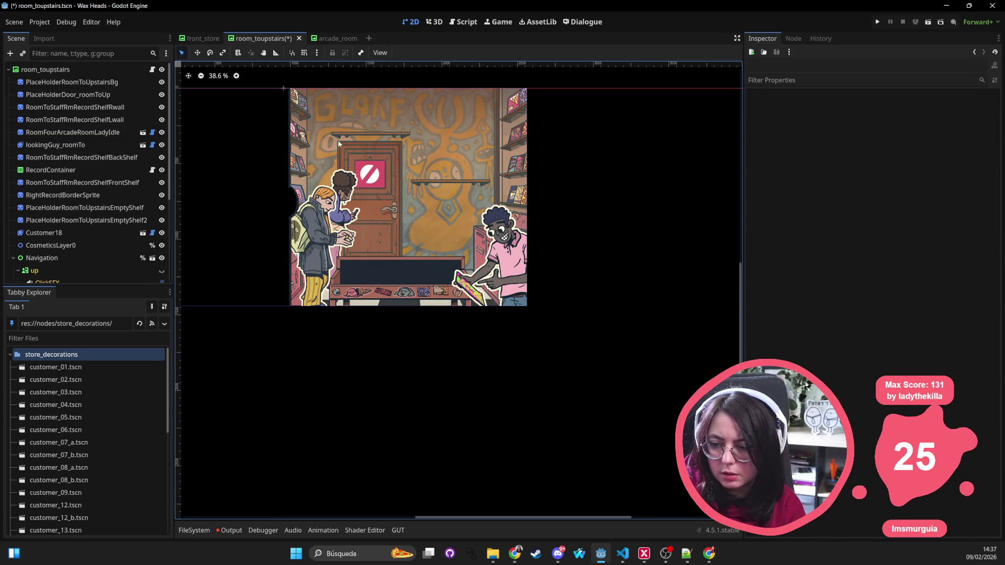
pyautogui.hotkey('ctrl', 's')
pyautogui.click(101, 233)
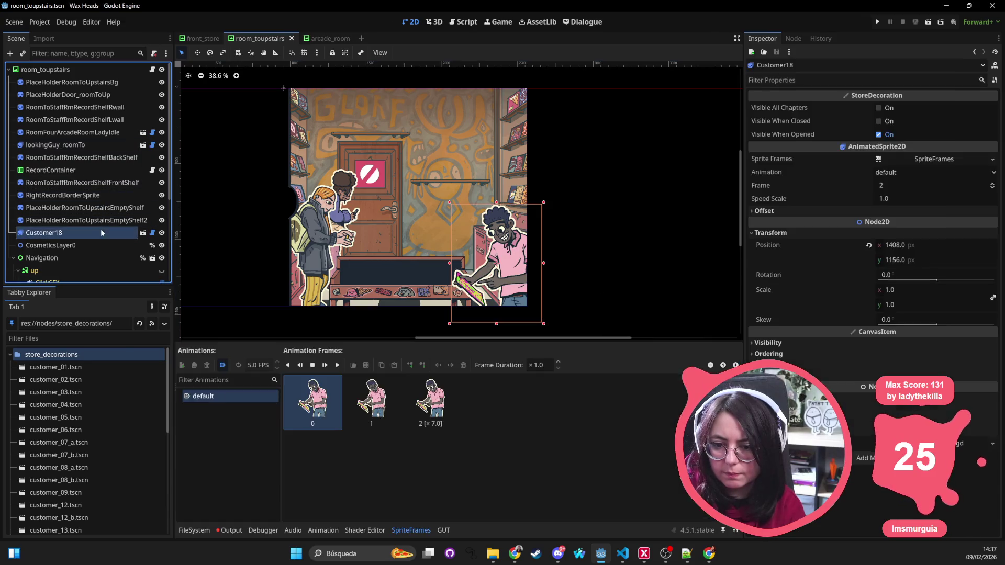
# Show the FileSystem dock in the bottom panel instead of the SpriteFrames editor
pyautogui.scroll(-2, 132, 183)
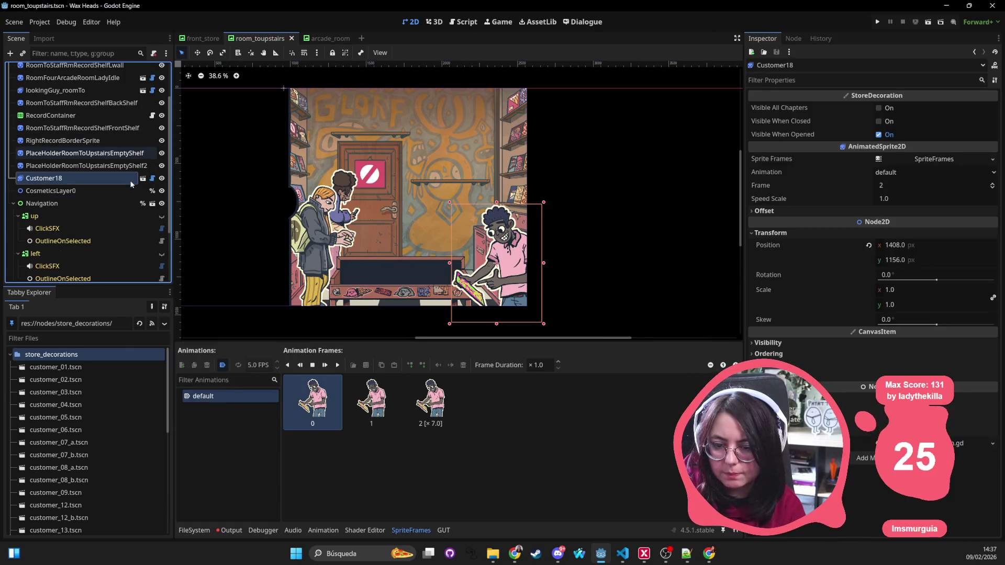
pyautogui.scroll(2, 130, 155)
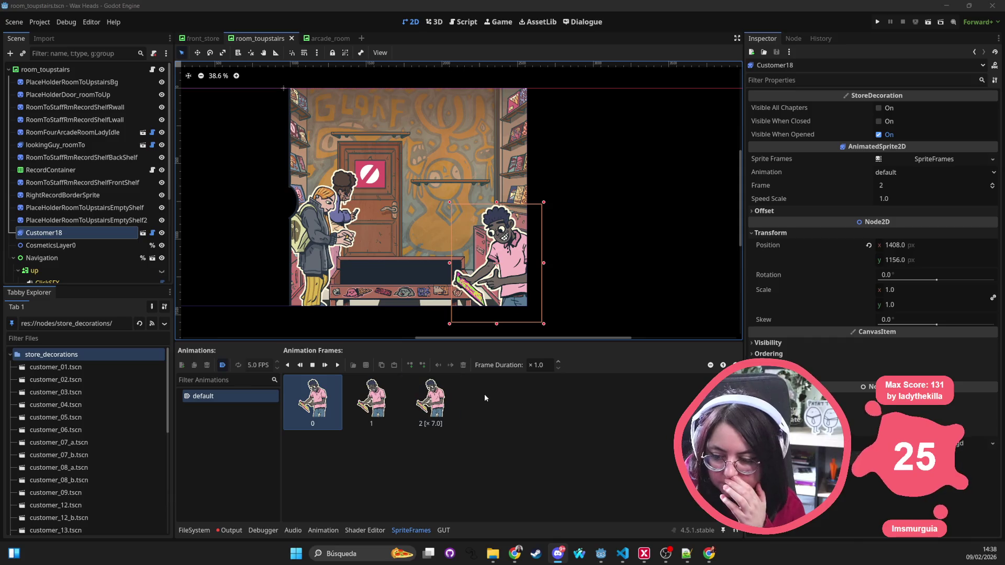
pyautogui.click(194, 531)
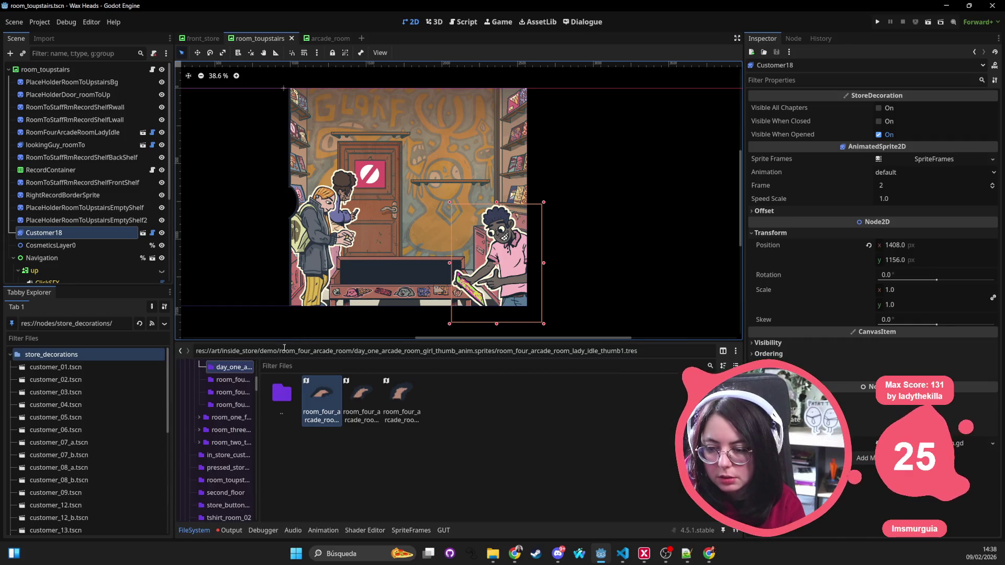
# Clear the file browser path and filter the files for 'store_decor'
pyautogui.doubleClick(284, 352)
pyautogui.hotkey('ctrl', 'a')
pyautogui.press('BackSpace')
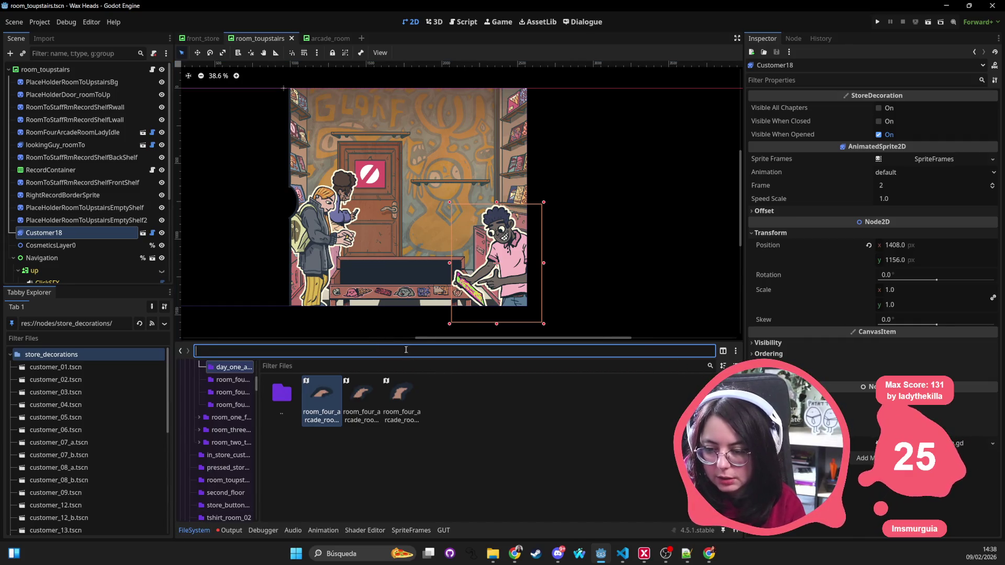
pyautogui.click(405, 361)
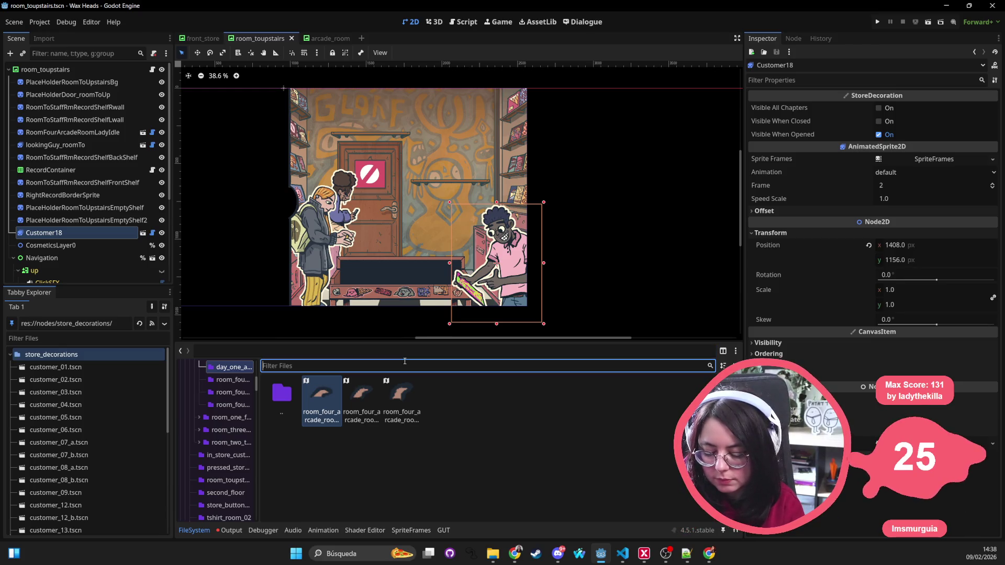
pyautogui.write('store_d')
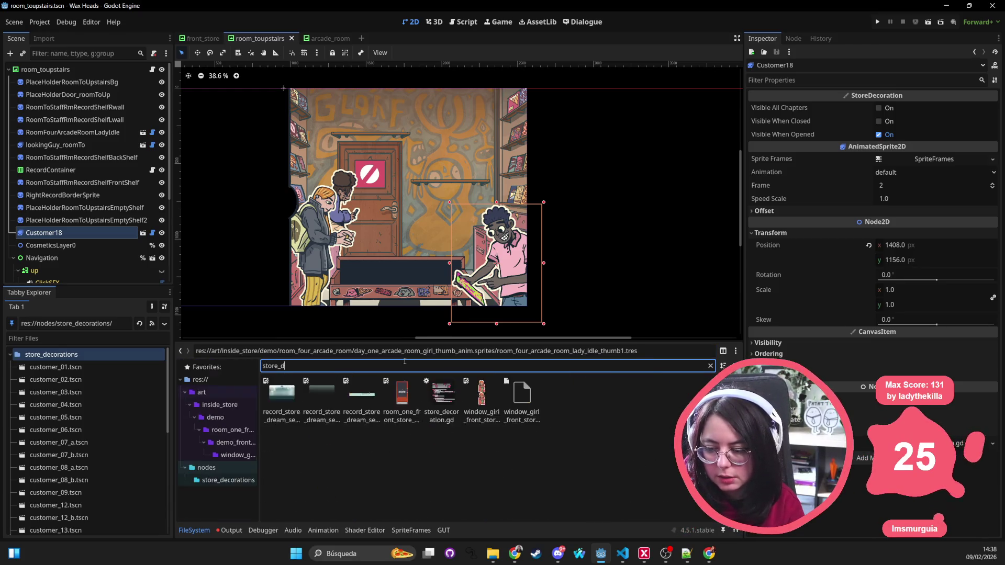
pyautogui.write('ecor')
# View store_decoration.gd's owners and open room_toupstairs_ch2.tscn from the list
pyautogui.doubleClick(289, 411)
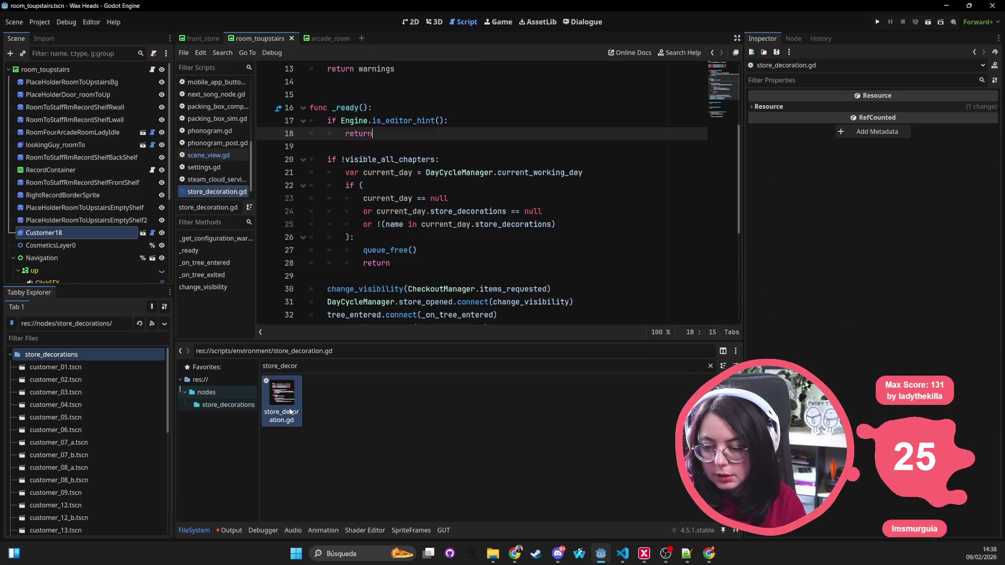
pyautogui.rightClick(290, 411)
pyautogui.click(314, 387)
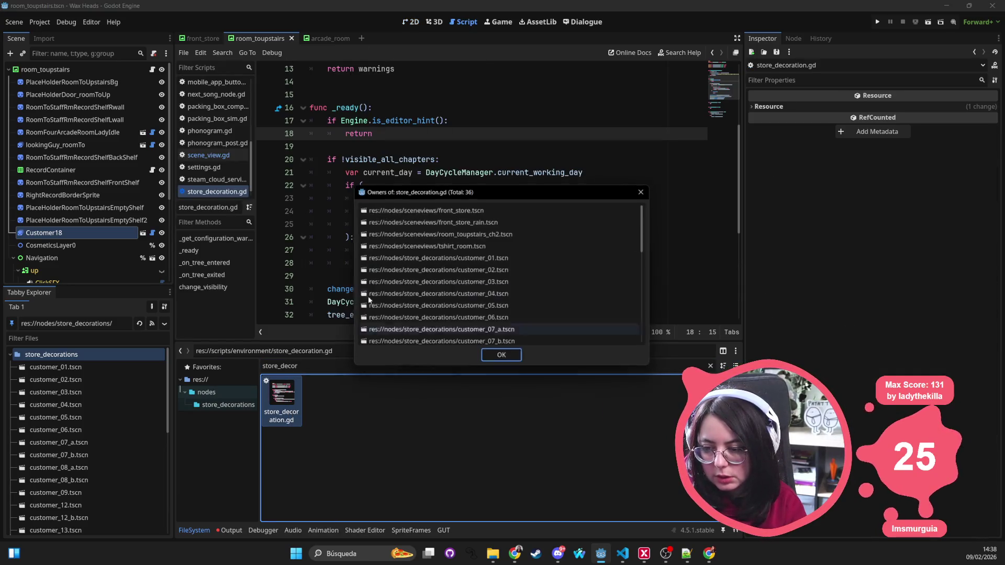
pyautogui.click(416, 235)
pyautogui.doubleClick(416, 235)
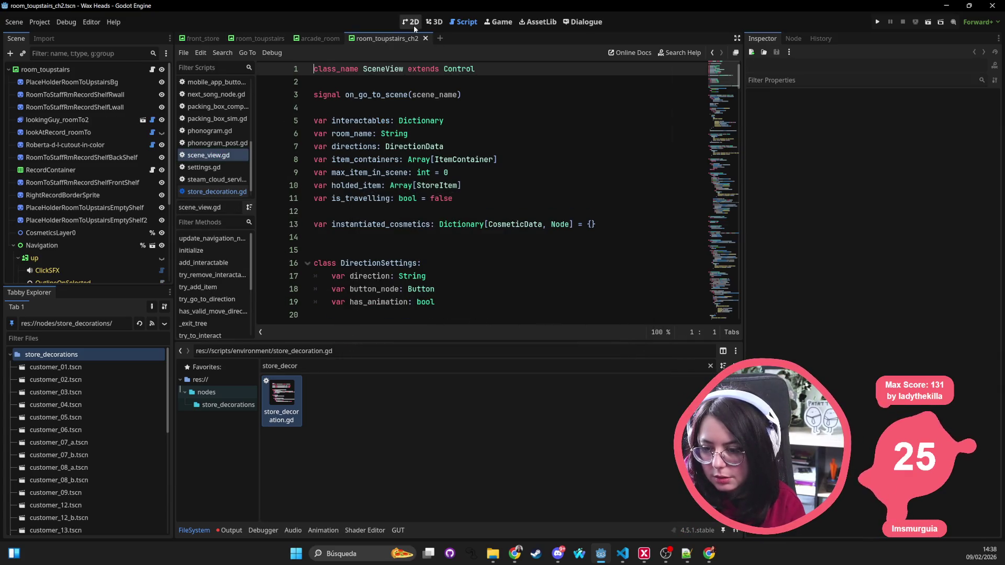
# Show room_toupstairs_ch2 in the 2D view, zoomed out, and select the Roberta-d-l-cutout-in-color node
pyautogui.click(414, 24)
pyautogui.scroll(-5, 479, 139)
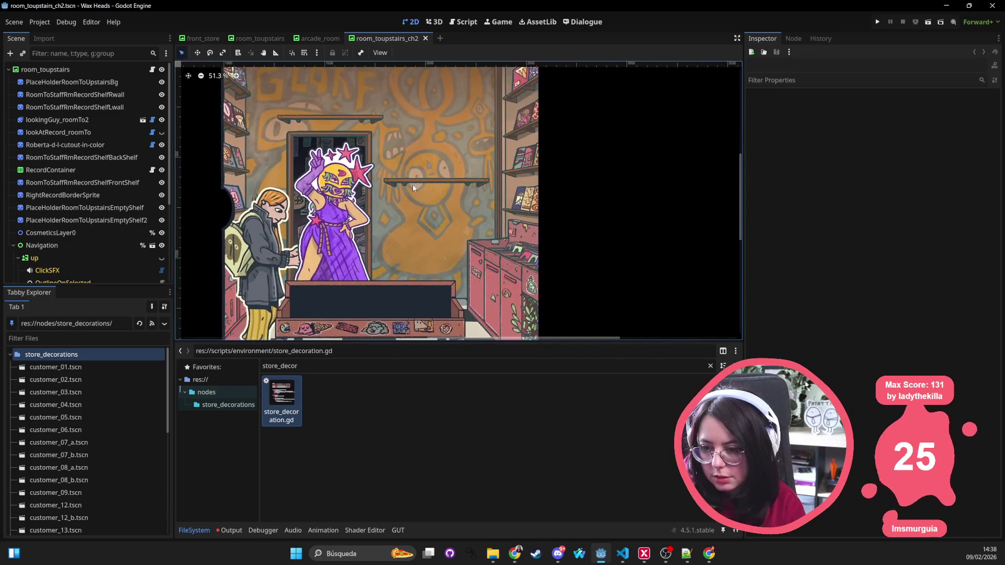
pyautogui.click(247, 79)
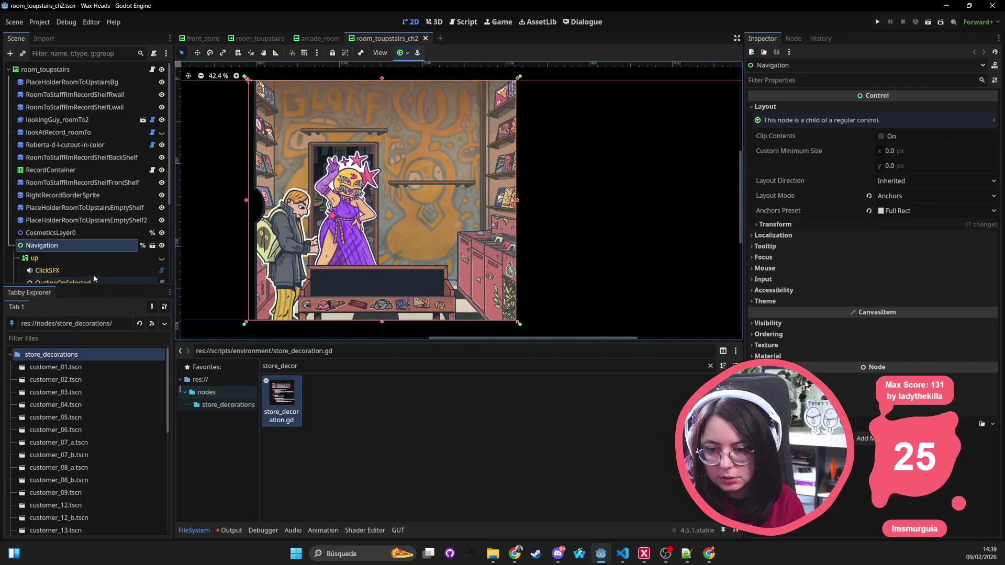
pyautogui.click(99, 134)
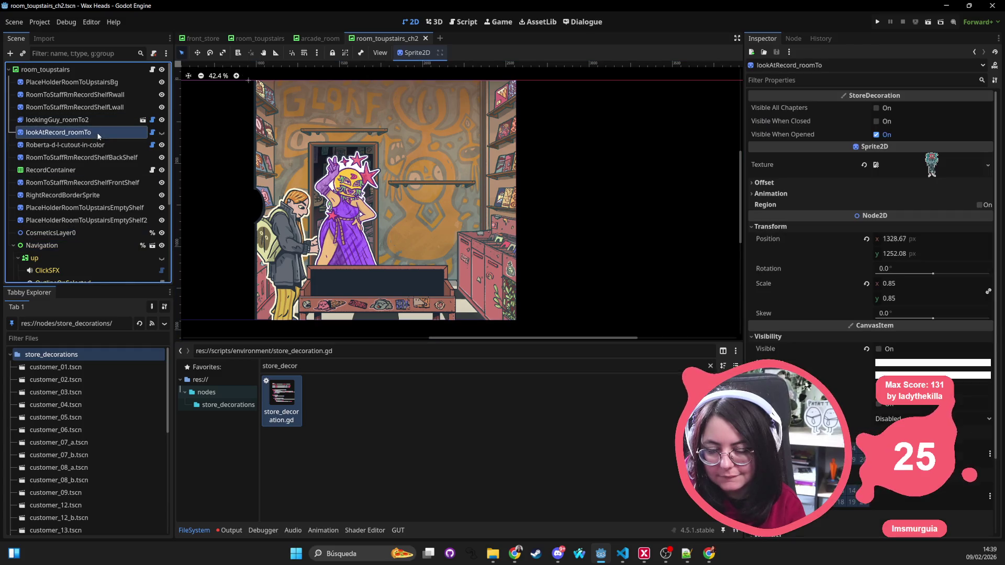
pyautogui.click(97, 146)
# Filter the project files by 'cuto' to list the Roberta cutout scenes
pyautogui.hotkey('ctrl', 'f')
pyautogui.write('roberta')
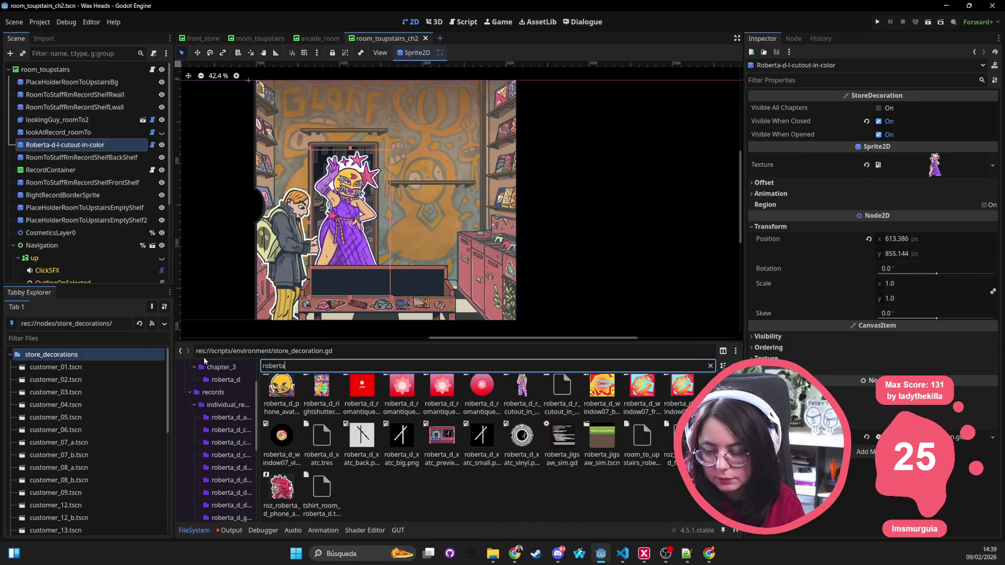
pyautogui.write('_d')
pyautogui.hotkey('ctrl', 'a')
pyautogui.write('cuto')
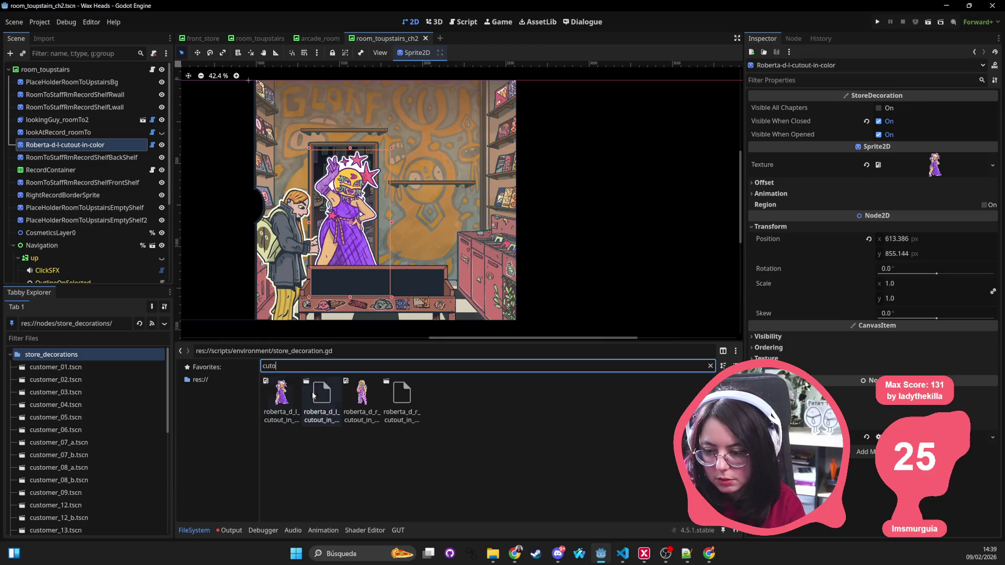
# Instance roberta_d_l_cutout_in_color.tscn into the scene and place it beside lookAtRecord_roomTo
pyautogui.click(320, 398)
pyautogui.click(710, 366)
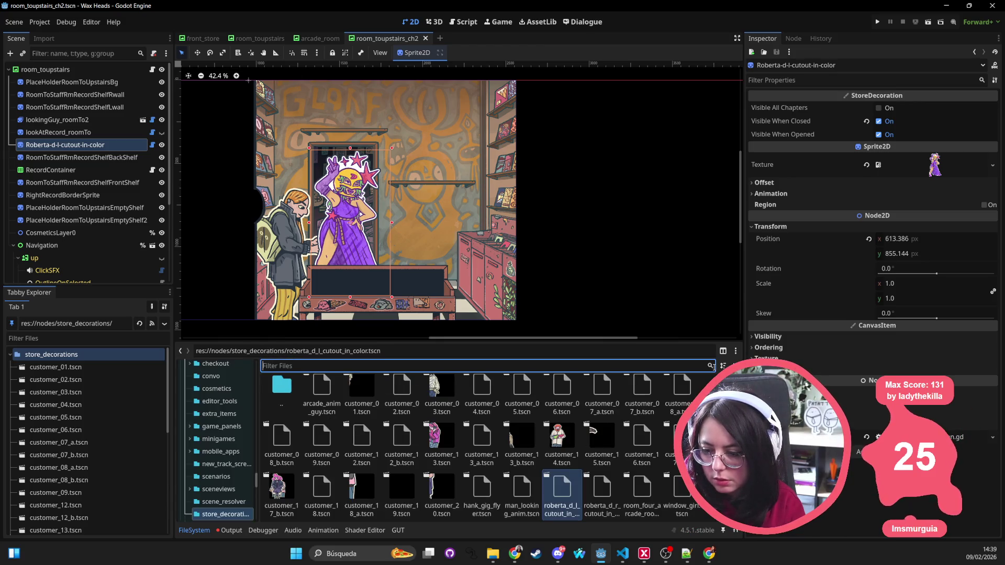
pyautogui.moveTo(562, 490)
pyautogui.mouseDown()
pyautogui.moveTo(366, 283)
pyautogui.moveTo(353, 225)
pyautogui.mouseUp()
pyautogui.moveTo(107, 276)
pyautogui.mouseDown()
pyautogui.moveTo(116, 126)
pyautogui.moveTo(109, 152)
pyautogui.mouseUp()
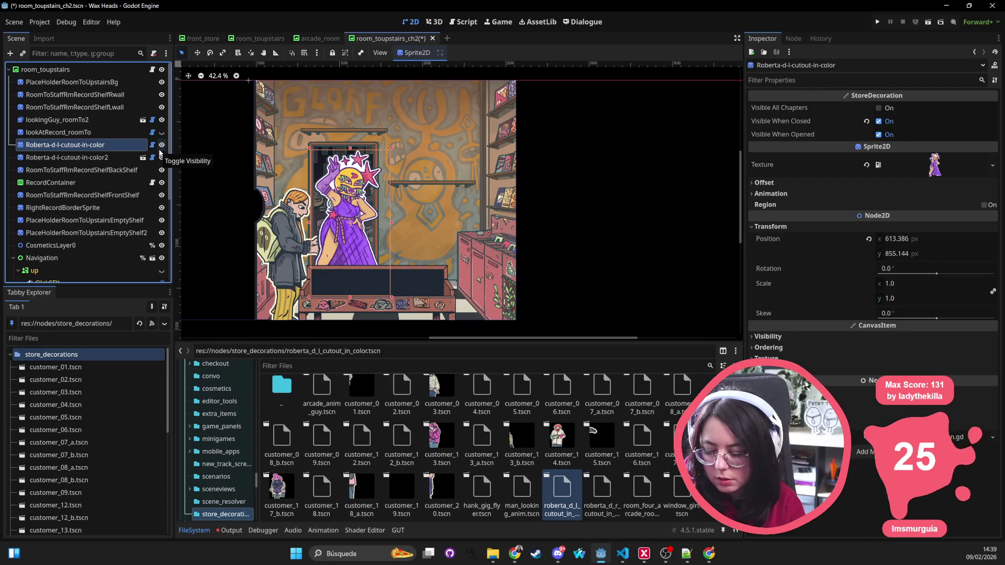
# Delete the old Roberta node and rename the new instance to Roberta-d-l-cutout-in-color
pyautogui.press('Delete')
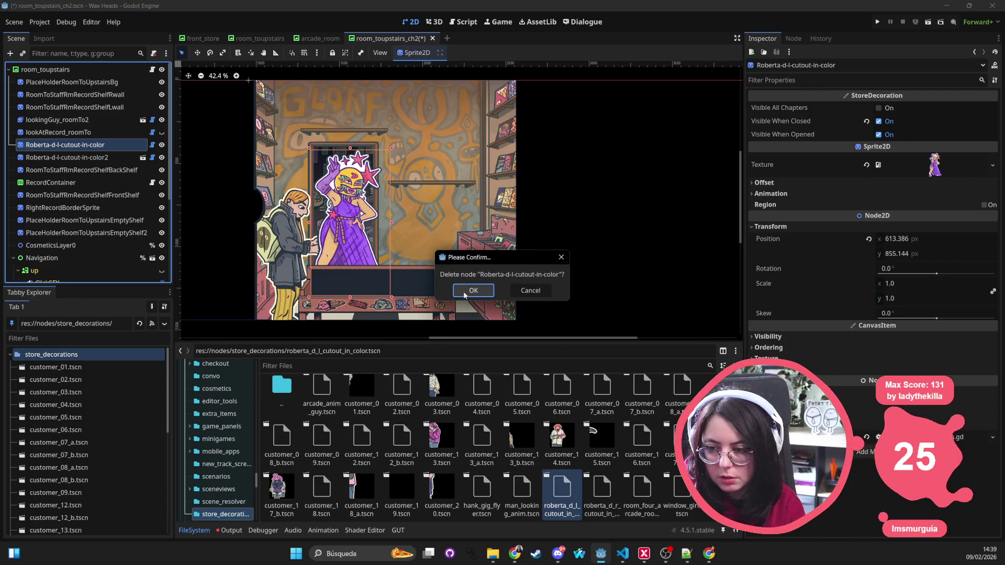
pyautogui.click(464, 291)
pyautogui.click(123, 145)
pyautogui.click(123, 144)
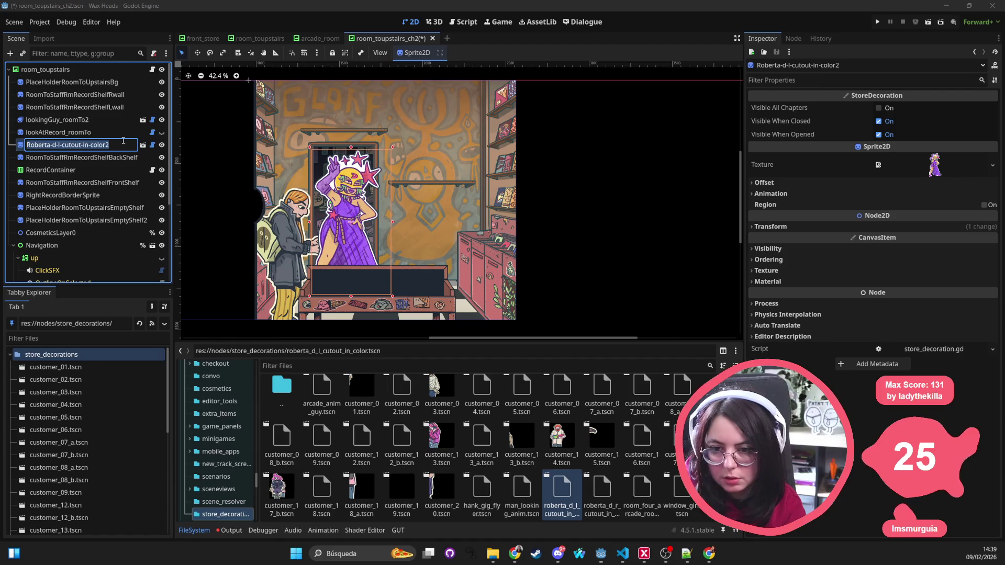
pyautogui.press('End')
pyautogui.press('BackSpace')
pyautogui.press('Return')
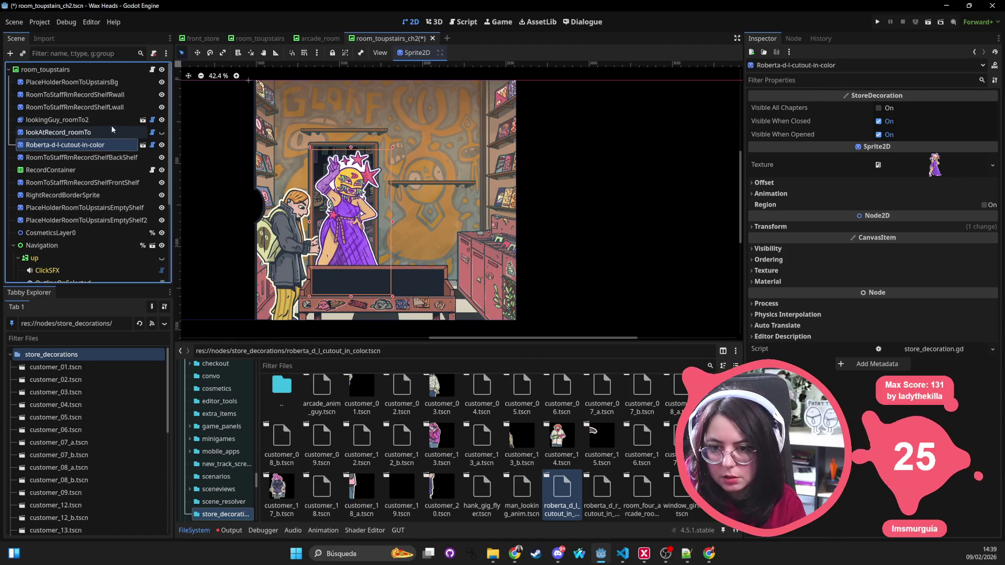
# Delete the lookAtRecord_roomTo node from room_toupstairs
pyautogui.click(111, 121)
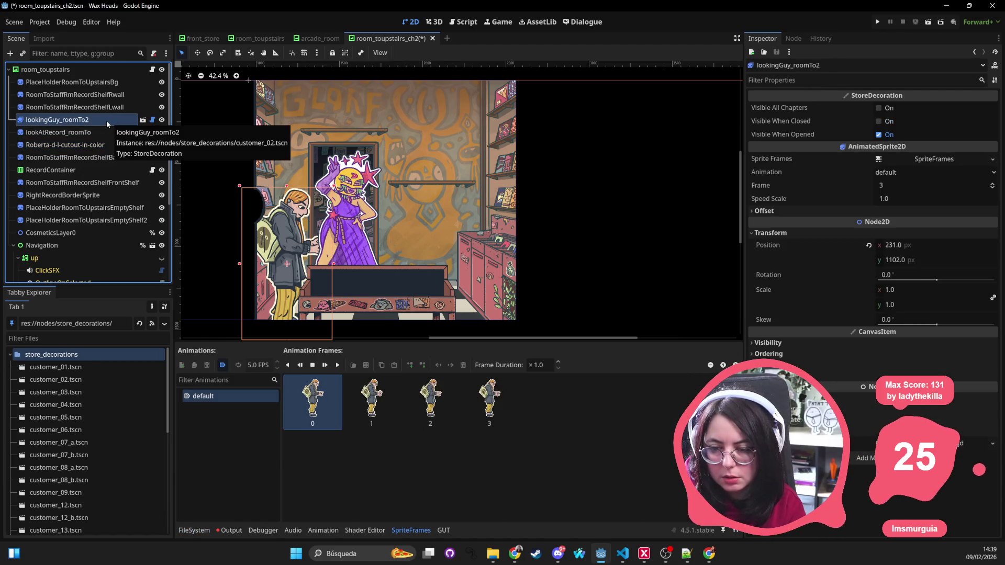
pyautogui.click(102, 132)
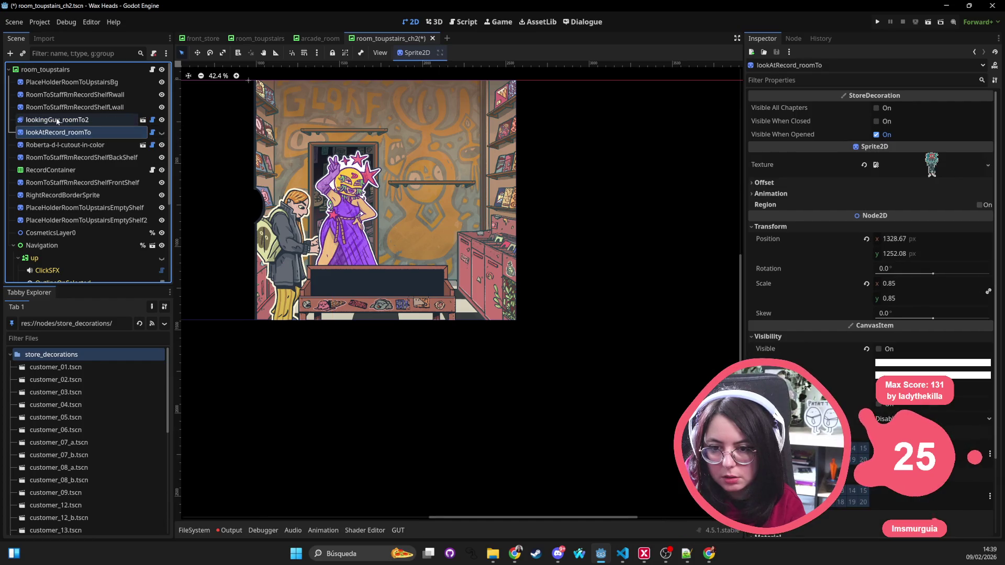
pyautogui.click(57, 120)
pyautogui.click(60, 131)
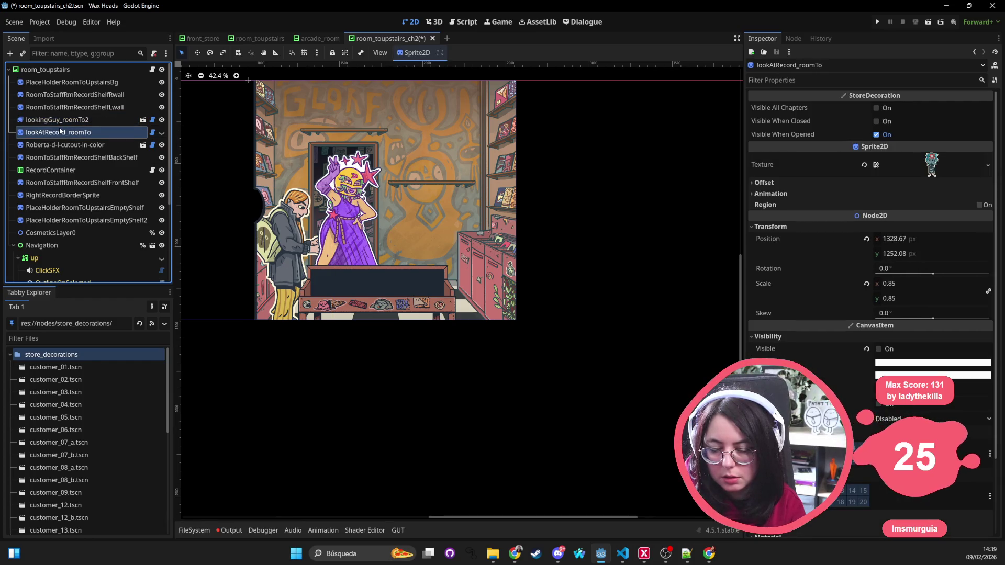
pyautogui.press('Delete')
pyautogui.press('Return')
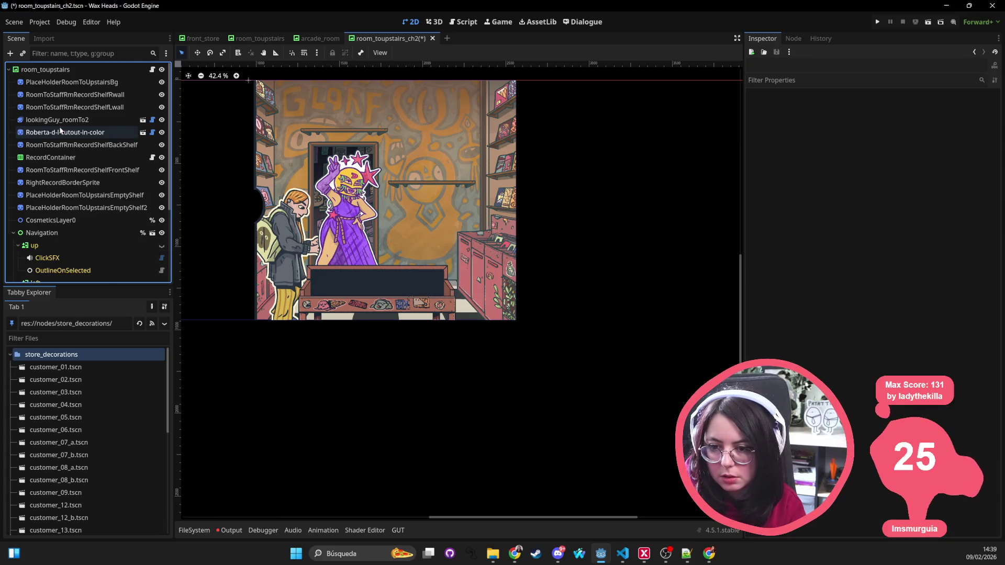
pyautogui.click(72, 119)
# Rename lookingGuy_roomTo2 to lookingGuy_roomTo and save the scene
pyautogui.doubleClick(103, 121)
pyautogui.press('End')
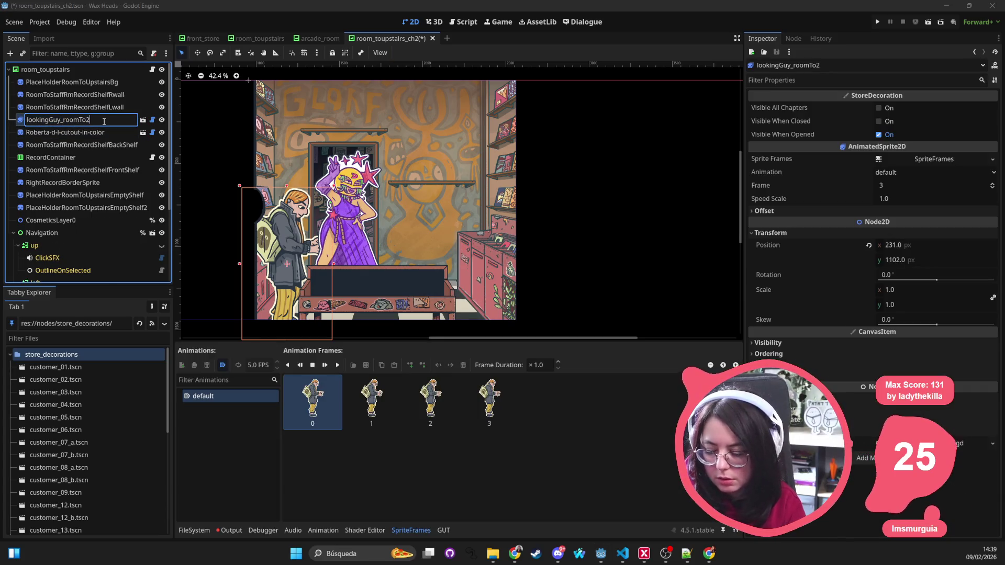
pyautogui.press('BackSpace')
pyautogui.press('Return')
pyautogui.hotkey('ctrl', 's')
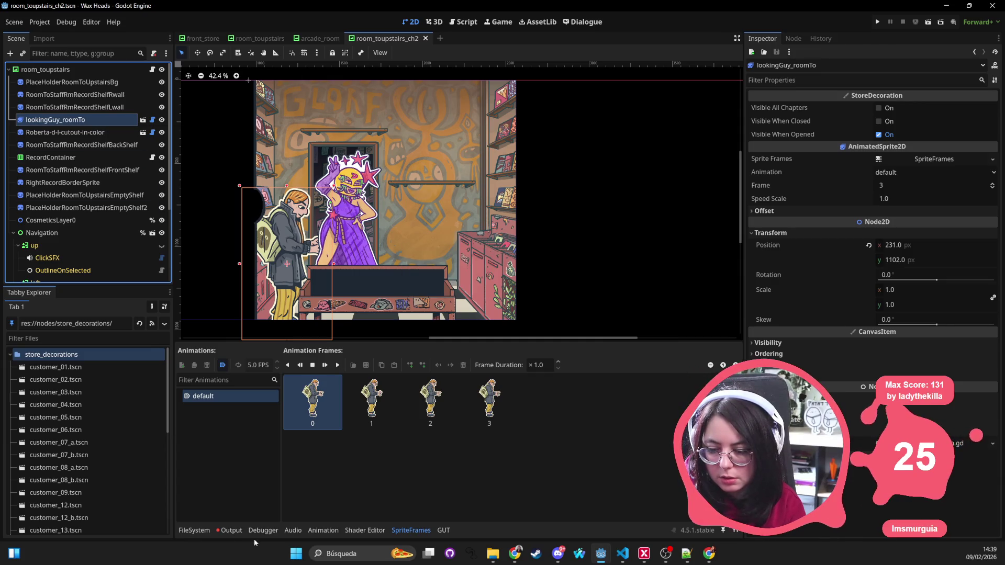
pyautogui.click(200, 532)
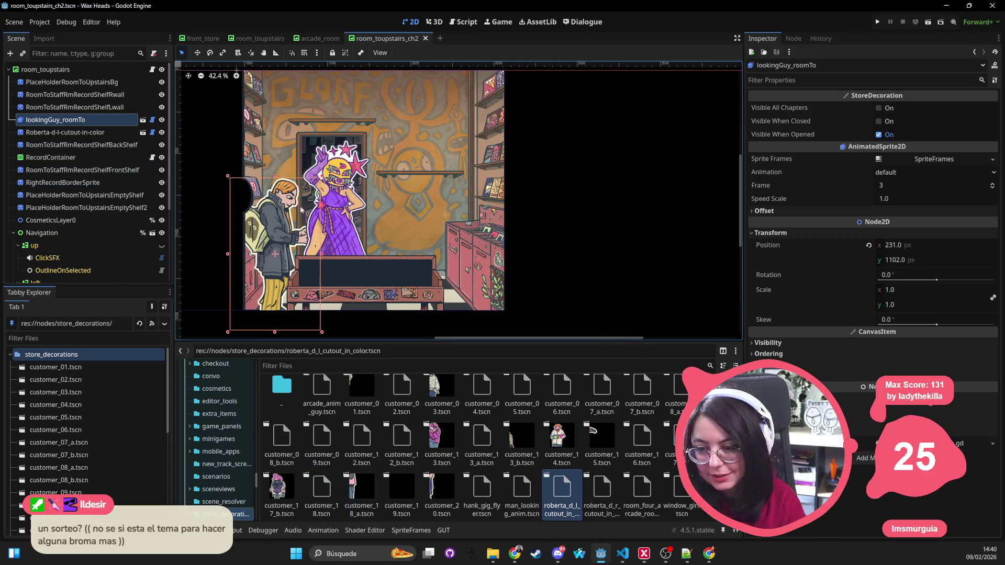
# Move Roberta-d-l-cutout-in-color directly below PlaceHolderRoomToUpstairsBg in the tree and save
pyautogui.click(79, 233)
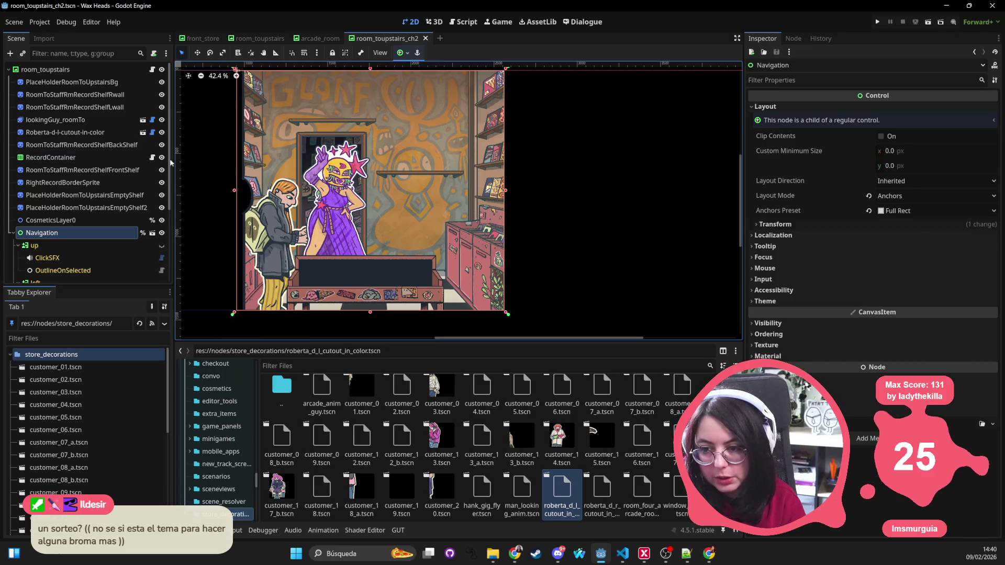
pyautogui.click(121, 133)
pyautogui.moveTo(94, 139)
pyautogui.mouseDown()
pyautogui.moveTo(84, 134)
pyautogui.moveTo(82, 93)
pyautogui.mouseUp()
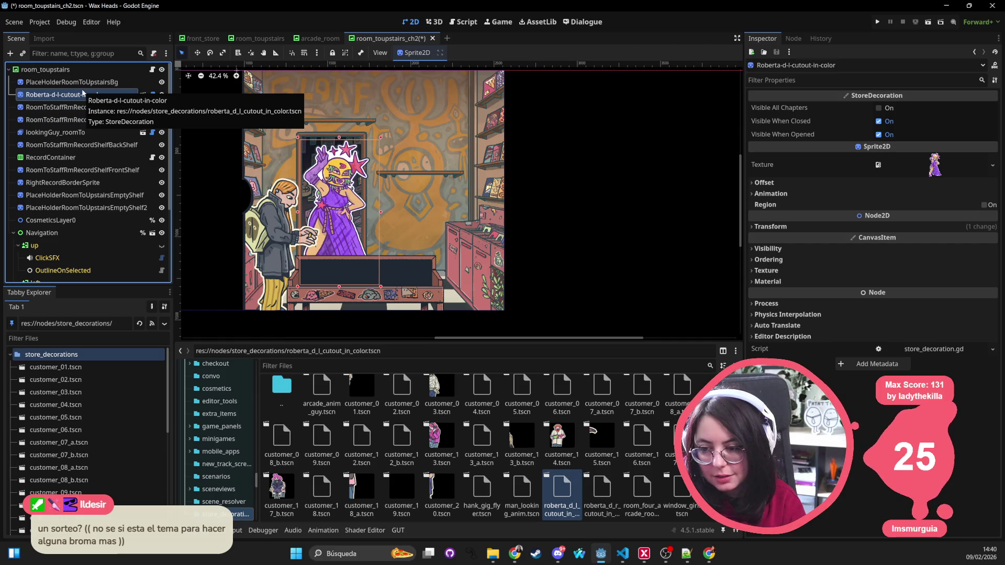
pyautogui.hotkey('ctrl', 's')
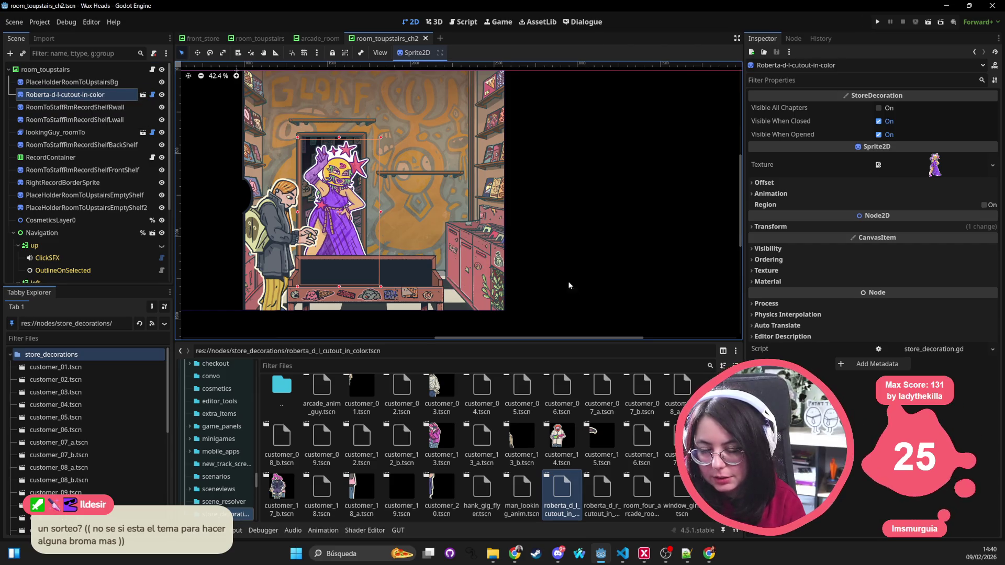
pyautogui.hscroll(3, 506, 242)
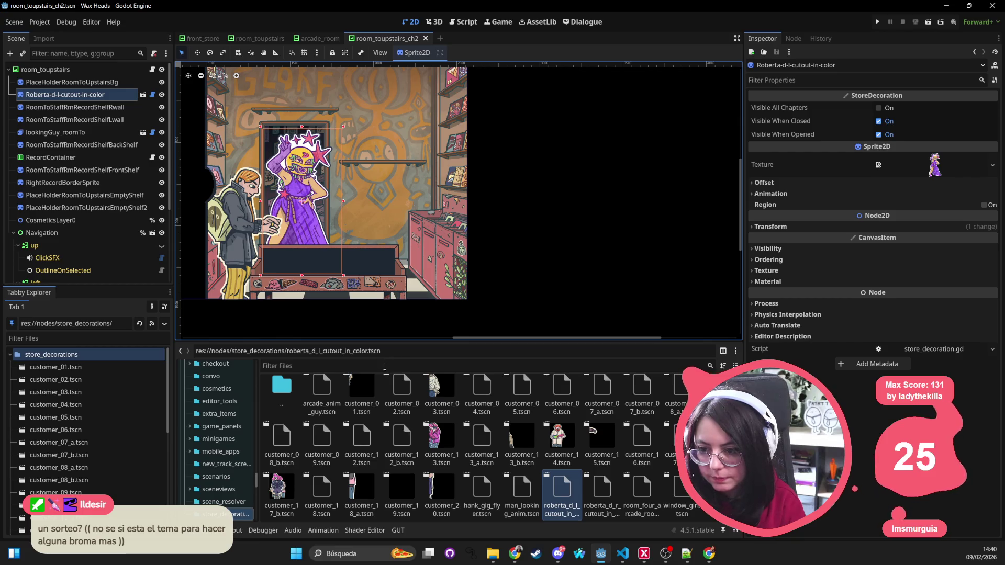
# Filter files for store_deco and list the owners of store_decoration.gd
pyautogui.click(323, 363)
pyautogui.write('r')
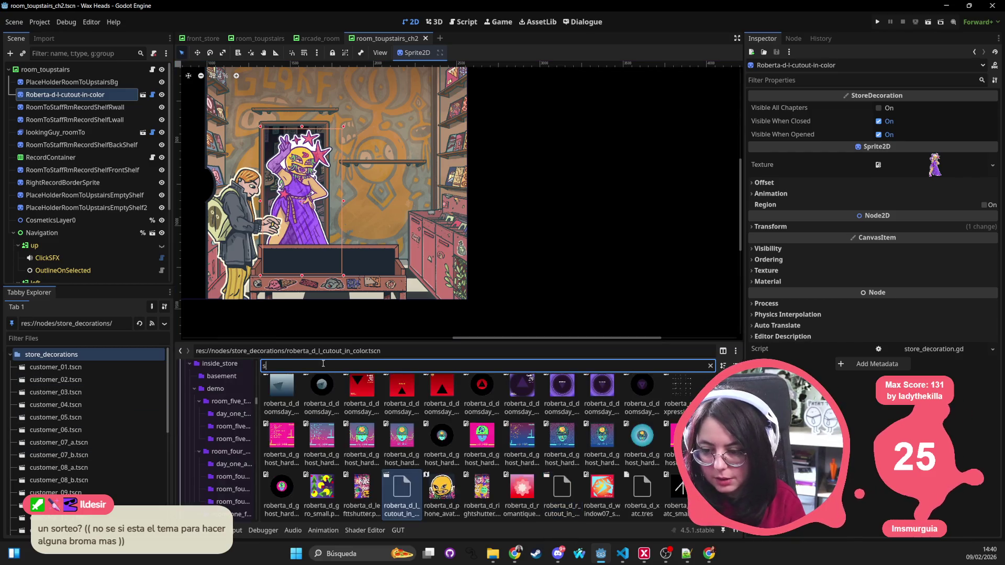
pyautogui.write('tore_deco')
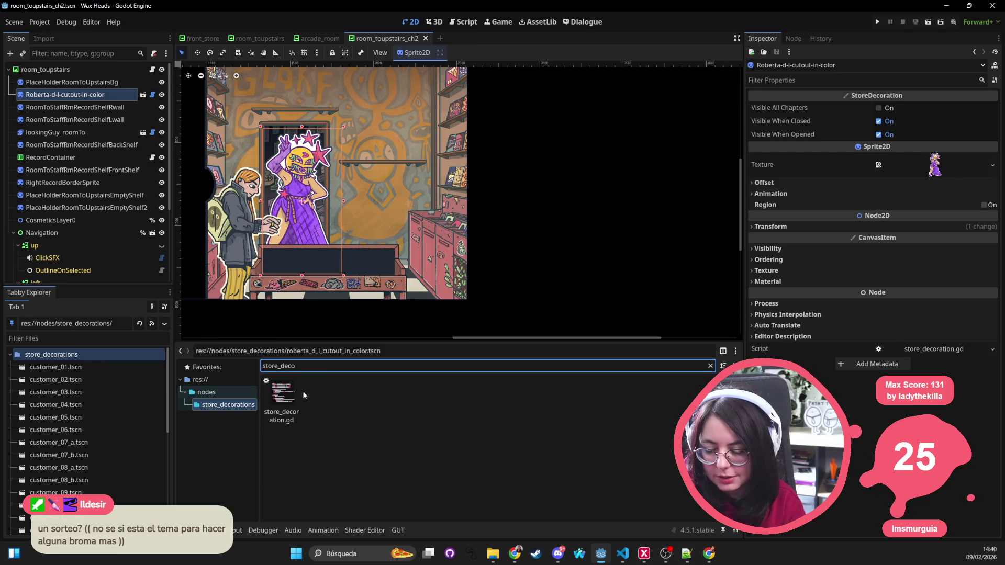
pyautogui.rightClick(285, 389)
pyautogui.click(314, 399)
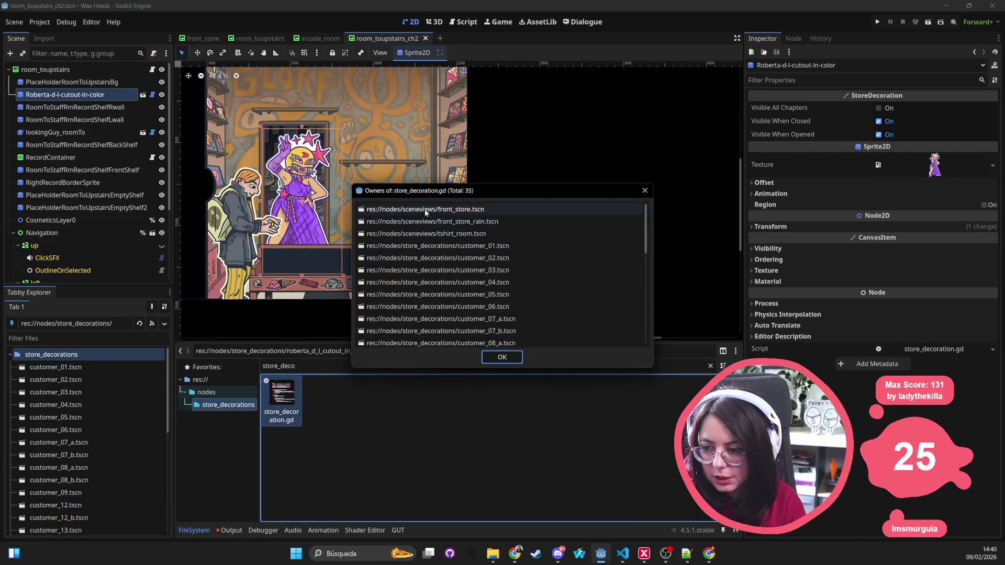
# Open tshirt_room.tscn from the 35-scene owners list
pyautogui.doubleClick(435, 233)
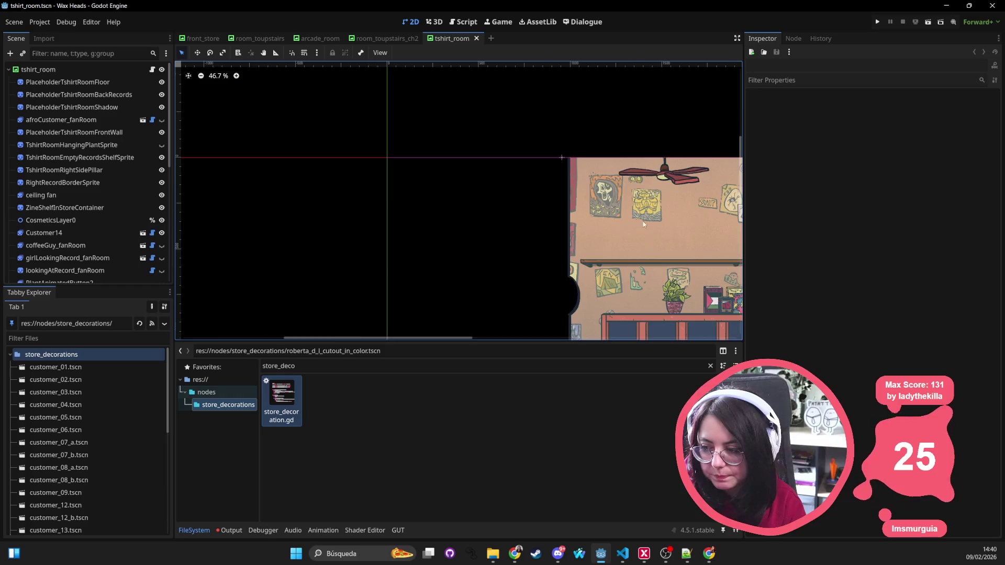
pyautogui.scroll(-2, 643, 224)
pyautogui.click(457, 175)
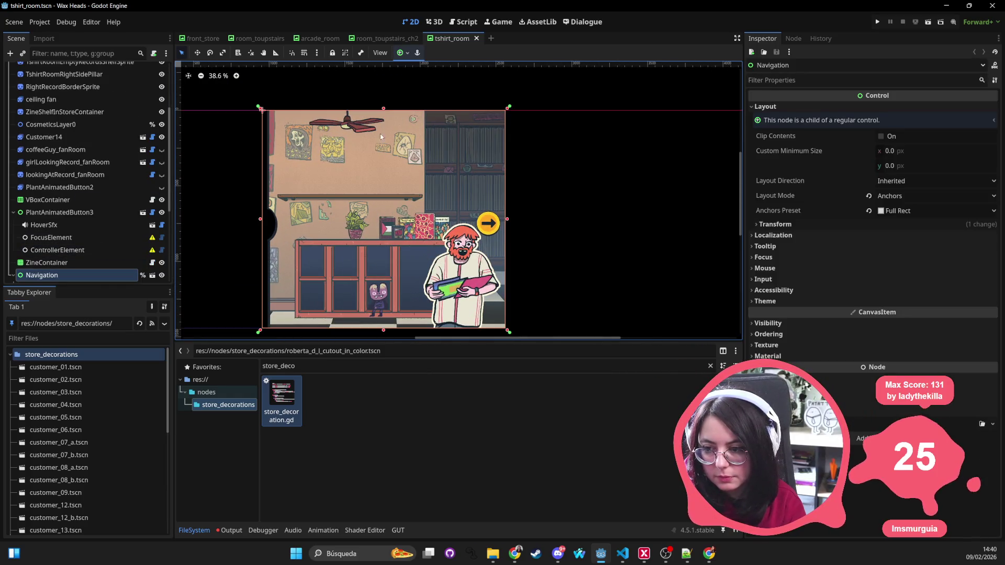
pyautogui.scroll(3, 131, 173)
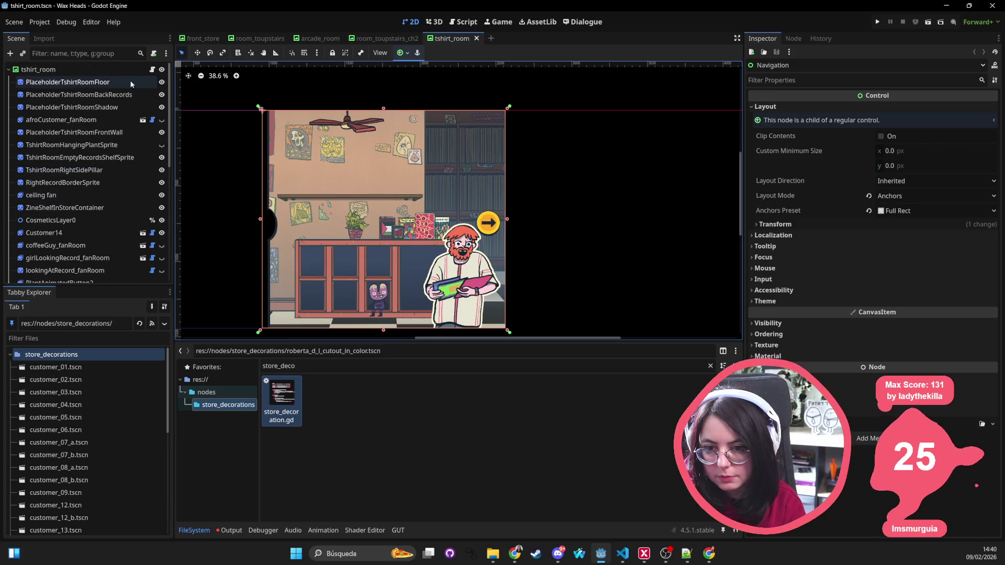
# Make afroCustomer_fanRoom visible, leaving the hanging plant hidden after comparing
pyautogui.click(115, 120)
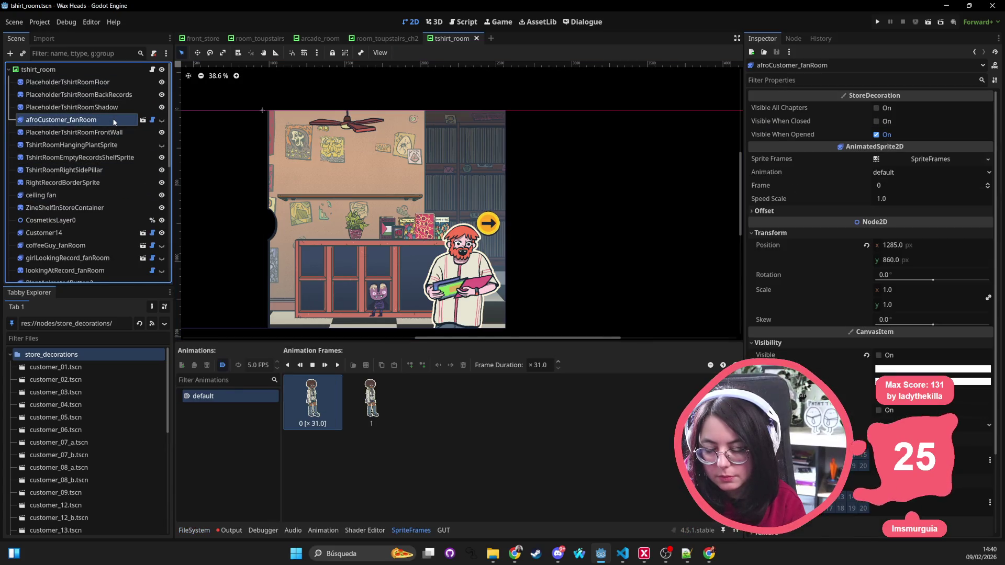
pyautogui.click(162, 121)
pyautogui.click(156, 145)
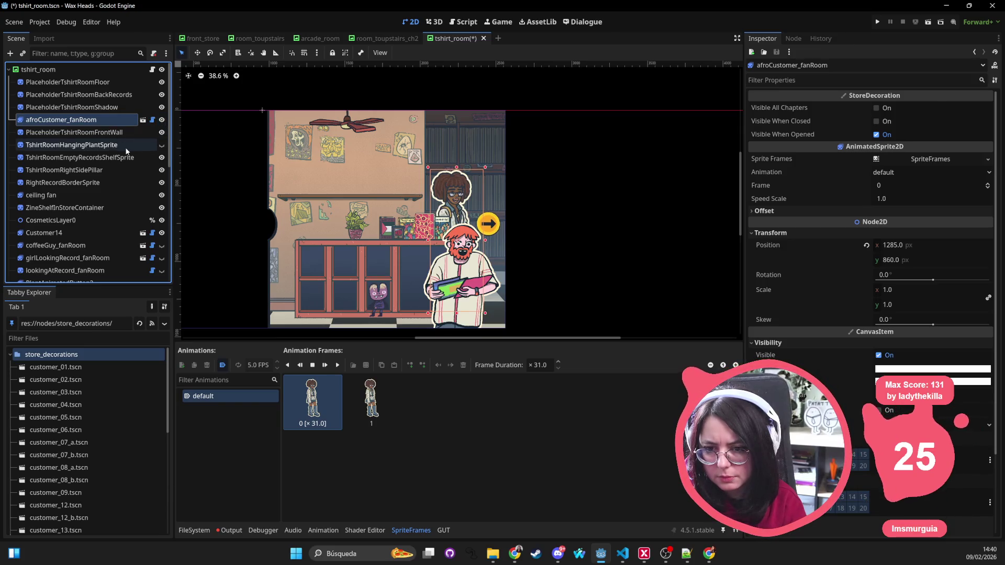
pyautogui.click(162, 145)
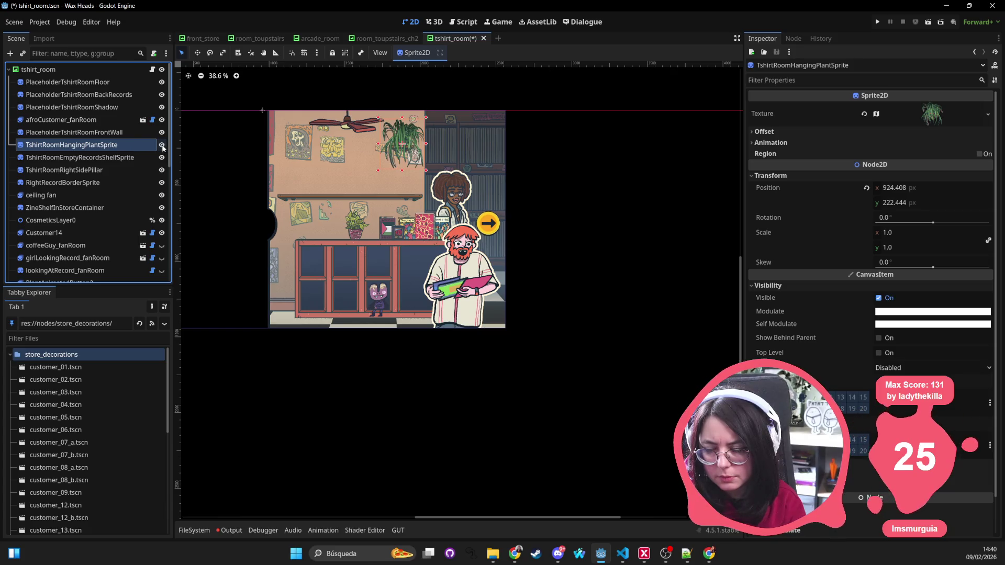
pyautogui.click(162, 148)
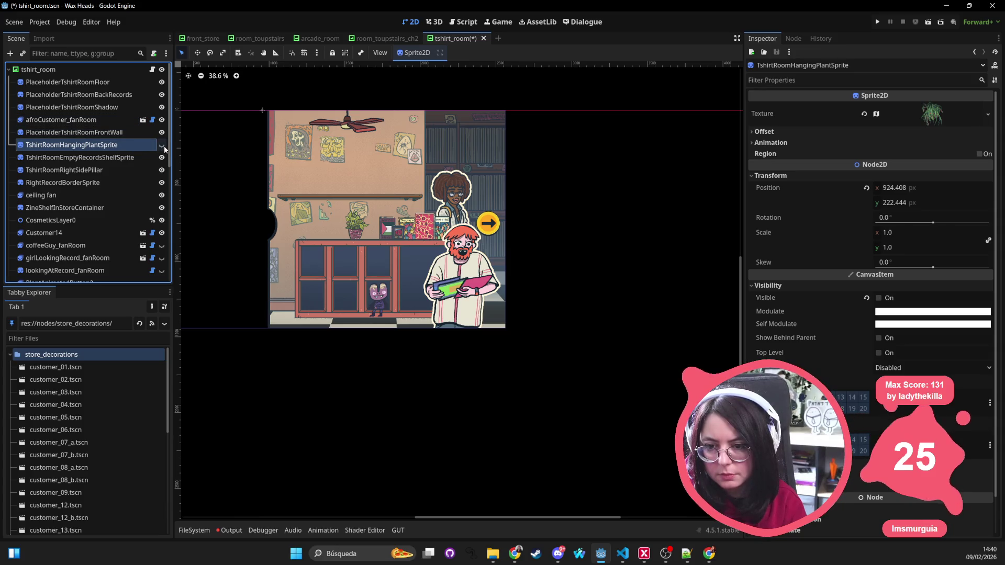
pyautogui.click(164, 146)
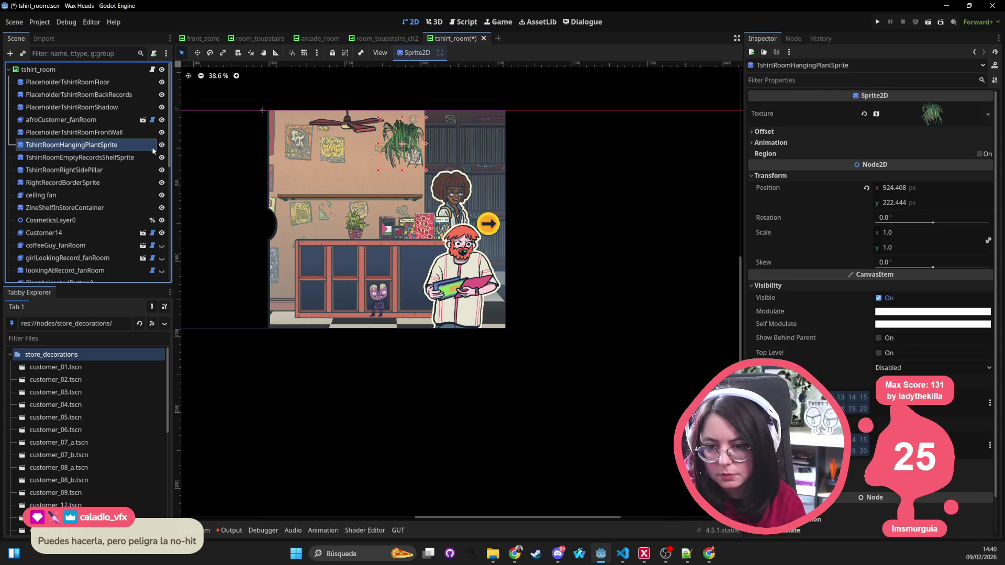
pyautogui.click(162, 148)
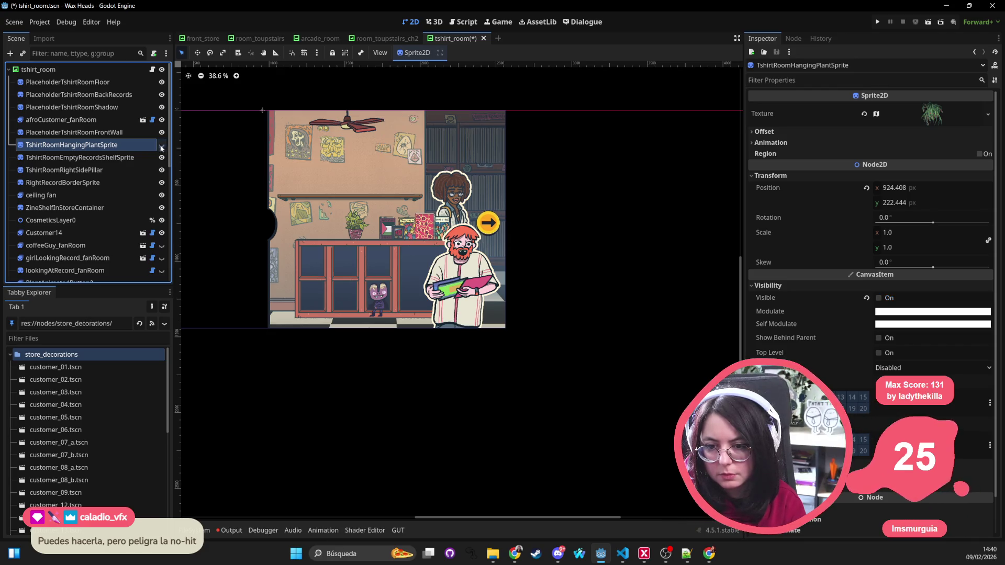
# Move TshirtRoomRightSidePillar below PlantAnimatedButton2, just above VBoxContainer
pyautogui.click(116, 170)
pyautogui.moveTo(137, 170)
pyautogui.mouseDown()
pyautogui.moveTo(92, 93)
pyautogui.moveTo(96, 79)
pyautogui.moveTo(89, 259)
pyautogui.mouseUp()
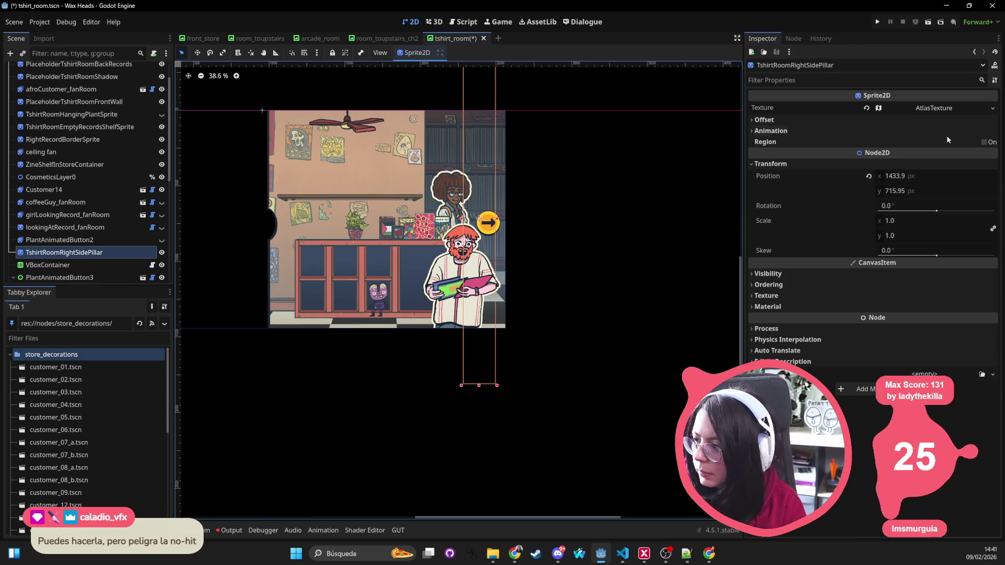
pyautogui.click(941, 110)
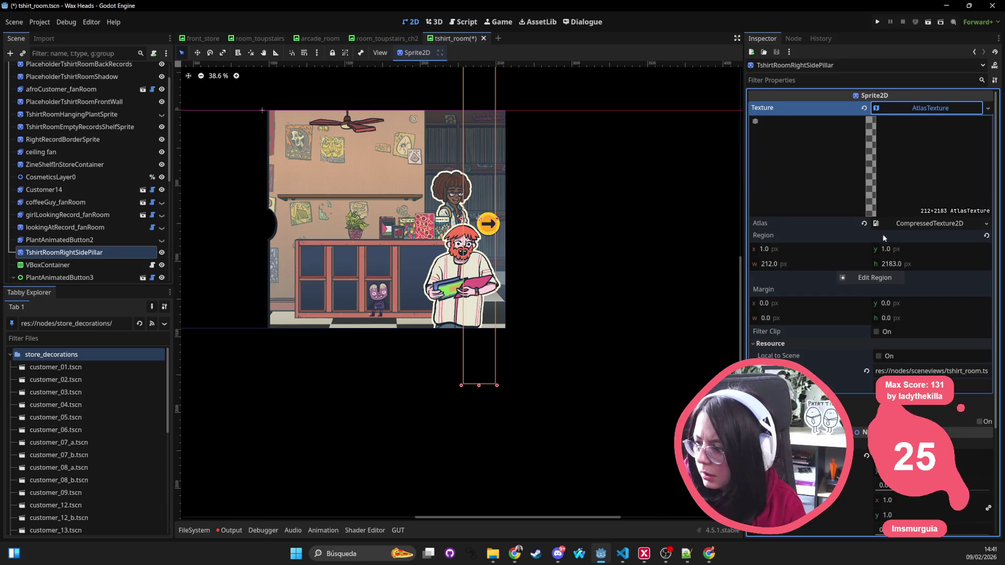
# Expand the pillar's atlas source texture in the Inspector and pan to frame the room
pyautogui.click(930, 225)
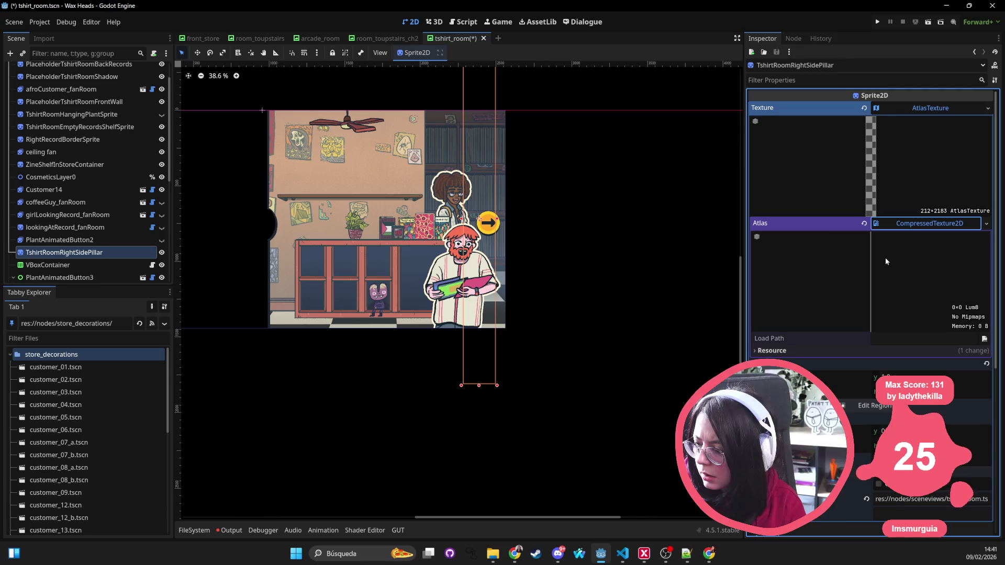
pyautogui.scroll(-5, 551, 263)
pyautogui.scroll(5, 553, 258)
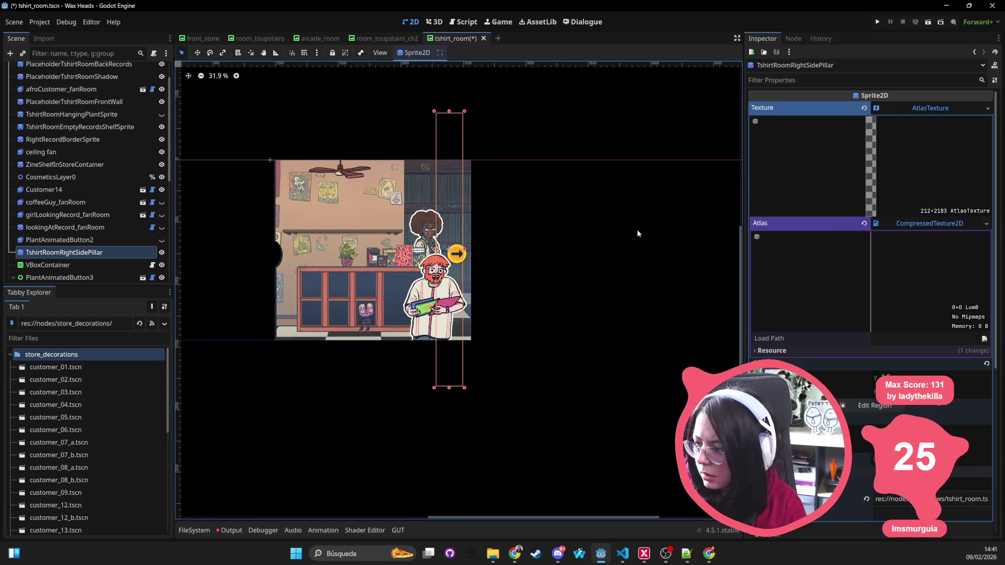
pyautogui.moveTo(590, 245); pyautogui.dragTo(610, 268)
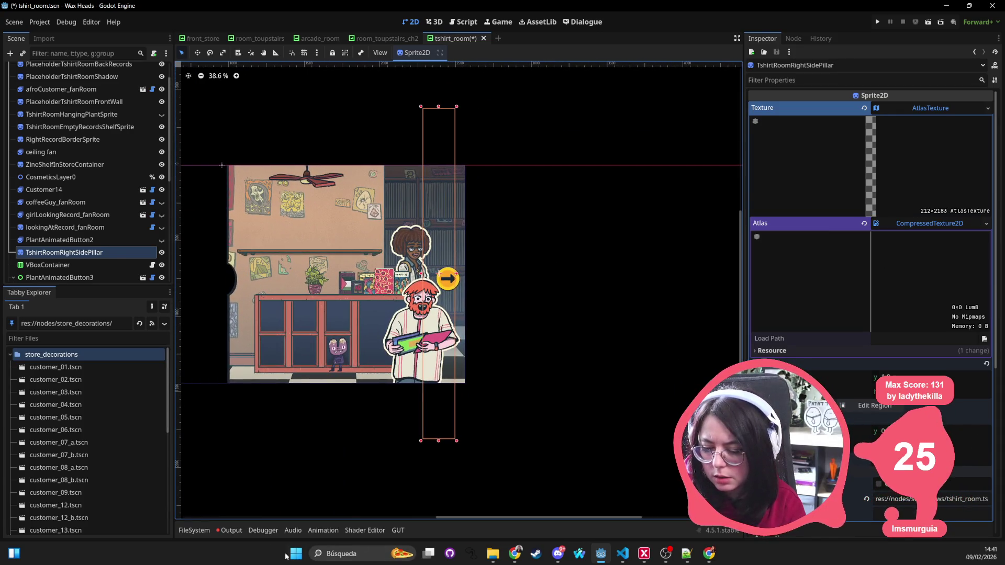
# Launch Snipping Tool from the Start search and start a new capture
pyautogui.click(295, 554)
pyautogui.write('snipping tool')
pyautogui.press('Return')
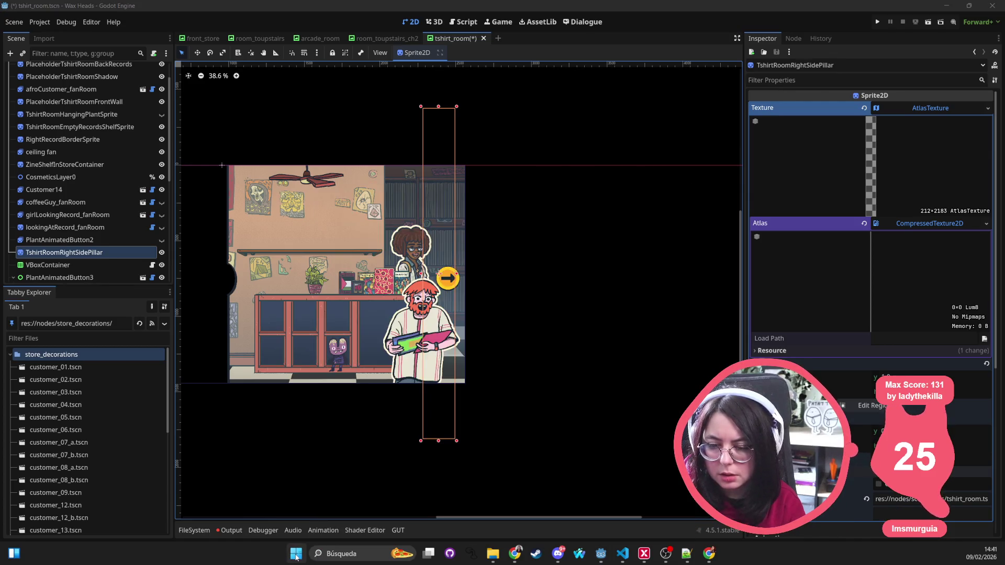
pyautogui.scroll(-3, 282, 385)
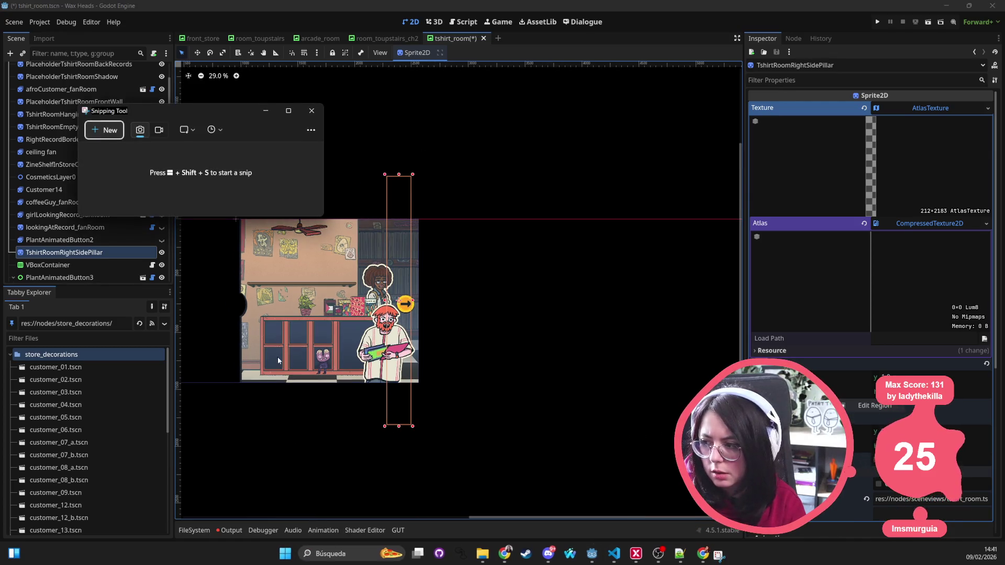
pyautogui.click(105, 130)
# Capture the tshirt_room canvas area with Snipping Tool and return to Godot
pyautogui.moveTo(481, 137)
pyautogui.mouseDown()
pyautogui.moveTo(220, 429)
pyautogui.moveTo(200, 475)
pyautogui.mouseUp()
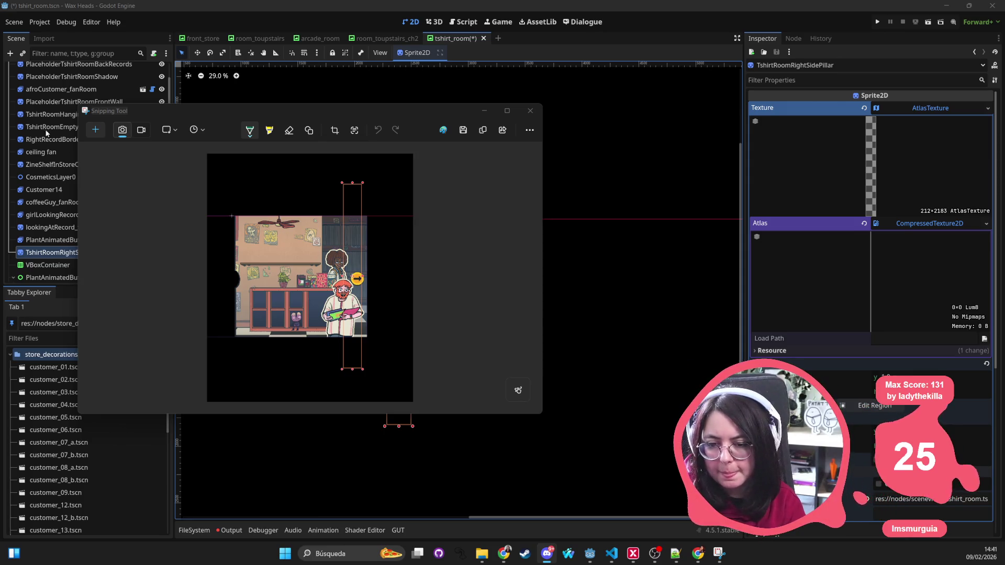
pyautogui.click(52, 253)
pyautogui.click(53, 252)
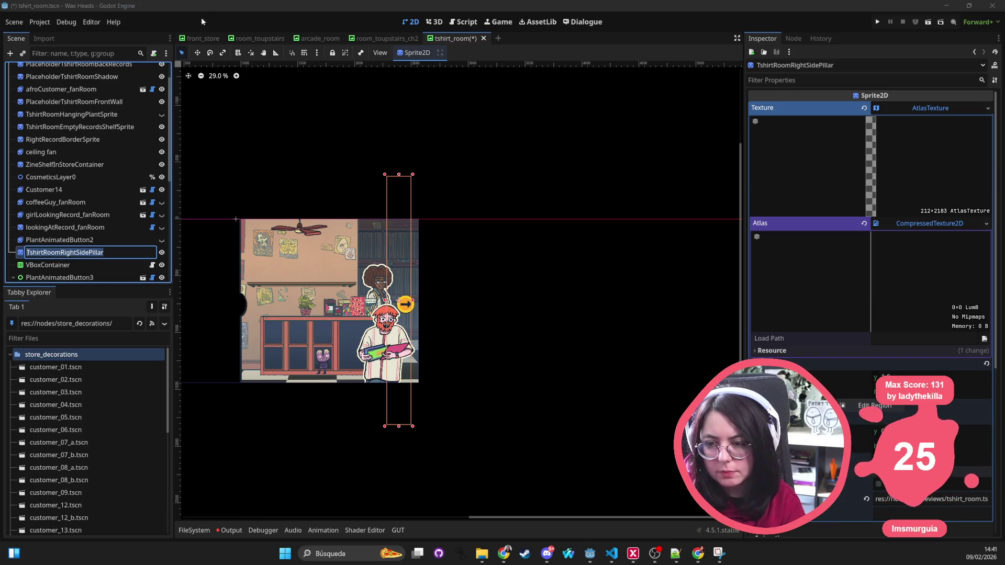
# Delete the TshirtRoomRightSidePillar node from tshirt_room and save the scene
pyautogui.press('Escape')
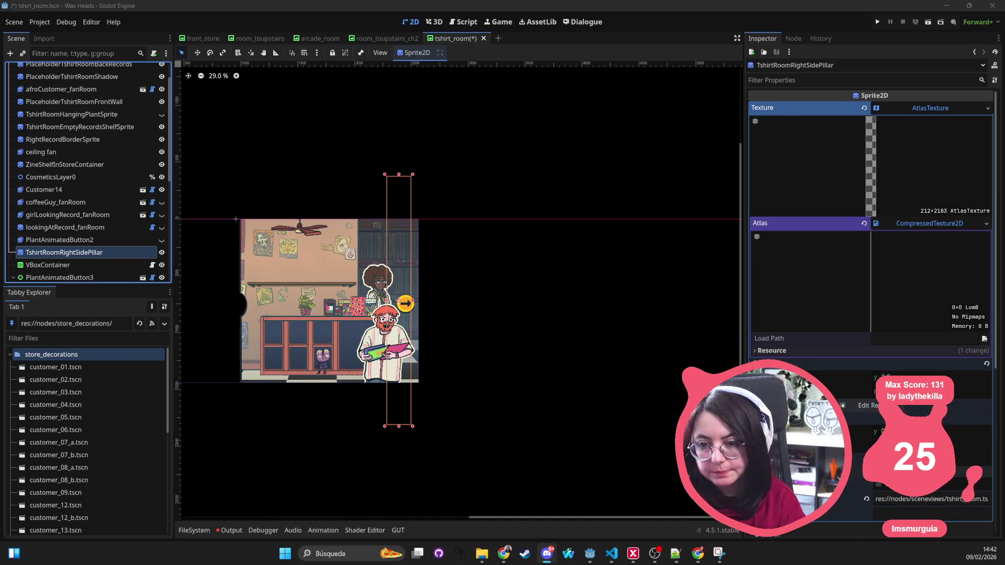
pyautogui.click(70, 241)
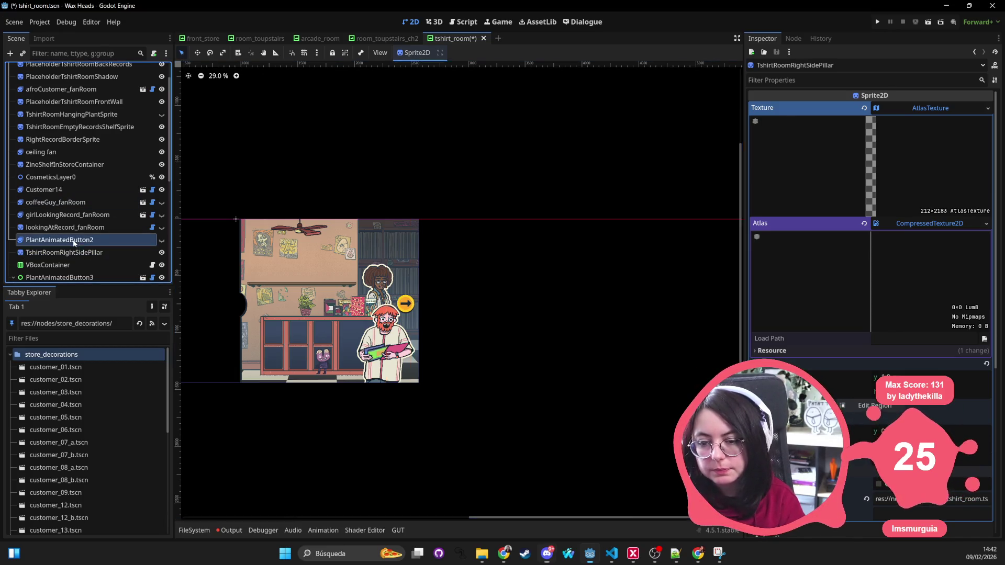
pyautogui.click(72, 251)
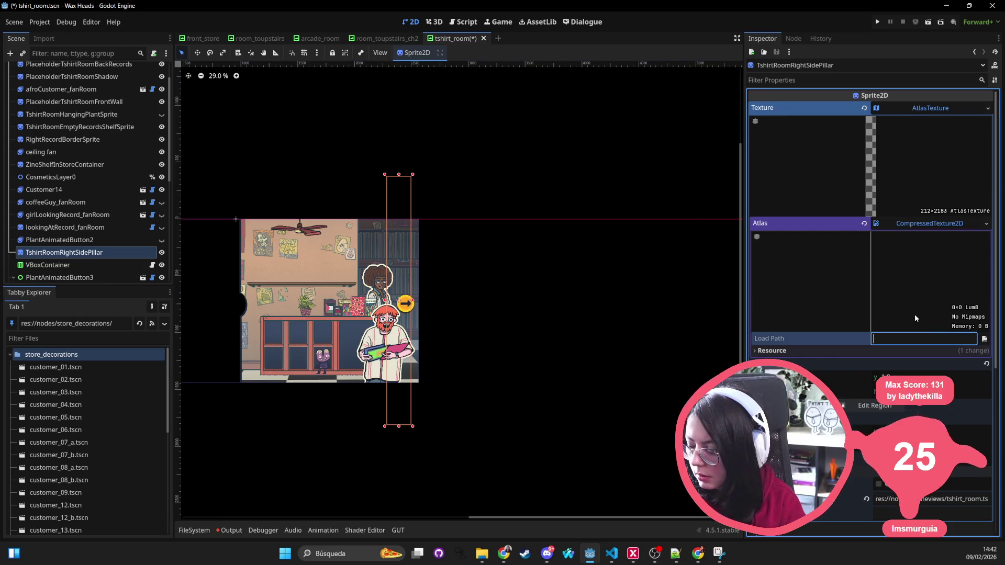
pyautogui.click(52, 240)
pyautogui.click(52, 253)
pyautogui.press('Delete')
pyautogui.press('Return')
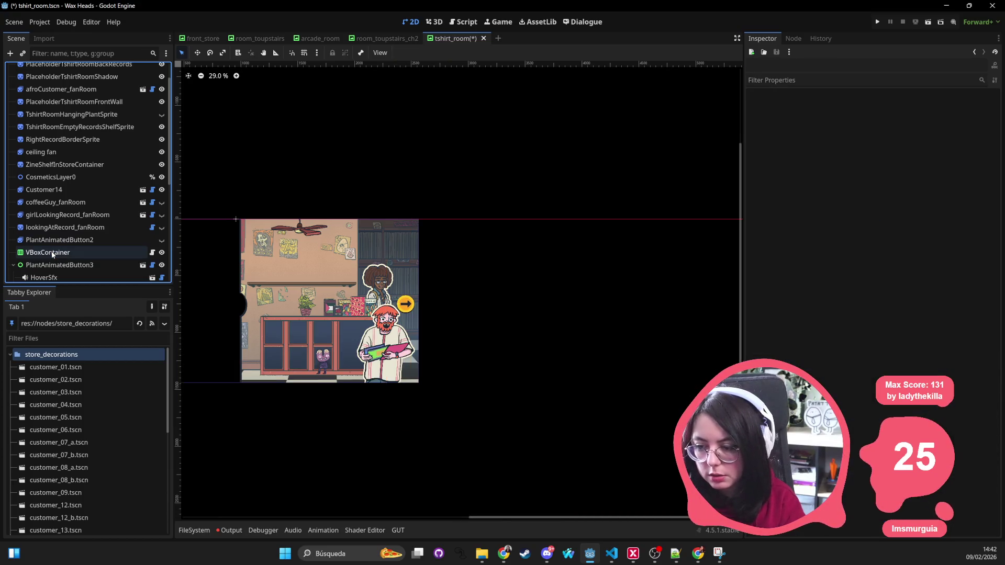
pyautogui.hotkey('ctrl', 's')
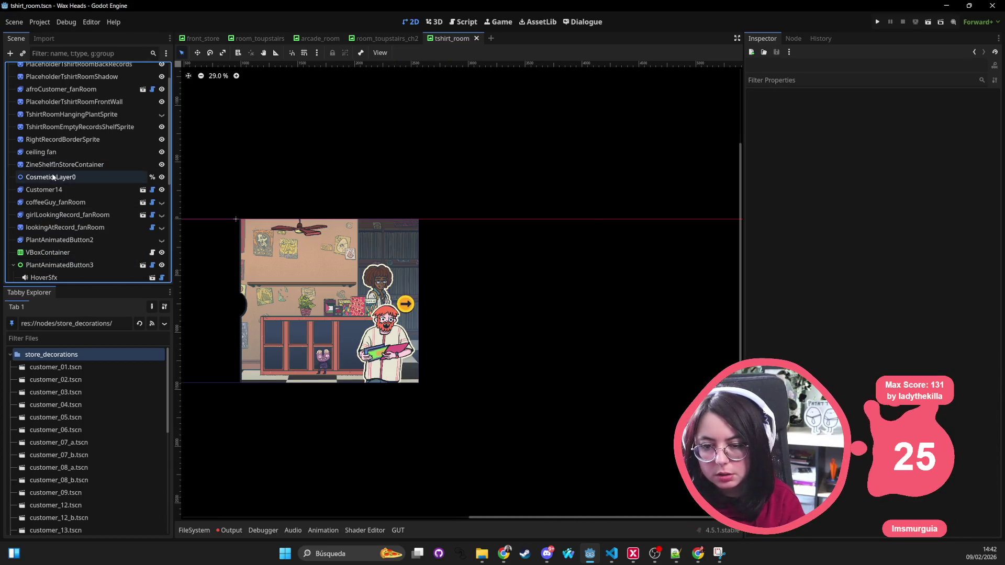
pyautogui.click(54, 178)
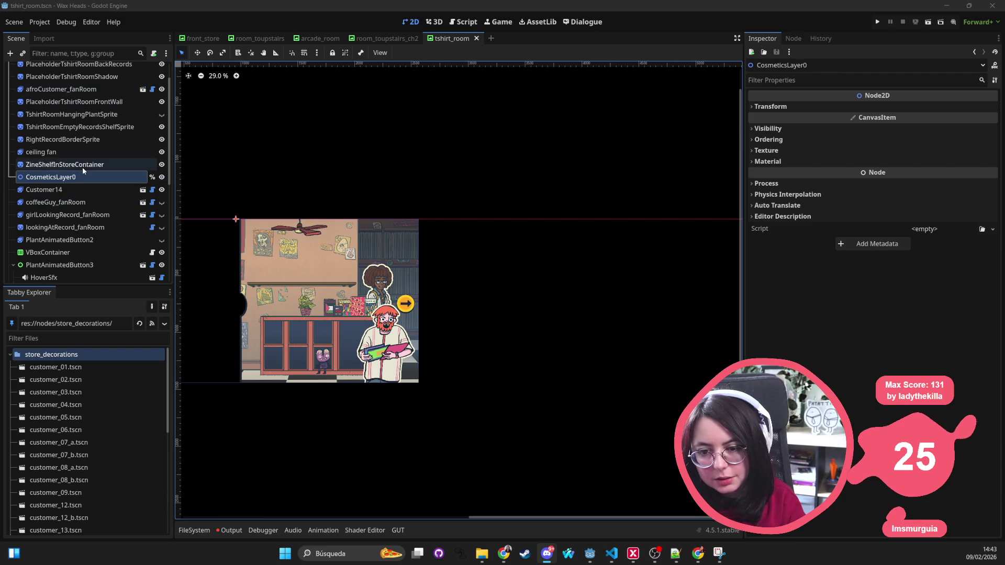
# Turn on visibility for coffeeGuy_fanRoom, girlLookingRecord_fanRoom and lookingAtRecord_fanRoom
pyautogui.click(83, 203)
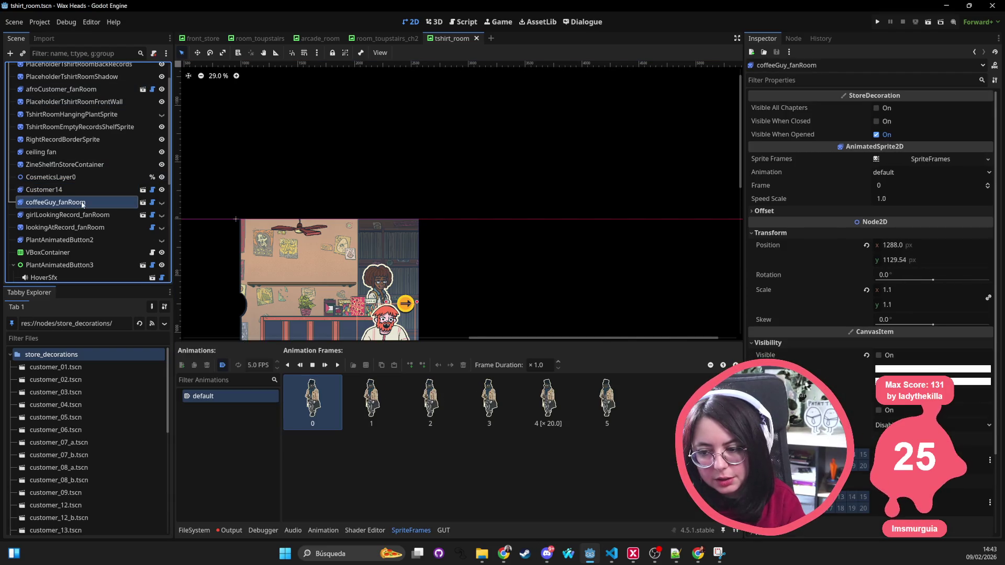
pyautogui.press('f')
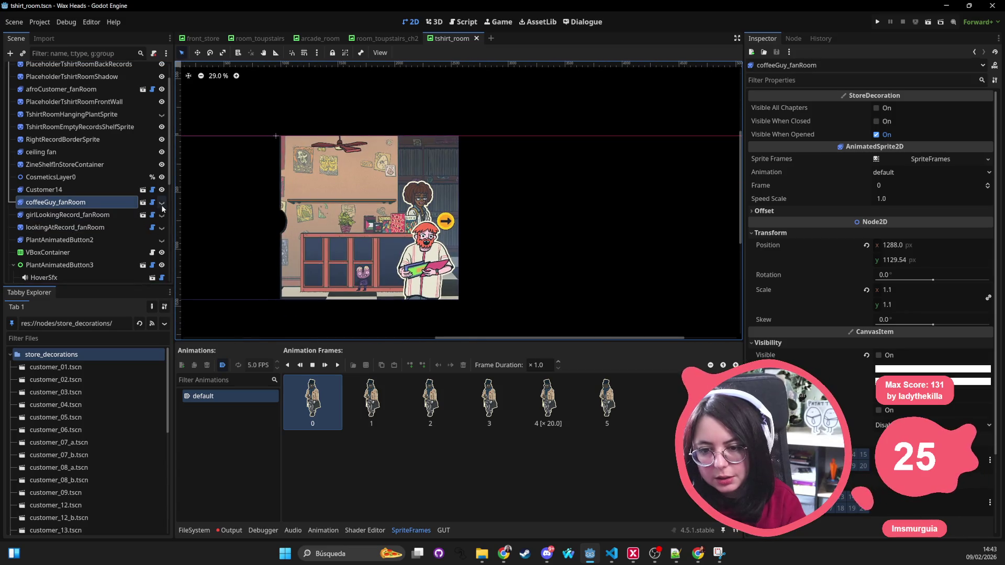
pyautogui.click(162, 203)
pyautogui.click(162, 214)
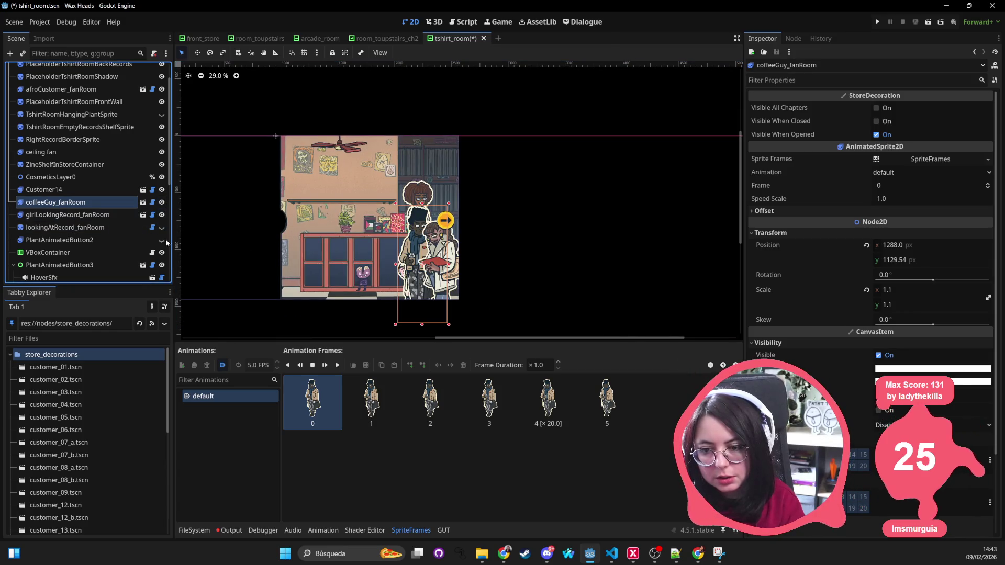
pyautogui.click(162, 228)
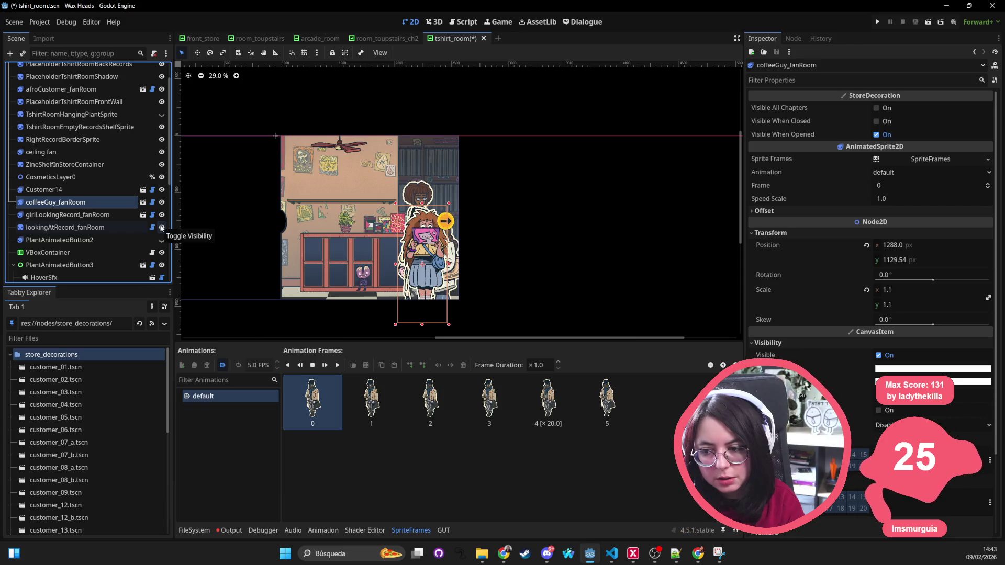
pyautogui.click(97, 228)
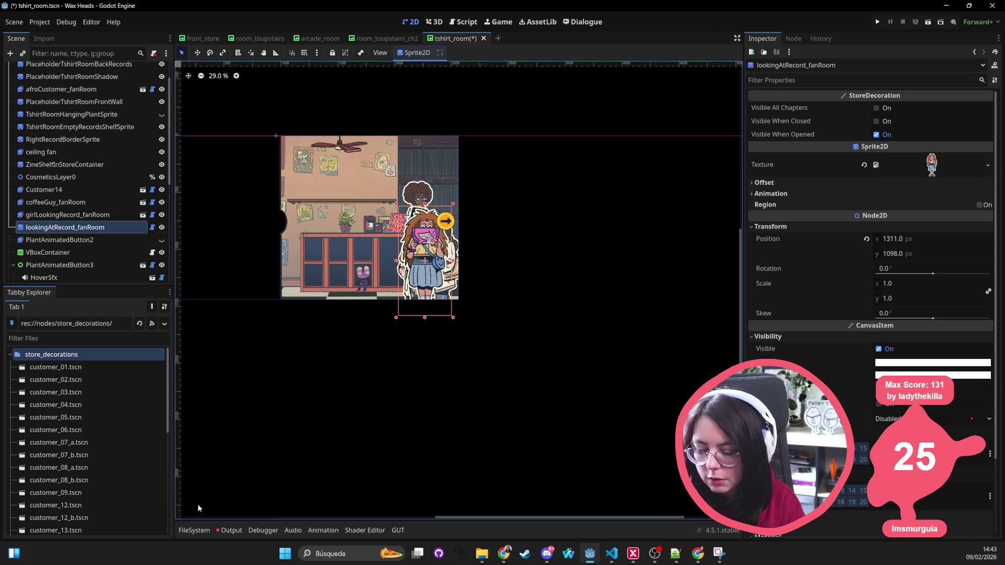
pyautogui.click(193, 533)
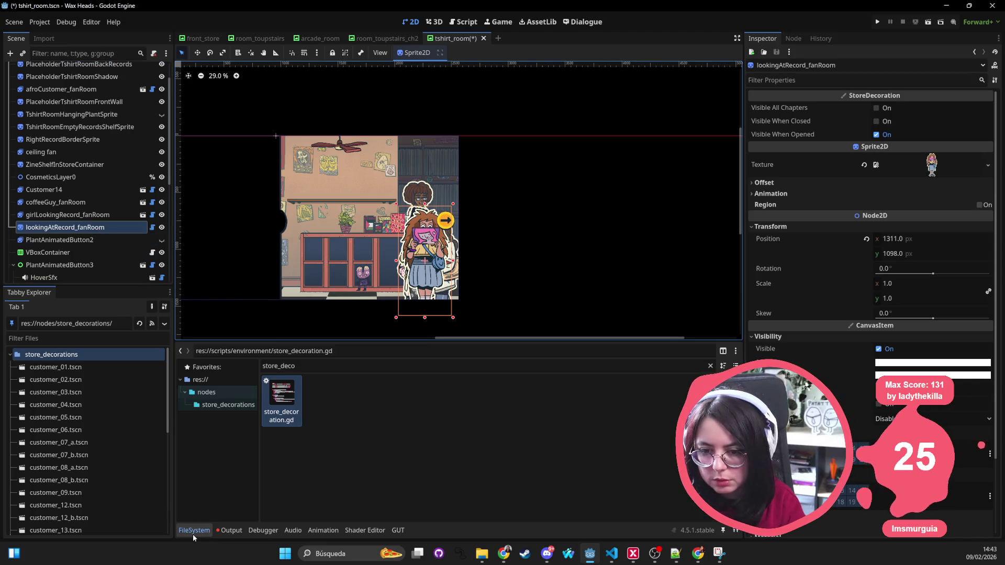
# Filter project files by 'looking' to find man_looking_anim.tscn, then clear the filter
pyautogui.click(234, 531)
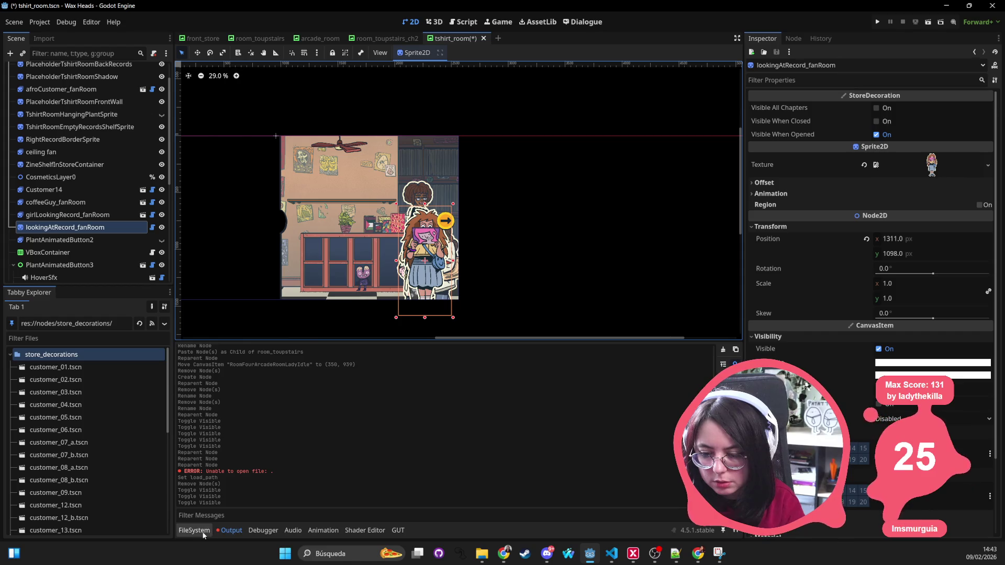
pyautogui.click(203, 533)
pyautogui.doubleClick(278, 366)
pyautogui.write('k')
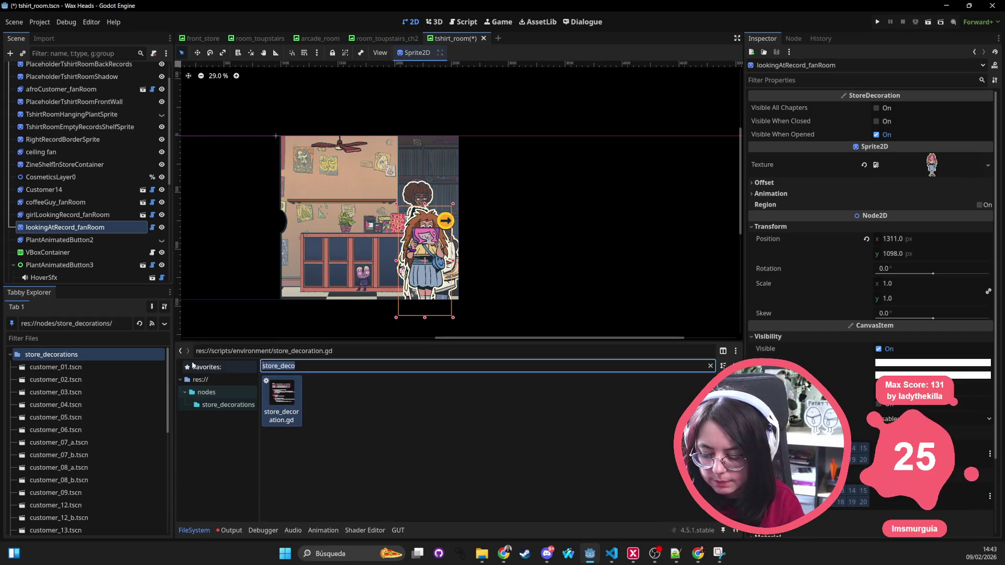
pyautogui.press('BackSpace')
pyautogui.write('looking')
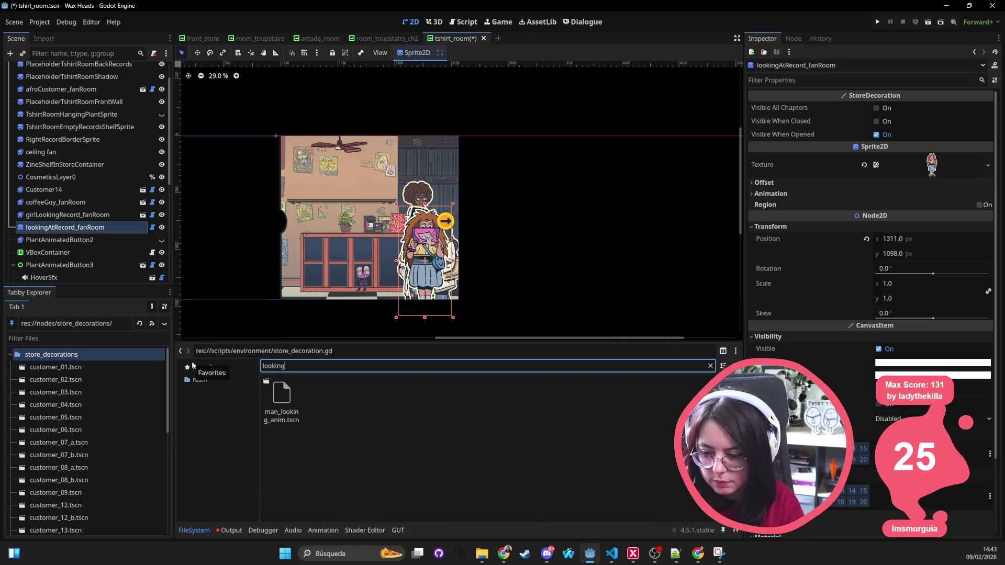
pyautogui.click(282, 400)
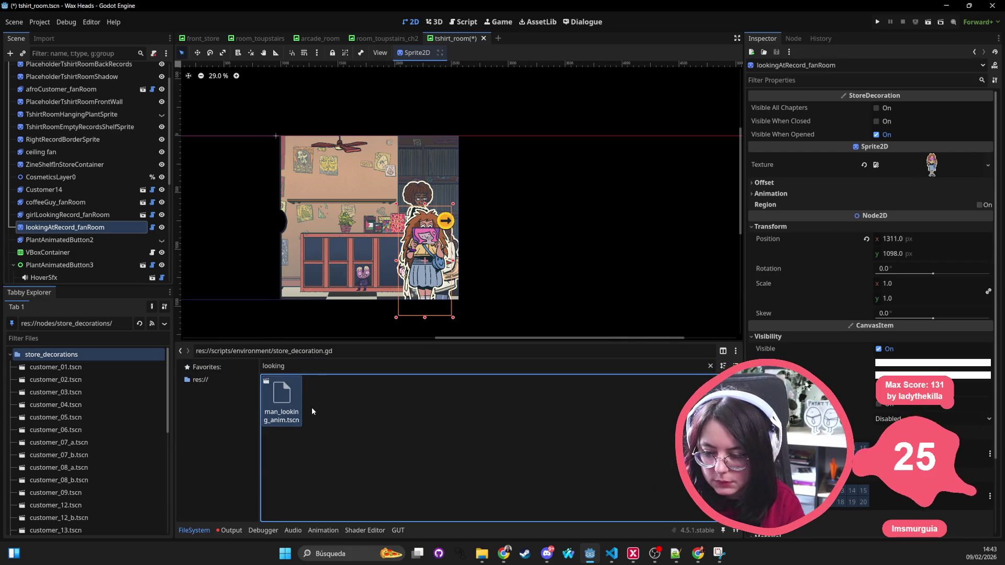
pyautogui.doubleClick(273, 366)
pyautogui.press('BackSpace')
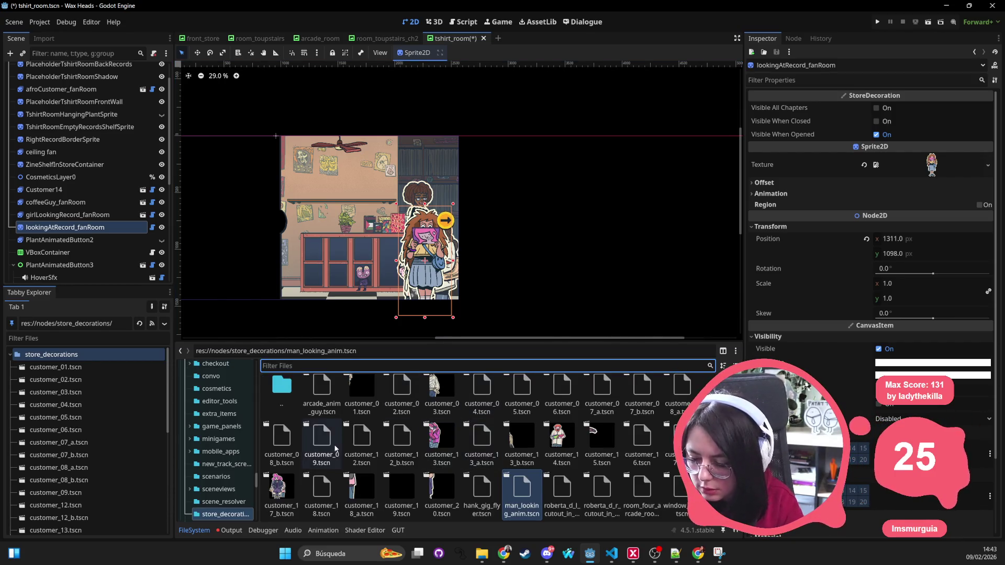
# Open arcade_anim_guy and customer_01 through customer_05 scenes from store_decorations
pyautogui.doubleClick(321, 398)
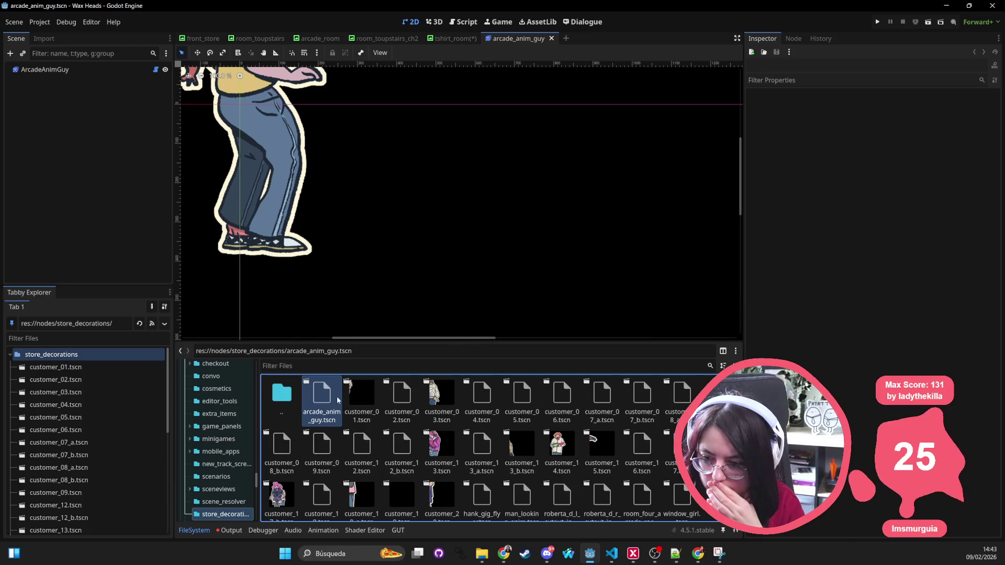
pyautogui.doubleClick(359, 398)
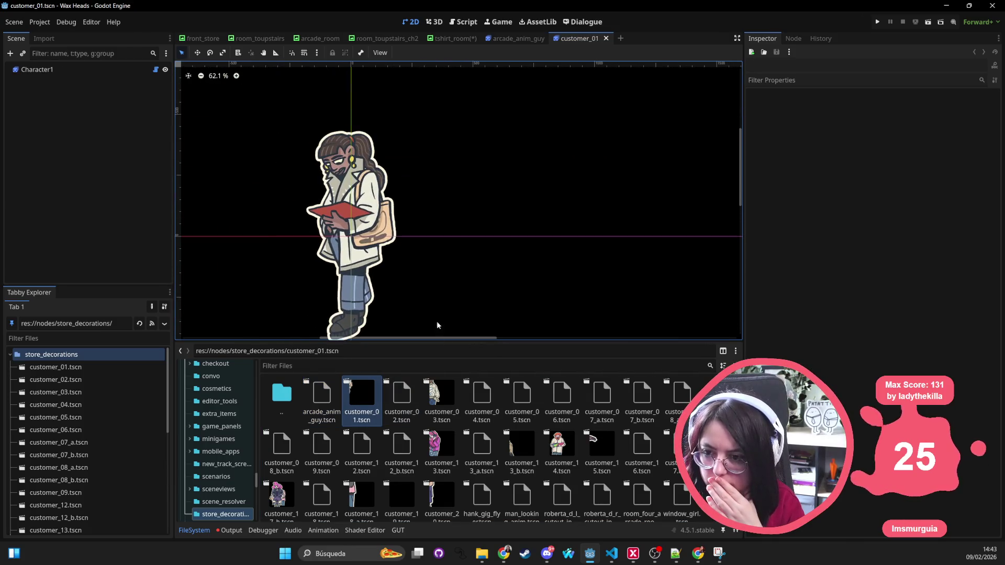
pyautogui.doubleClick(402, 398)
pyautogui.scroll(-8, 443, 306)
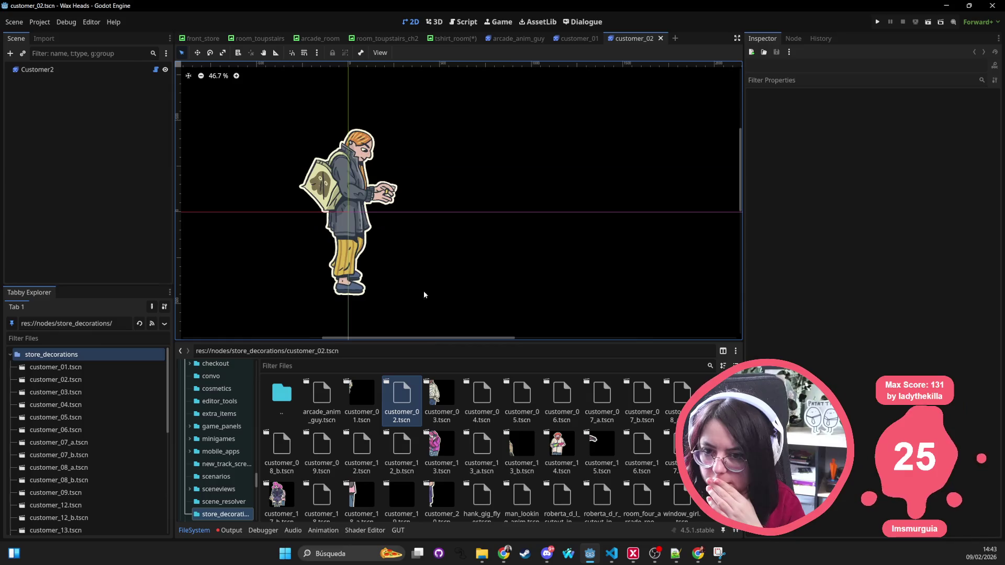
pyautogui.doubleClick(445, 396)
pyautogui.scroll(-7, 377, 164)
pyautogui.doubleClick(481, 397)
pyautogui.scroll(-7, 410, 206)
pyautogui.click(522, 402)
pyautogui.doubleClick(522, 402)
pyautogui.scroll(-7, 379, 177)
# Open the customer_06, customer_07_a/b, customer_08_a/b and customer_09 scenes
pyautogui.doubleClick(563, 392)
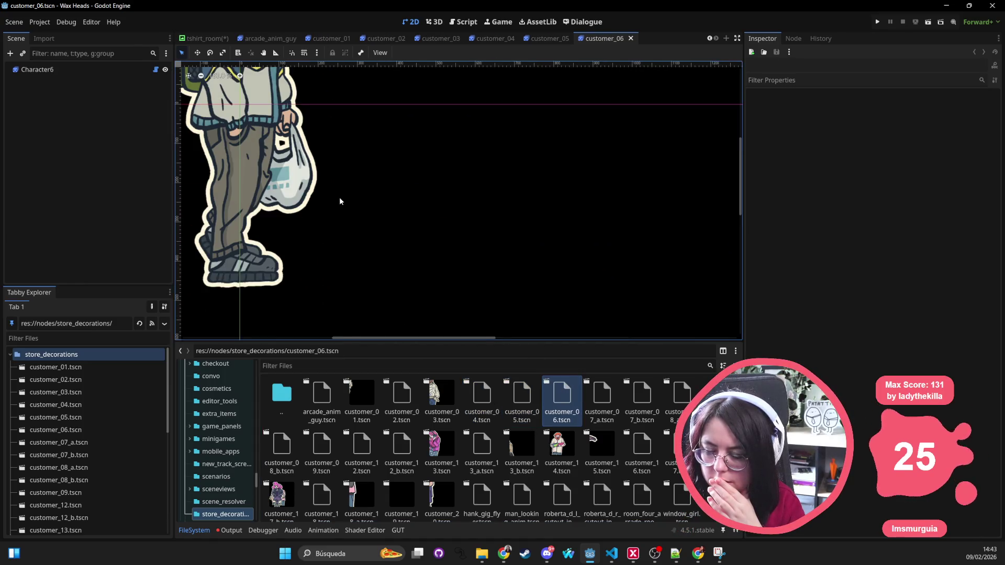
pyautogui.scroll(-7, 341, 202)
pyautogui.click(597, 400)
pyautogui.doubleClick(597, 400)
pyautogui.scroll(-7, 401, 231)
pyautogui.doubleClick(642, 398)
pyautogui.scroll(-8, 417, 234)
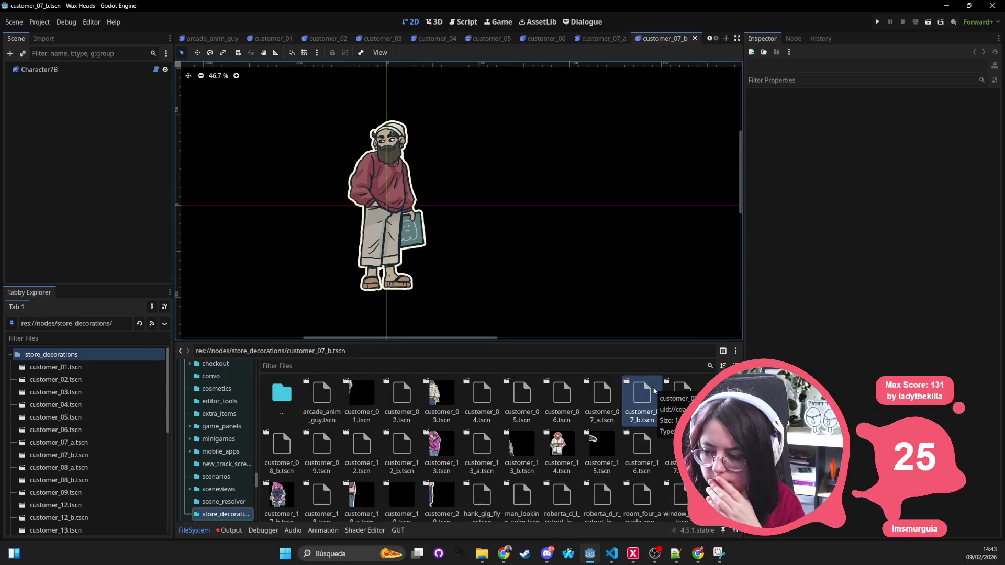
pyautogui.doubleClick(681, 398)
pyautogui.scroll(-7, 397, 219)
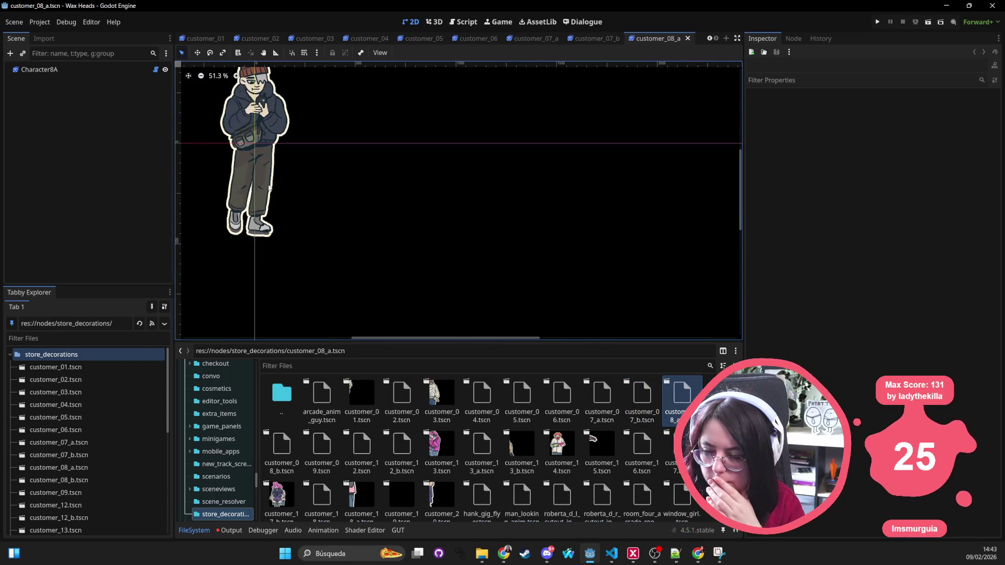
pyautogui.doubleClick(278, 451)
pyautogui.scroll(-8, 328, 228)
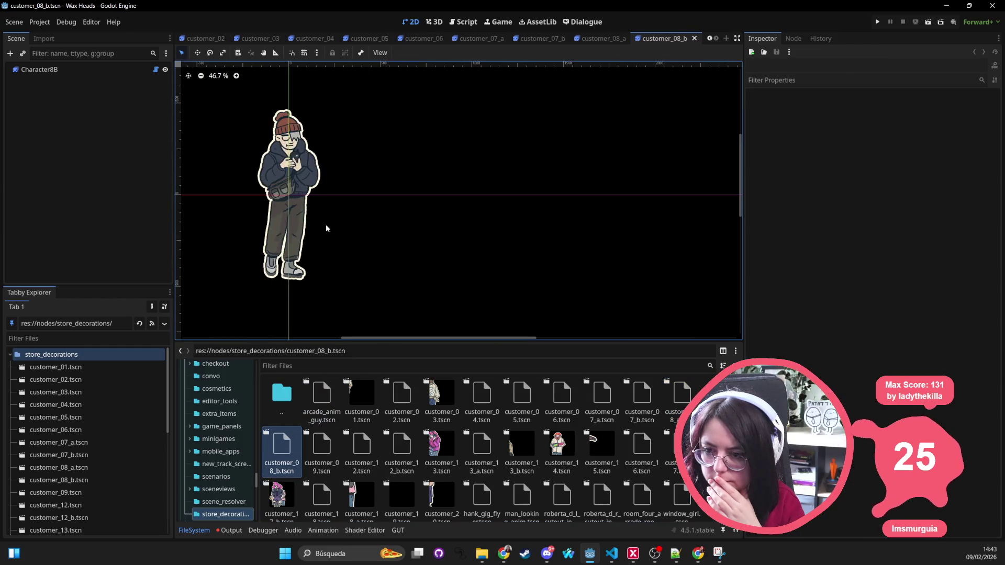
pyautogui.doubleClick(308, 470)
pyautogui.scroll(-7, 359, 249)
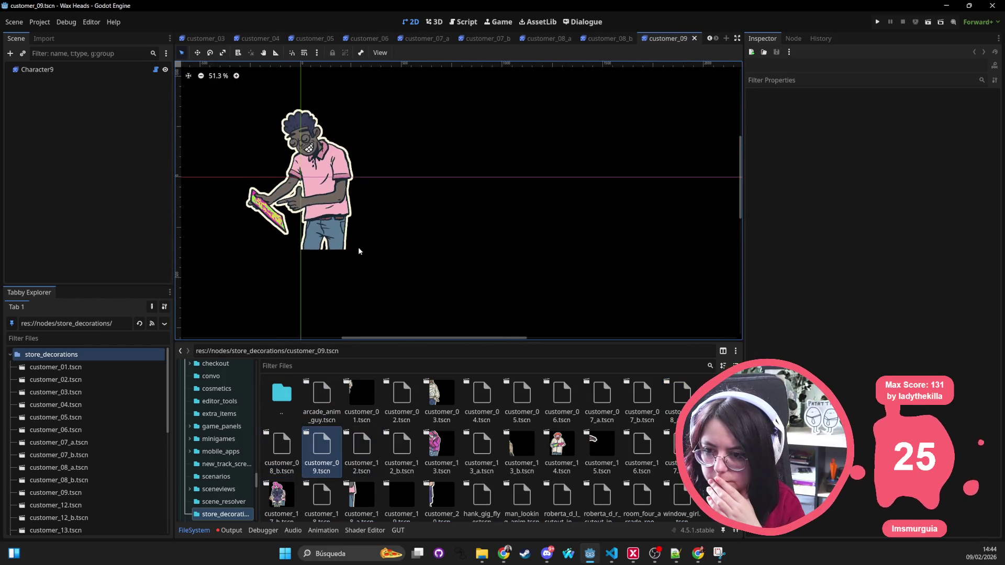
# Open the customer_12, customer_12_b, customer_13, customer_13_a and customer_13_b scenes
pyautogui.doubleClick(349, 449)
pyautogui.scroll(-7, 444, 286)
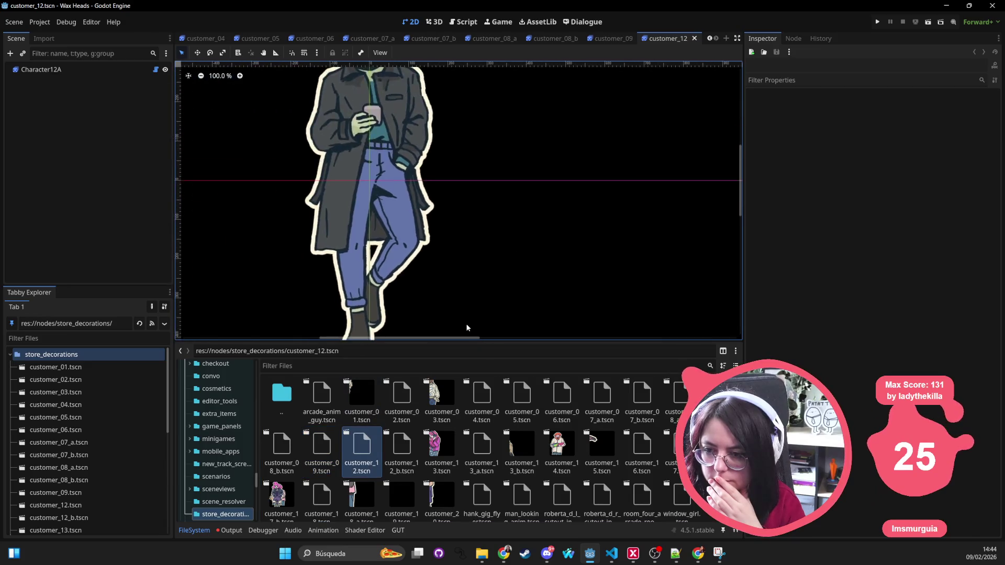
pyautogui.doubleClick(399, 458)
pyautogui.scroll(-6, 406, 254)
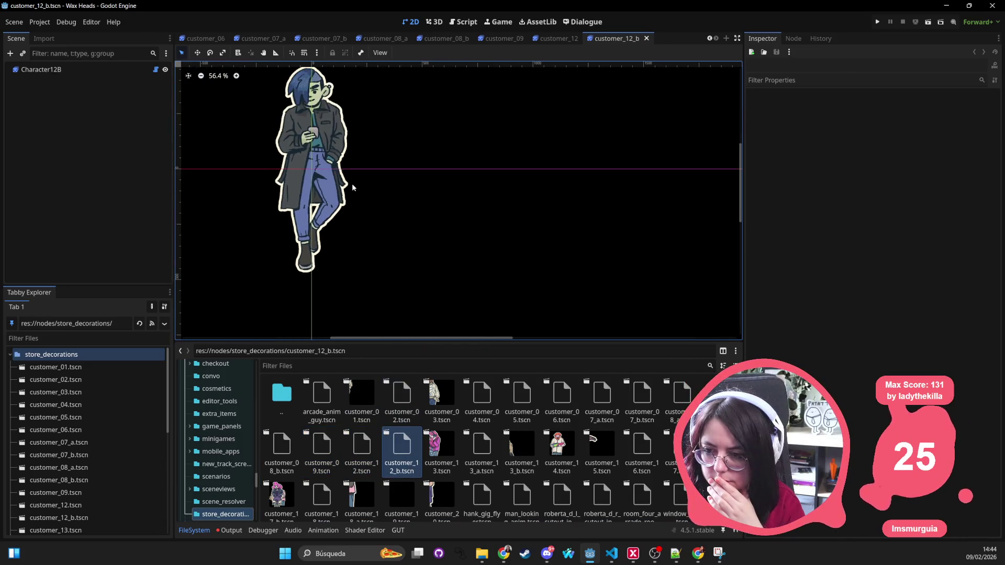
pyautogui.doubleClick(439, 450)
pyautogui.scroll(-6, 454, 252)
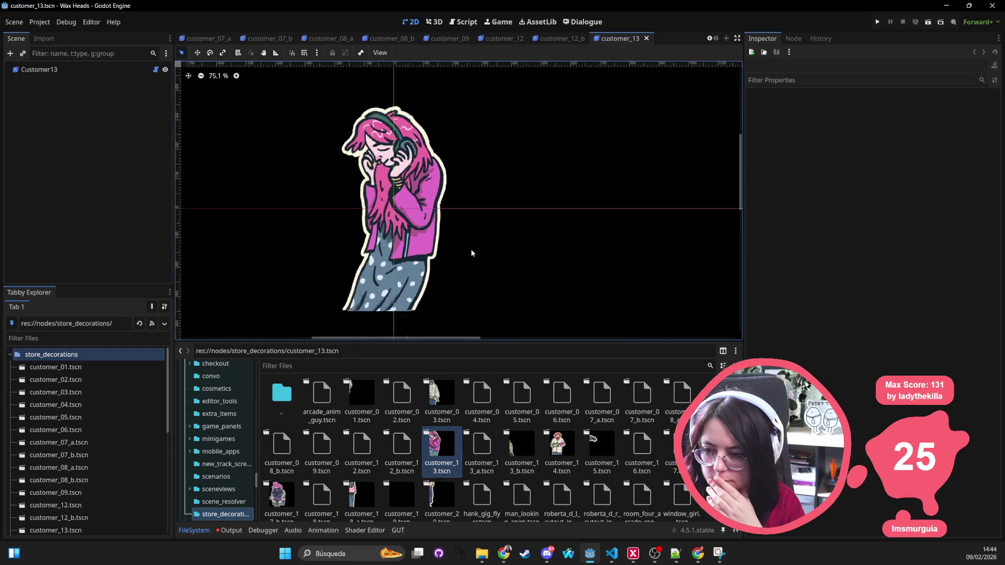
pyautogui.doubleClick(482, 456)
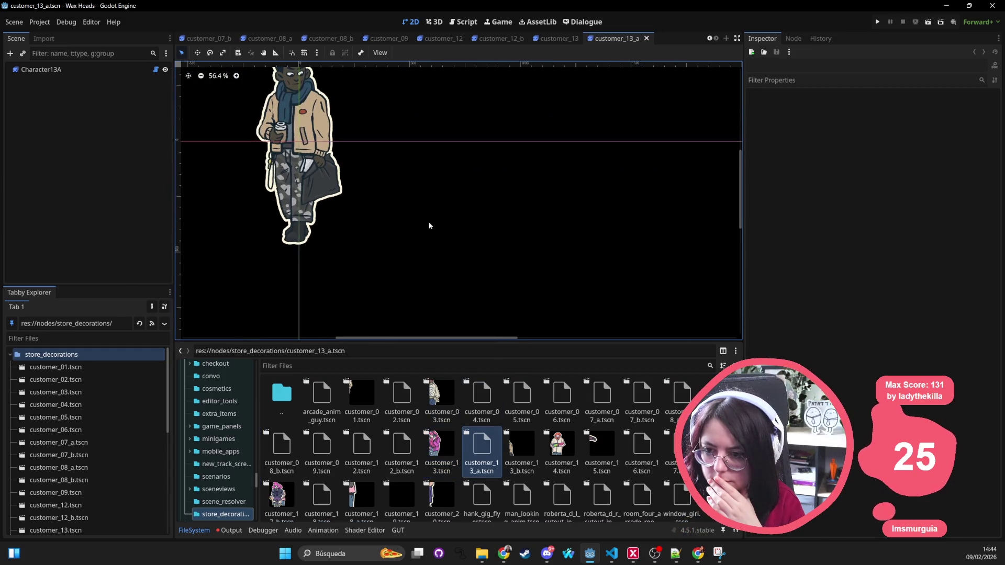
pyautogui.scroll(-6, 489, 235)
pyautogui.doubleClick(527, 438)
pyautogui.scroll(-6, 518, 251)
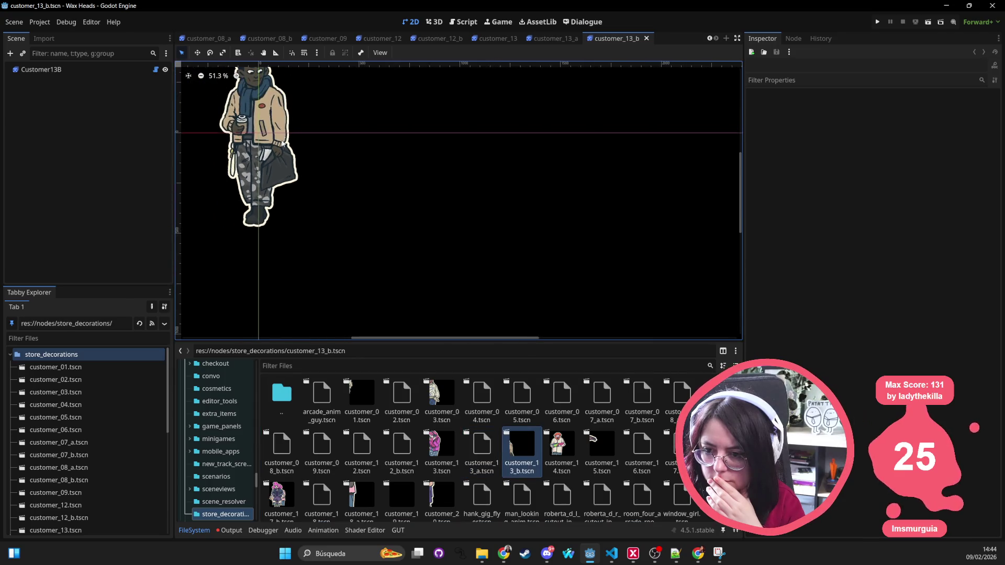
# Open the customer_14, customer_15, customer_16 and customer_17 scenes
pyautogui.click(567, 436)
pyautogui.doubleClick(567, 436)
pyautogui.scroll(-6, 363, 170)
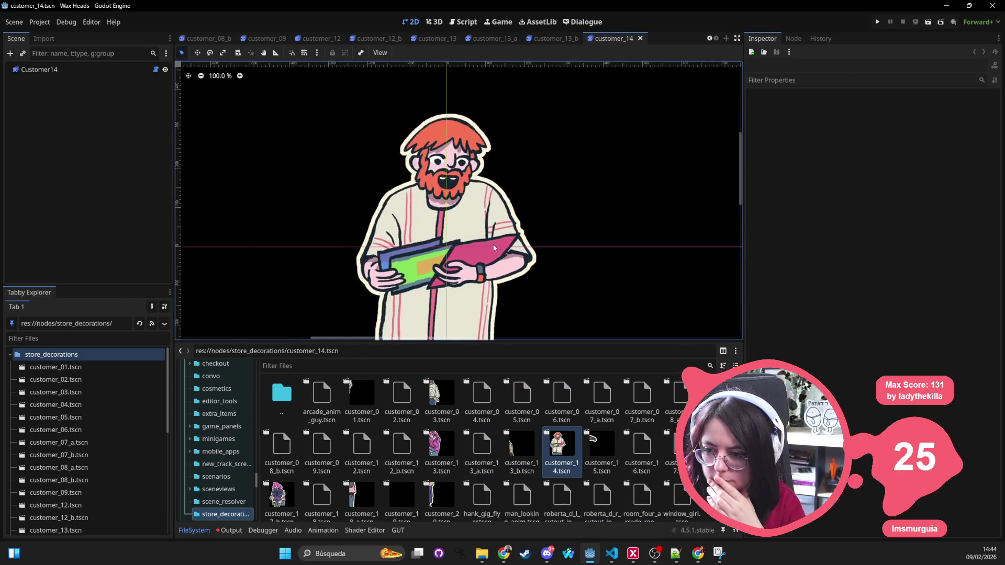
pyautogui.click(599, 459)
pyautogui.doubleClick(599, 459)
pyautogui.scroll(-5, 343, 226)
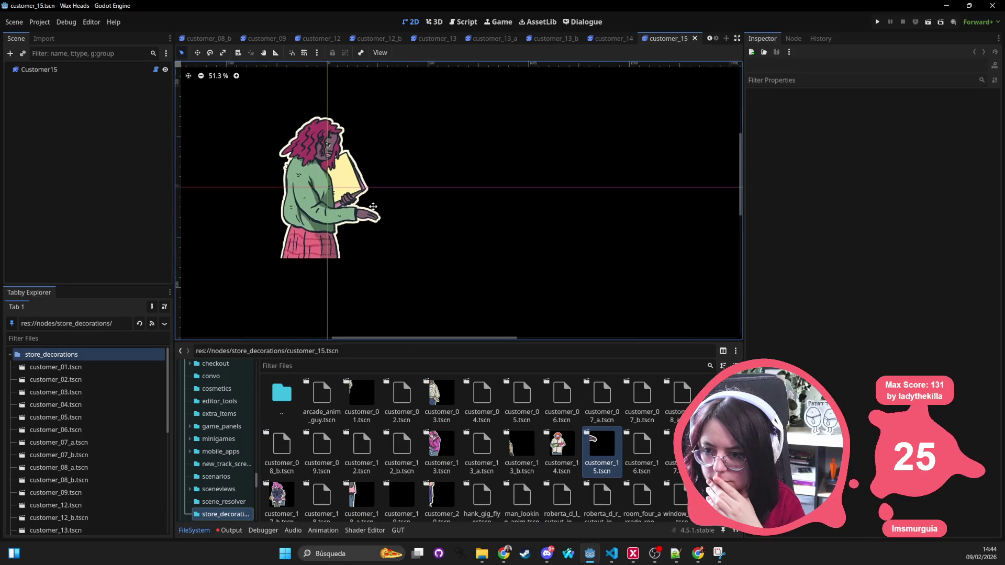
pyautogui.doubleClick(652, 441)
pyautogui.scroll(-5, 340, 202)
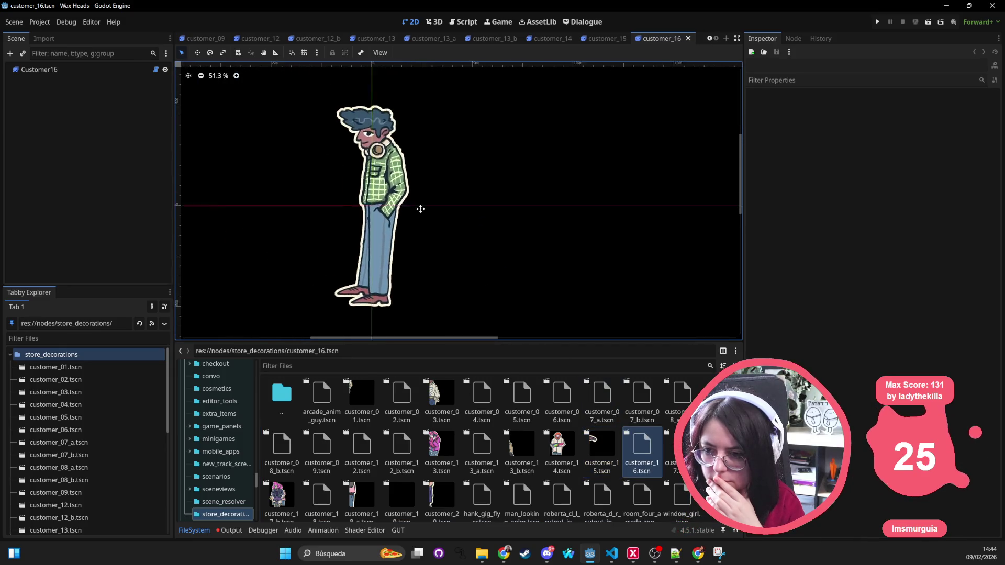
pyautogui.doubleClick(673, 445)
pyautogui.scroll(-3, 331, 185)
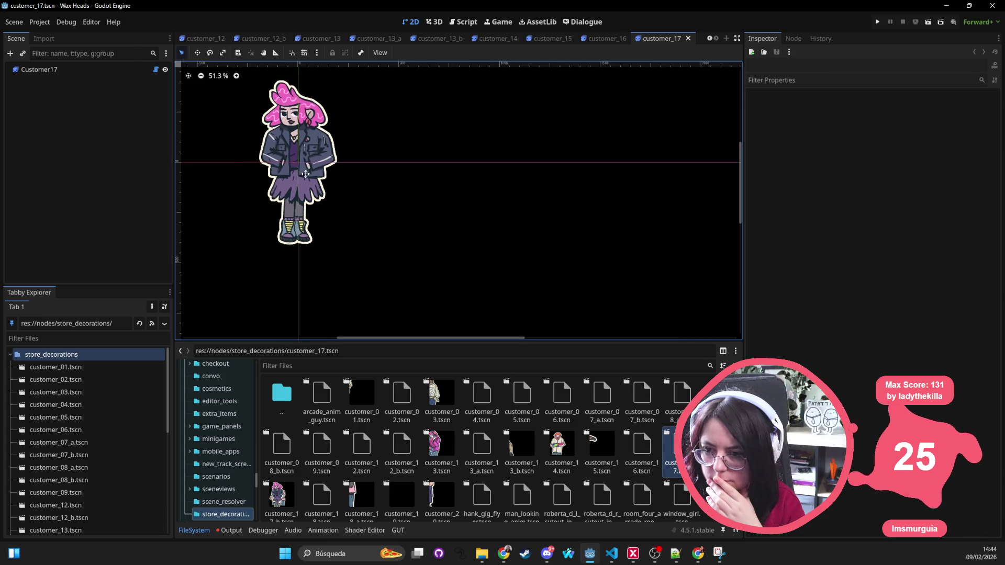
# Open the customer_17_b, customer_18, customer_18_a, customer_19 and customer_20 scenes
pyautogui.click(277, 497)
pyautogui.doubleClick(285, 500)
pyautogui.scroll(-3, 374, 215)
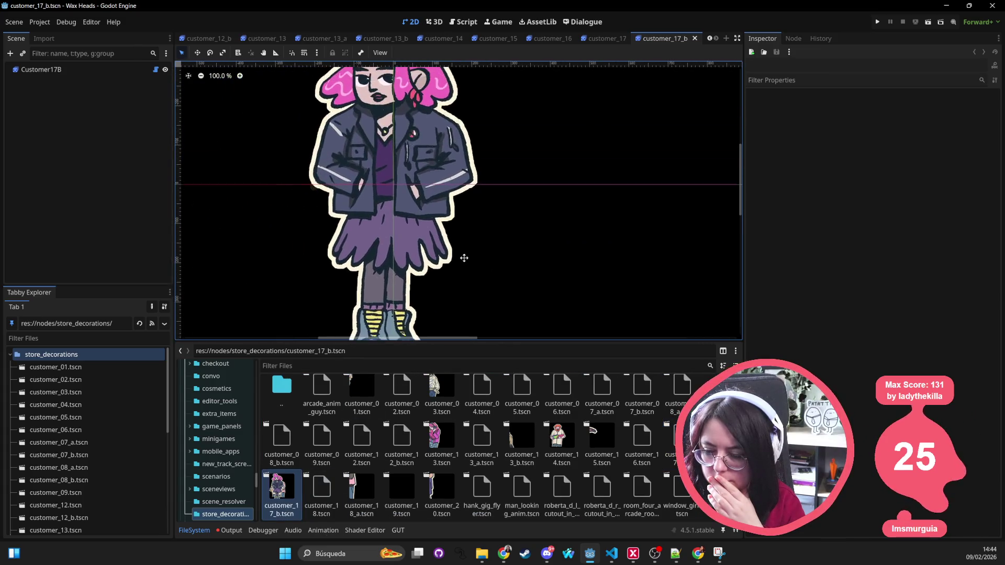
pyautogui.doubleClick(321, 492)
pyautogui.scroll(-3, 449, 258)
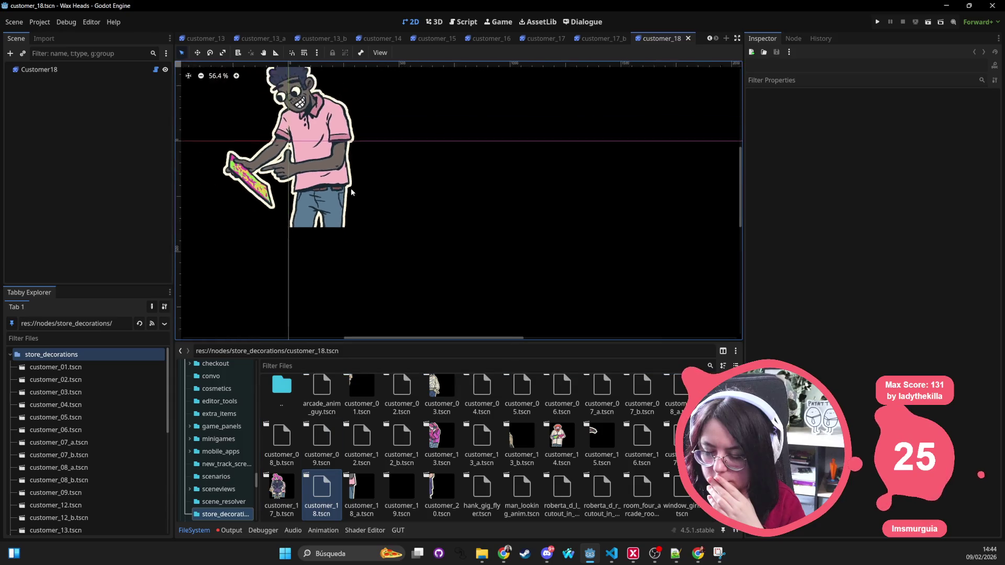
pyautogui.doubleClick(351, 494)
pyautogui.scroll(-4, 352, 258)
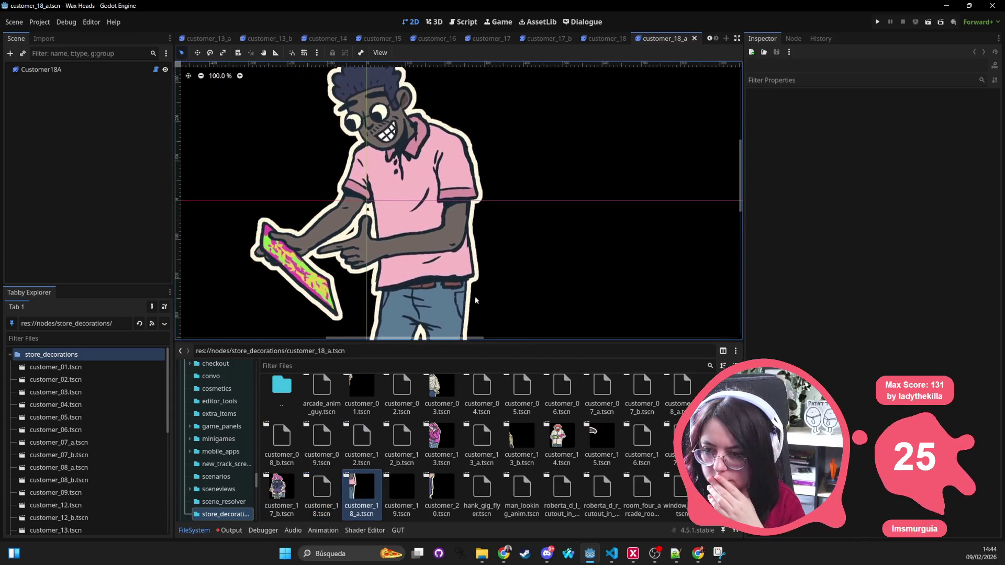
pyautogui.doubleClick(402, 492)
pyautogui.scroll(-4, 401, 218)
pyautogui.doubleClick(441, 489)
pyautogui.scroll(-5, 414, 205)
# Open hank_gig_flyer, man_looking_anim, both roberta cutouts, room_four_arcade_room_lady_idle and window_girl
pyautogui.doubleClick(480, 496)
pyautogui.scroll(-5, 314, 139)
pyautogui.scroll(-5, 326, 146)
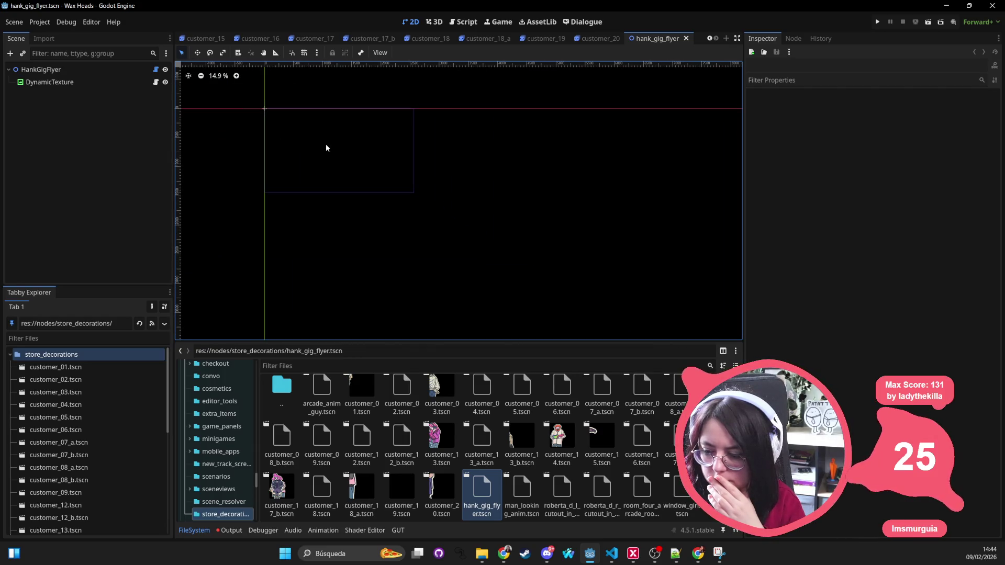
pyautogui.scroll(7, 340, 173)
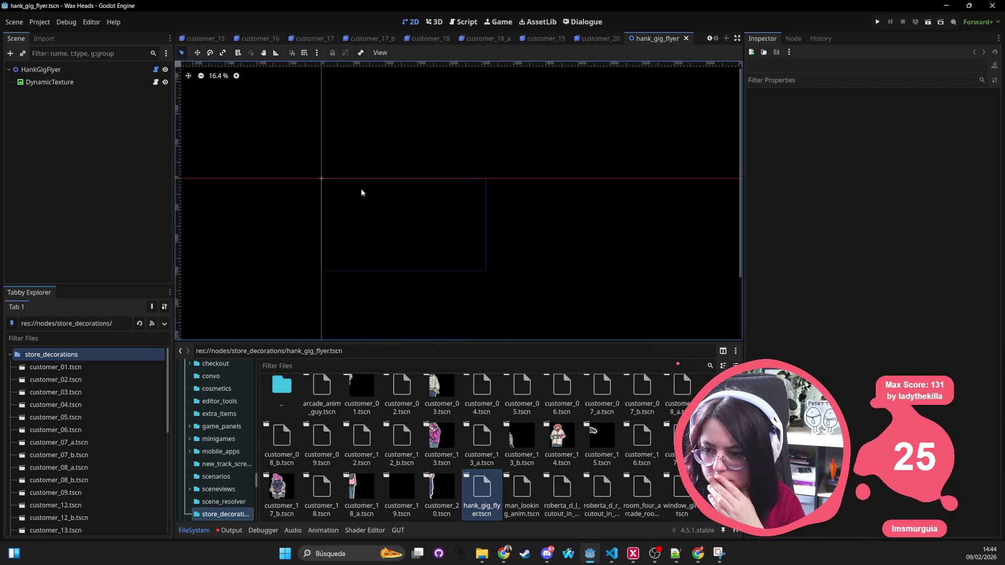
pyautogui.doubleClick(539, 503)
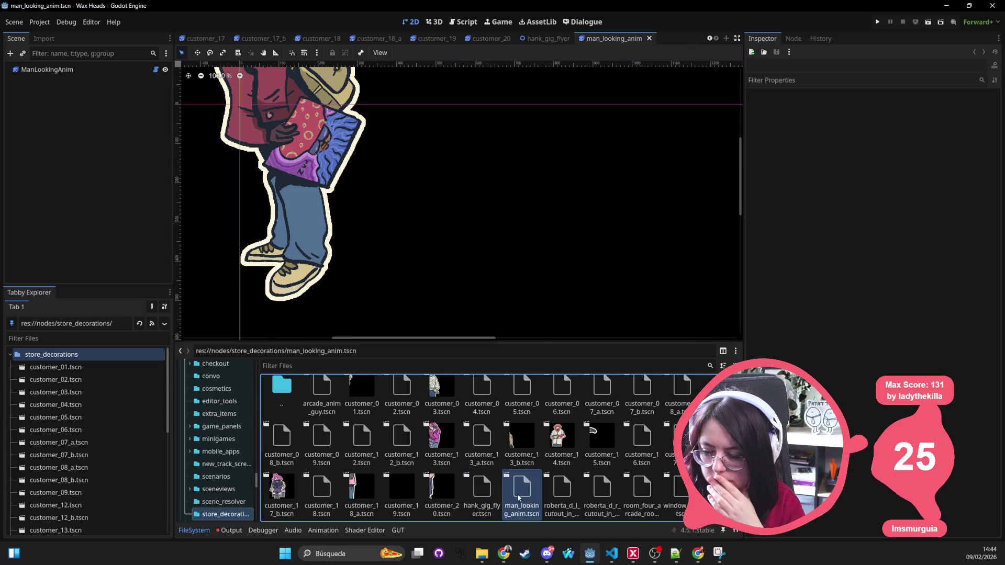
pyautogui.doubleClick(574, 495)
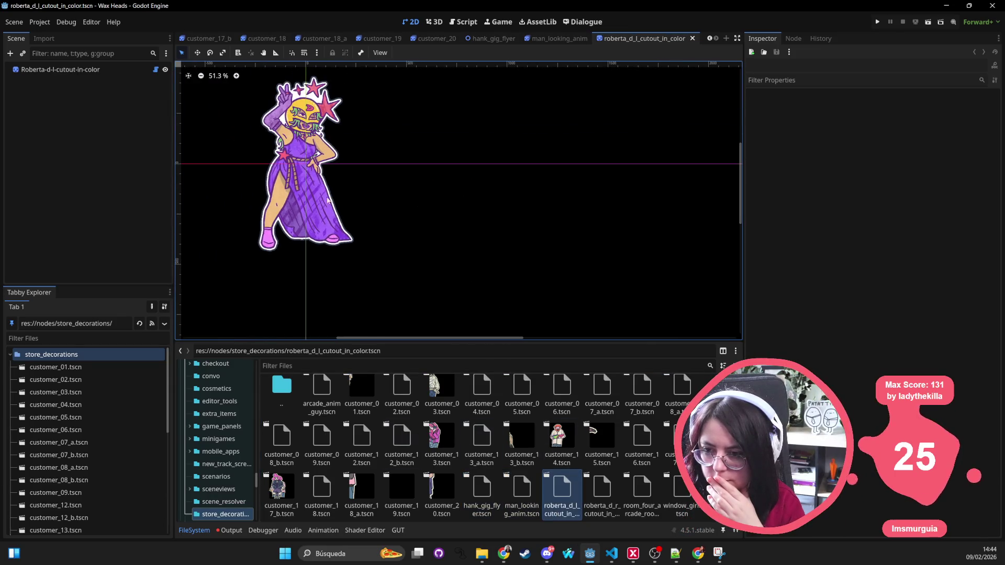
pyautogui.doubleClick(602, 492)
pyautogui.scroll(2, 337, 213)
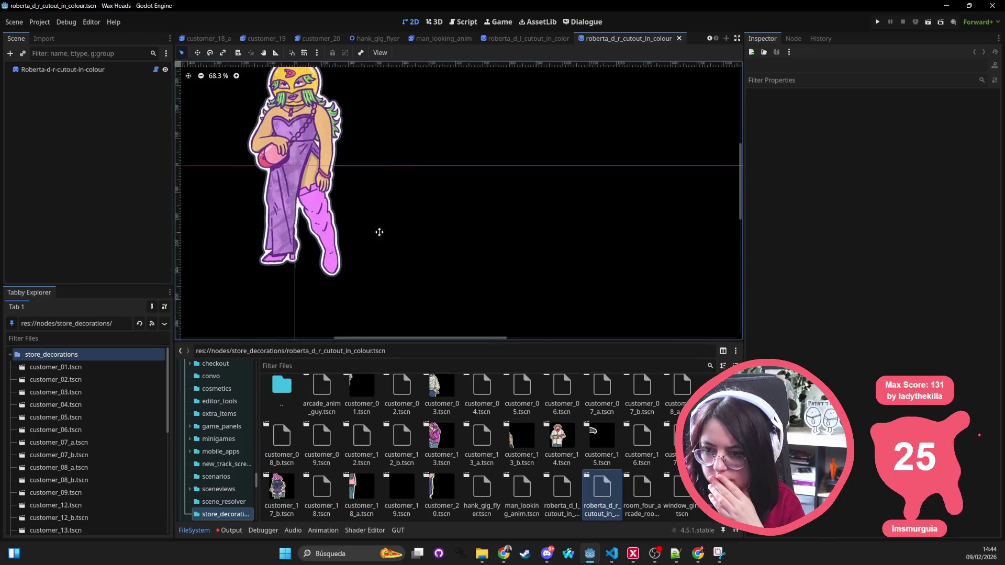
pyautogui.scroll(-1, 380, 232)
pyautogui.doubleClick(649, 489)
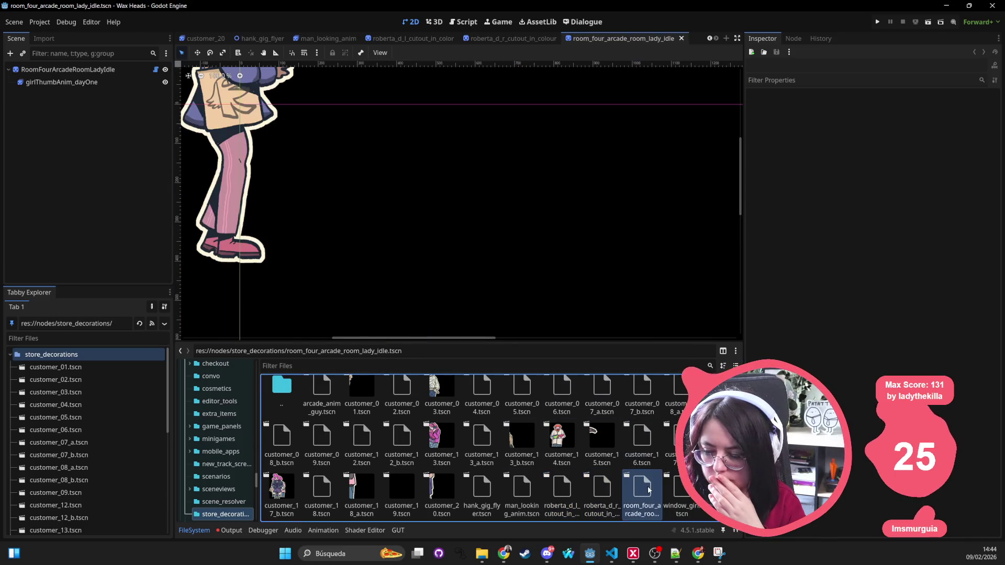
pyautogui.doubleClick(669, 489)
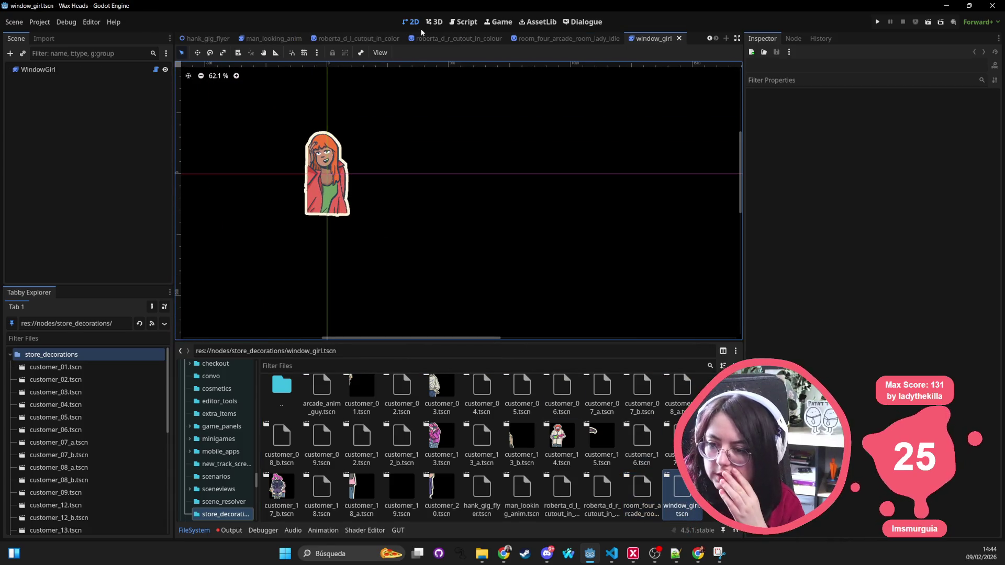
pyautogui.middleClick(272, 40)
# Close the reviewed customer scene tabs one after another
pyautogui.middleClick(325, 39)
pyautogui.middleClick(377, 39)
pyautogui.middleClick(377, 40)
pyautogui.middleClick(377, 40)
pyautogui.middleClick(377, 40)
pyautogui.middleClick(377, 40)
pyautogui.middleClick(377, 40)
pyautogui.middleClick(377, 39)
pyautogui.middleClick(376, 39)
pyautogui.middleClick(377, 39)
pyautogui.middleClick(377, 40)
pyautogui.middleClick(377, 40)
pyautogui.middleClick(377, 40)
pyautogui.middleClick(377, 39)
pyautogui.middleClick(377, 40)
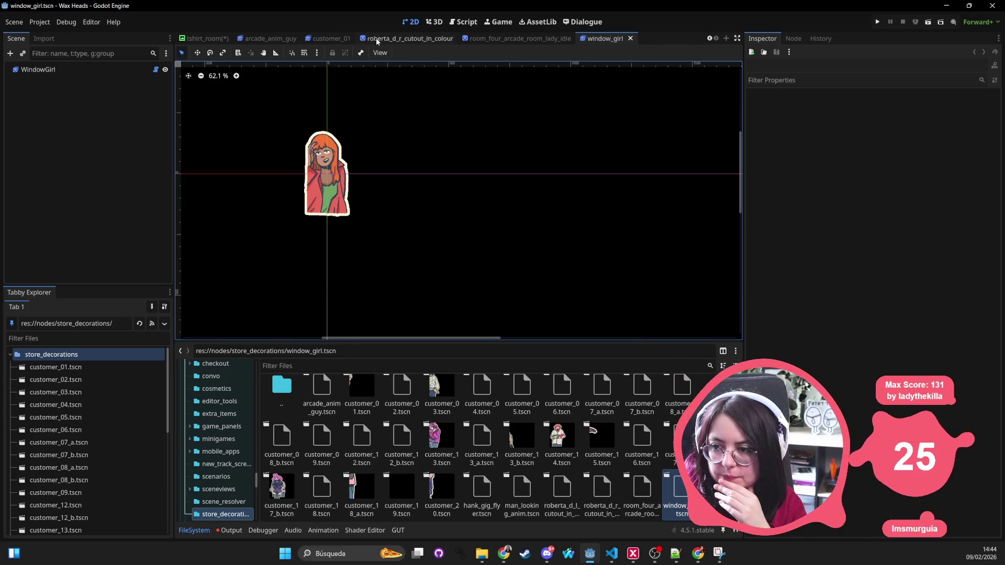
pyautogui.middleClick(377, 40)
pyautogui.middleClick(377, 40)
# Close the last decoration tabs and save lookingAtRecord_fanRoom as looking_at_record_fan_room.tscn
pyautogui.middleClick(534, 43)
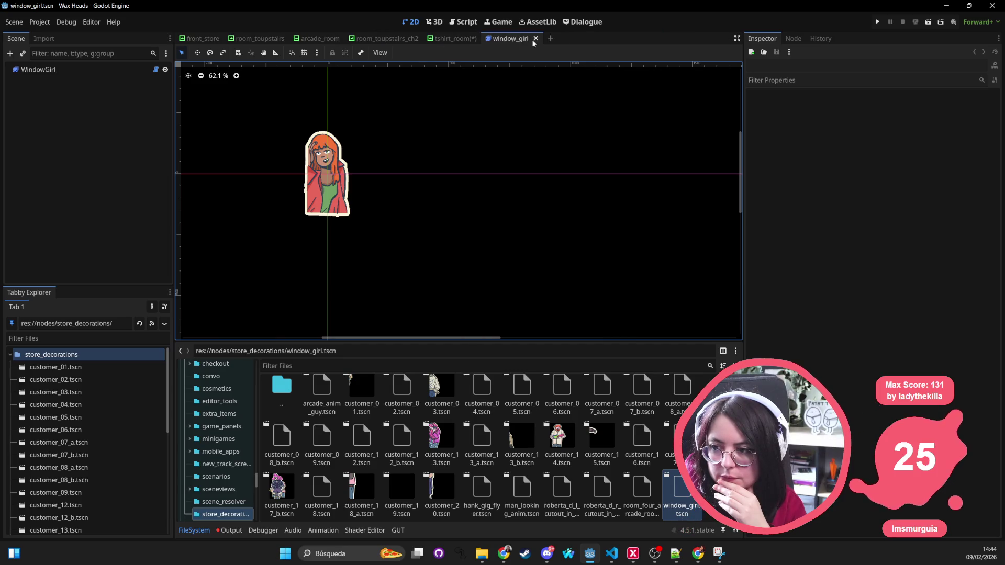
pyautogui.middleClick(502, 39)
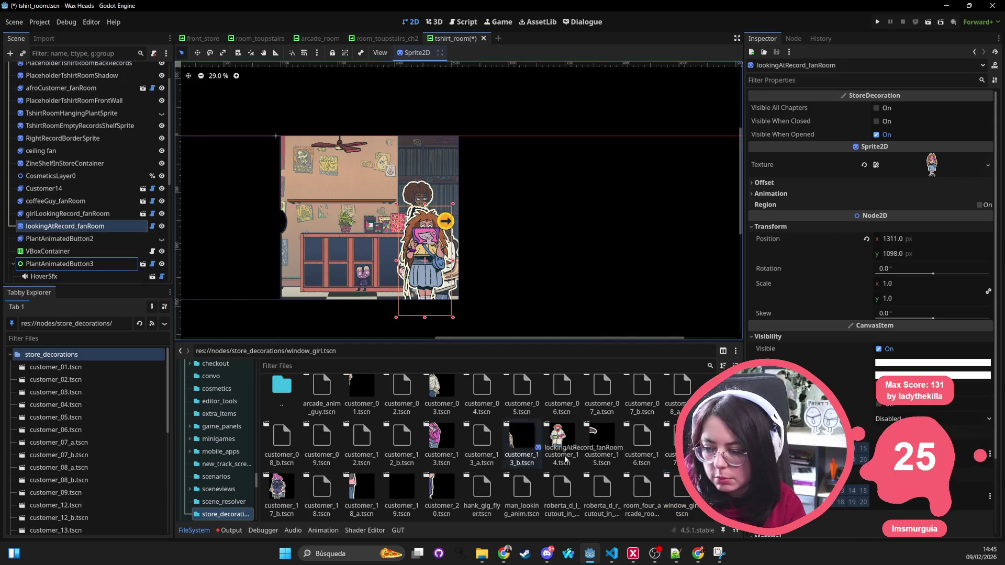
pyautogui.moveTo(65, 226); pyautogui.dragTo(626, 433)
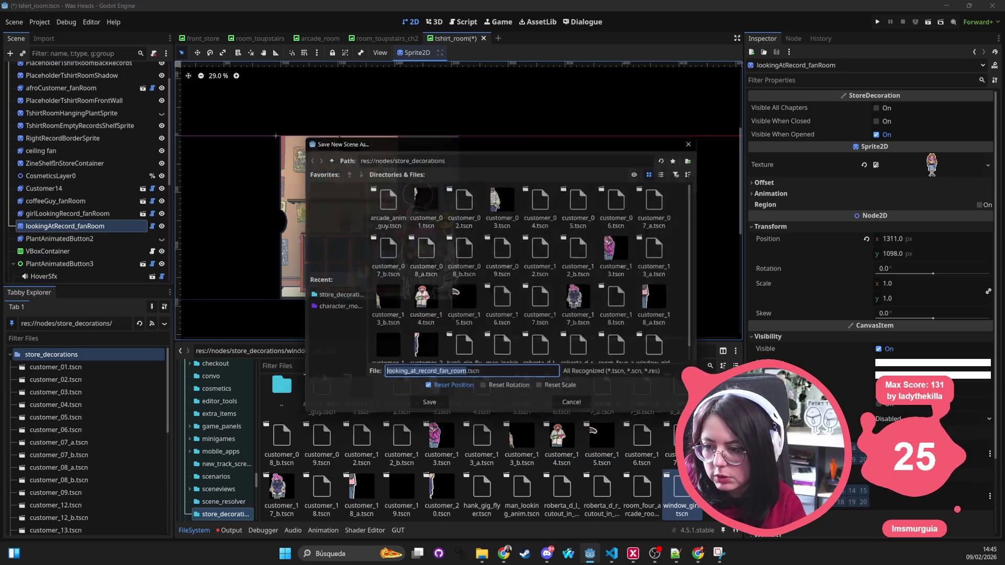
pyautogui.click(438, 408)
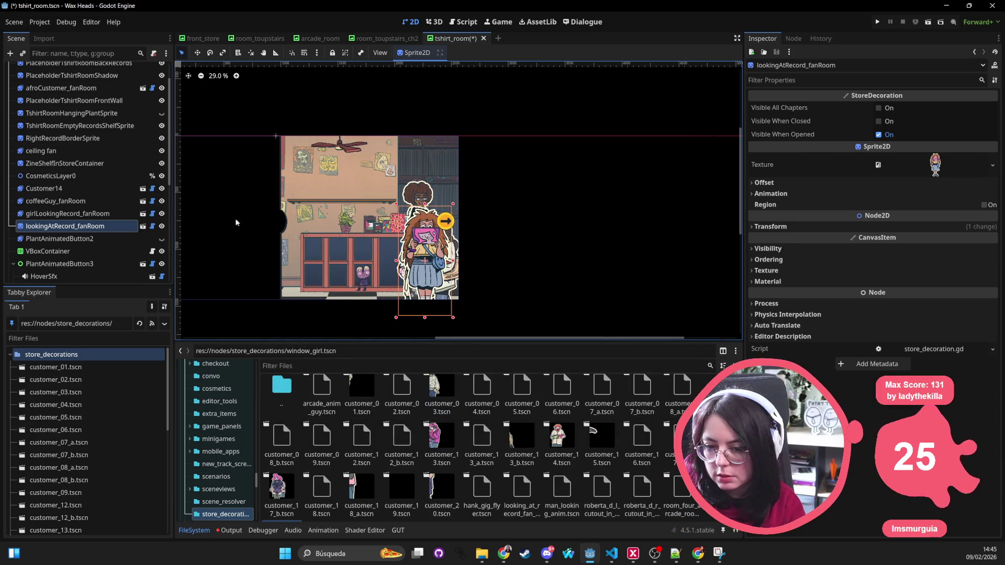
# Toggle PlantAnimatedButton2's visibility back to hidden and cancel its deletion, keeping the node
pyautogui.scroll(-1, 225, 223)
pyautogui.click(100, 238)
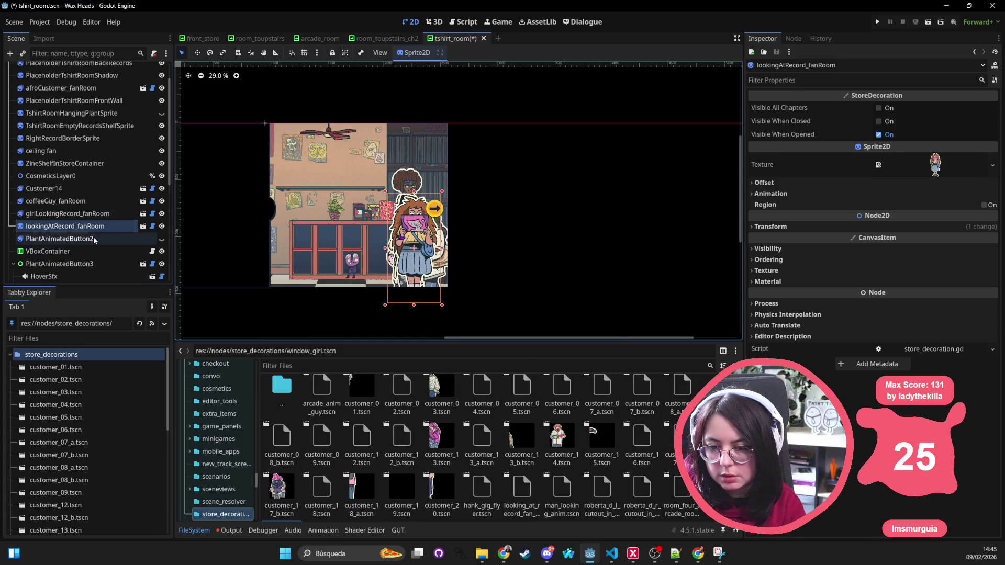
pyautogui.click(162, 239)
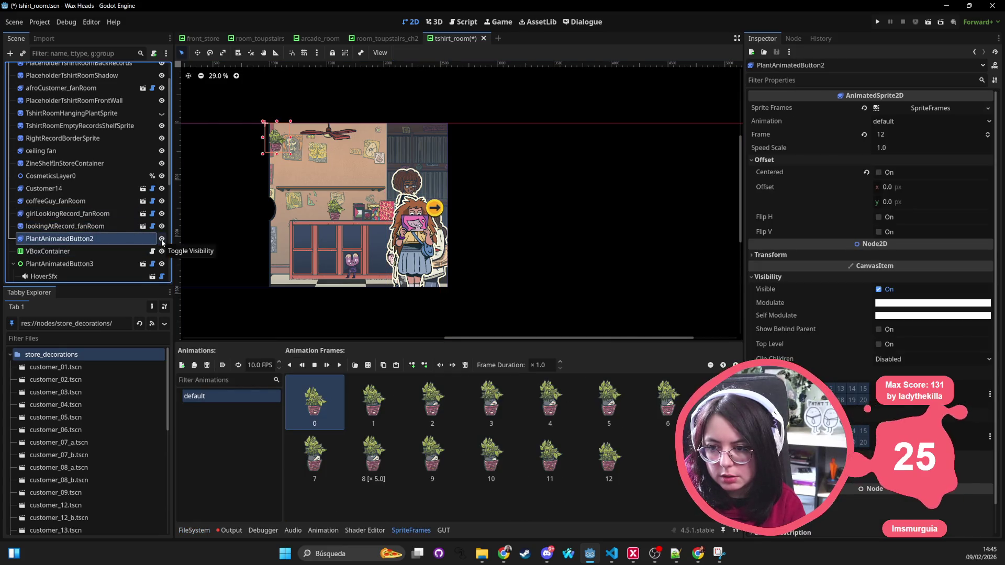
pyautogui.click(162, 240)
pyautogui.click(66, 226)
pyautogui.click(94, 239)
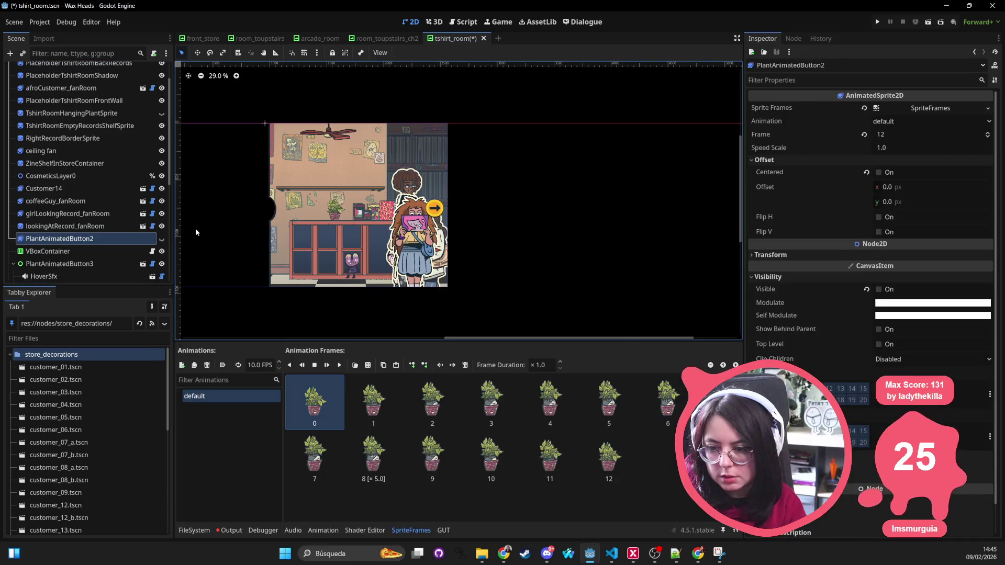
pyautogui.press('Delete')
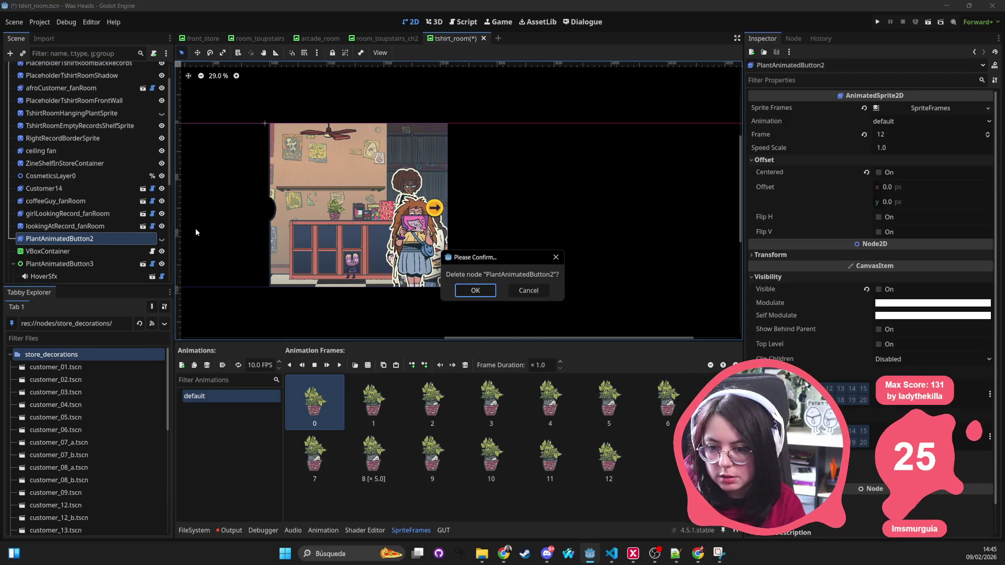
pyautogui.press('Escape')
# Save the tshirt_room scene with Ctrl+S and close its tab
pyautogui.click(102, 263)
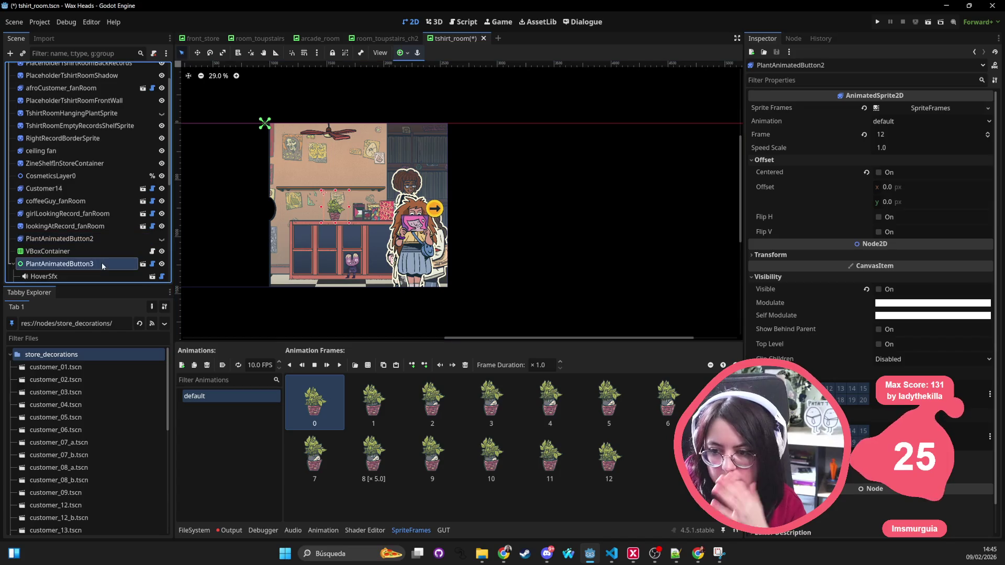
pyautogui.scroll(-1, 299, 211)
pyautogui.scroll(-3, 105, 230)
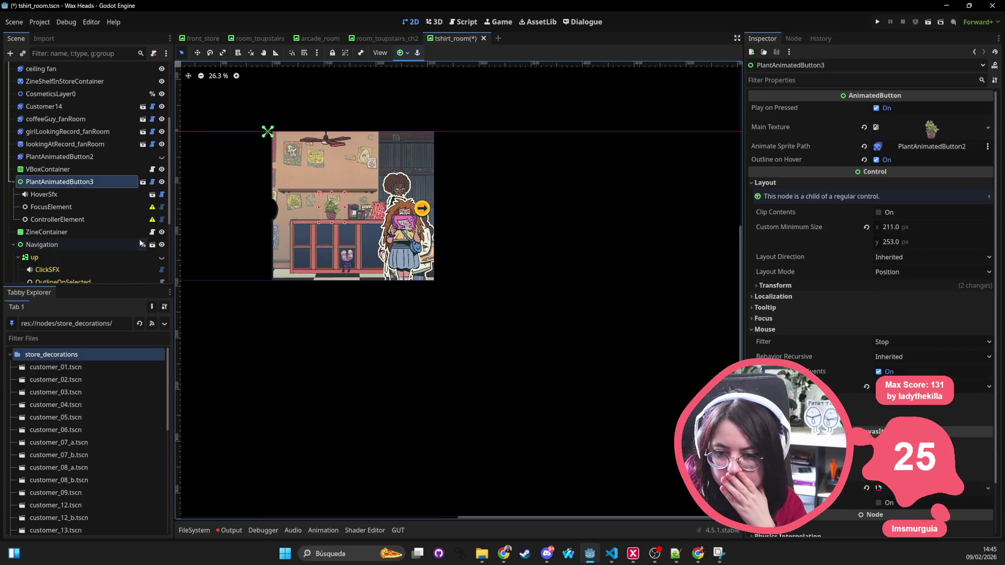
pyautogui.scroll(-2, 103, 220)
pyautogui.scroll(1, 366, 225)
pyautogui.hotkey('ctrl', 's')
pyautogui.scroll(6, 100, 157)
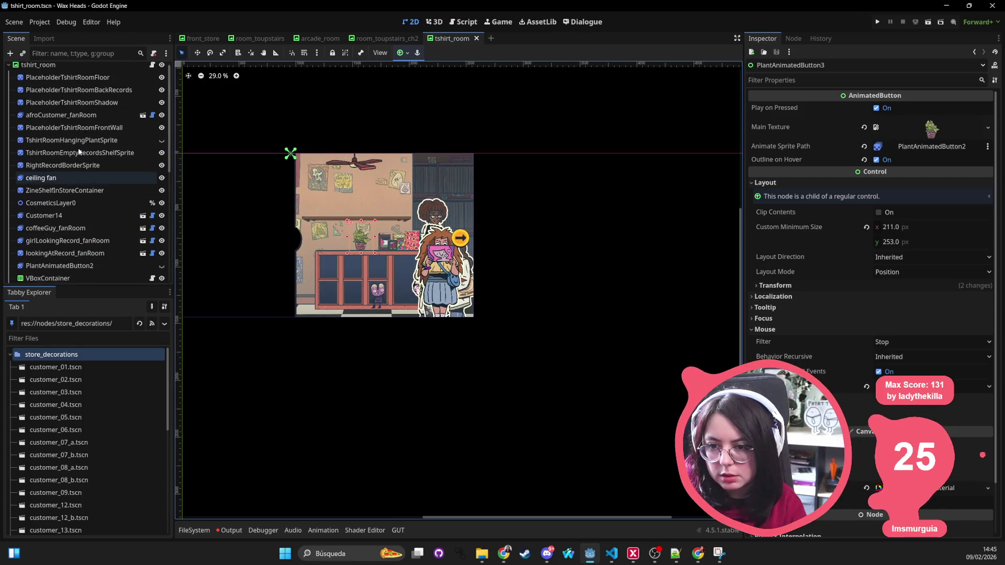
pyautogui.middleClick(463, 42)
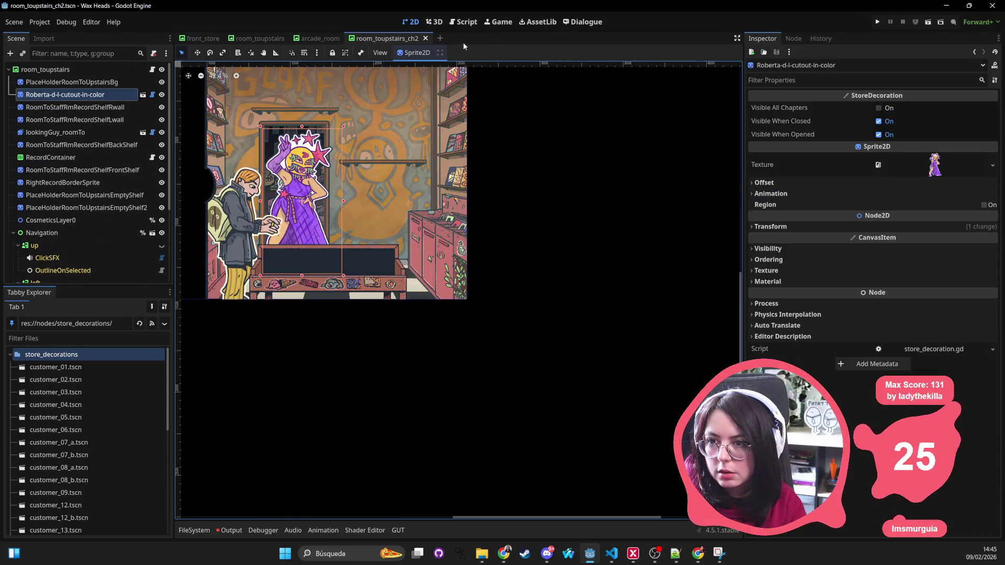
# Close the room_toupstairs_ch2, arcade_room, room_toupstairs and front_store scenes
pyautogui.middleClick(388, 39)
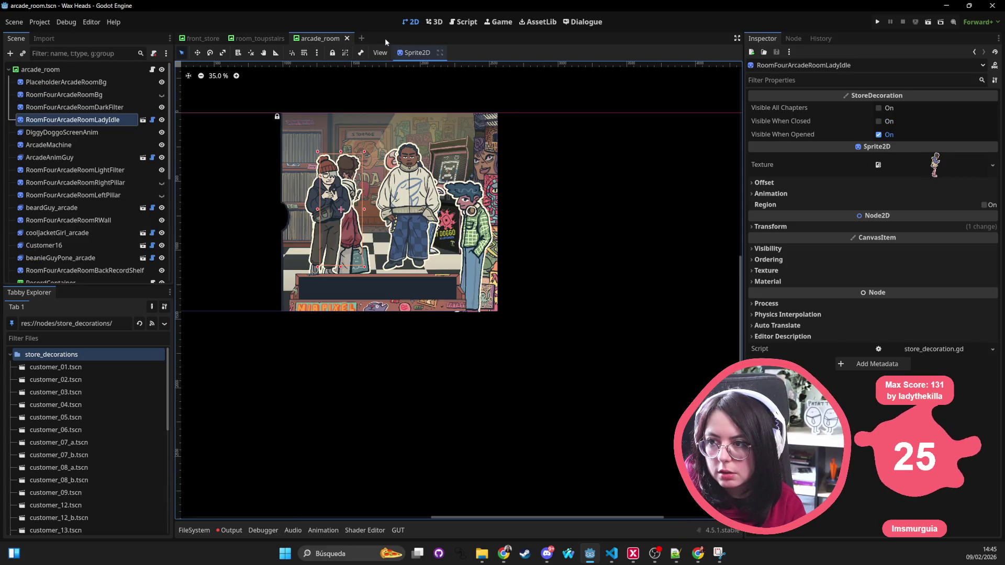
pyautogui.middleClick(323, 36)
pyautogui.middleClick(260, 39)
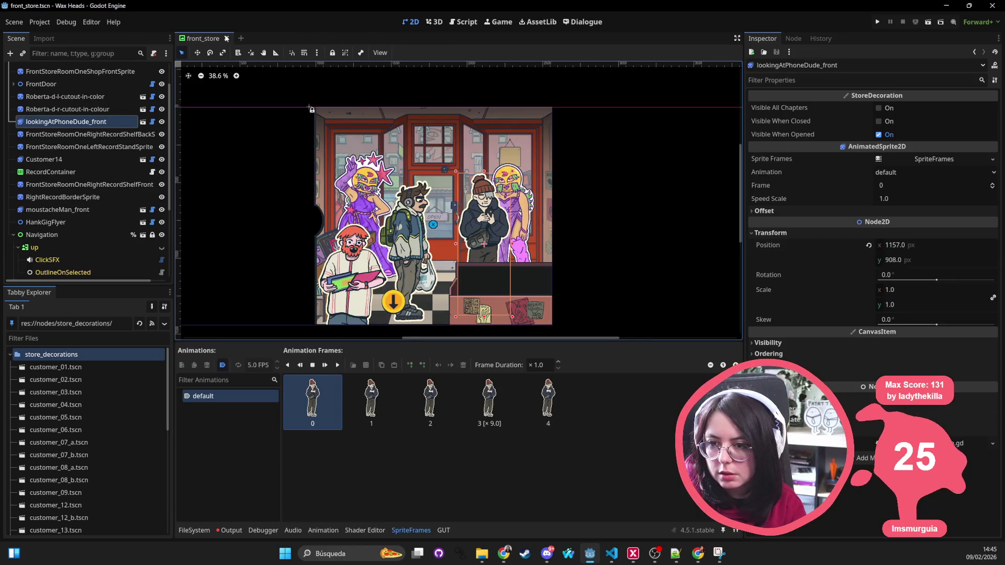
pyautogui.click(226, 38)
pyautogui.hotkey('alt', 'Tab')
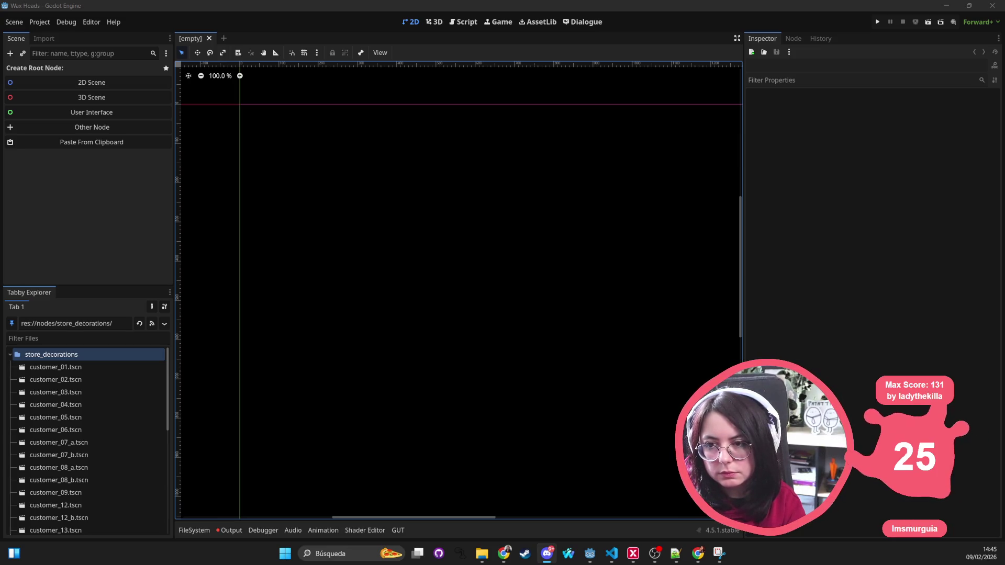
# Filter the FileSystem by 'decorati' and select the store_decoration.gd script
pyautogui.click(206, 530)
pyautogui.click(230, 531)
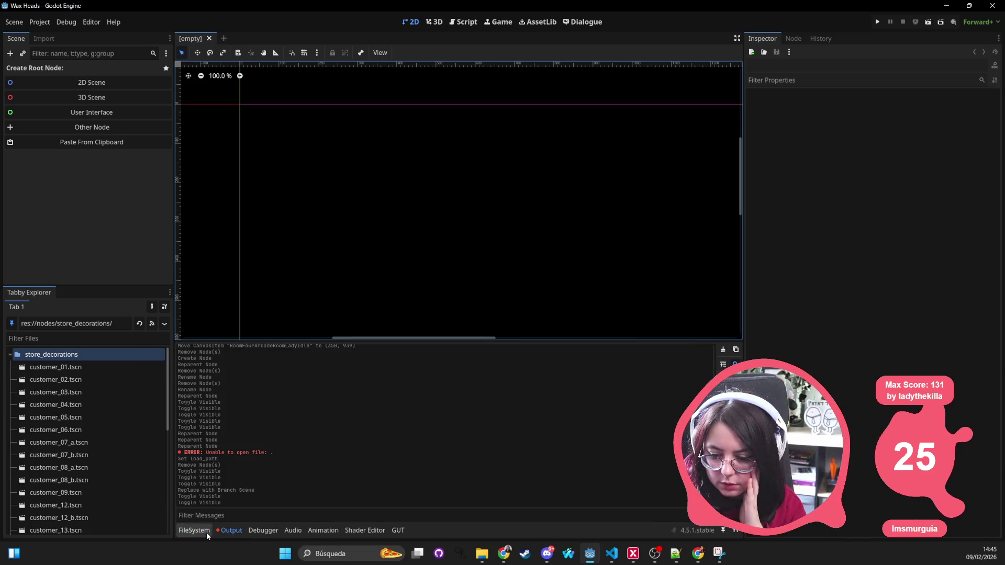
pyautogui.click(206, 531)
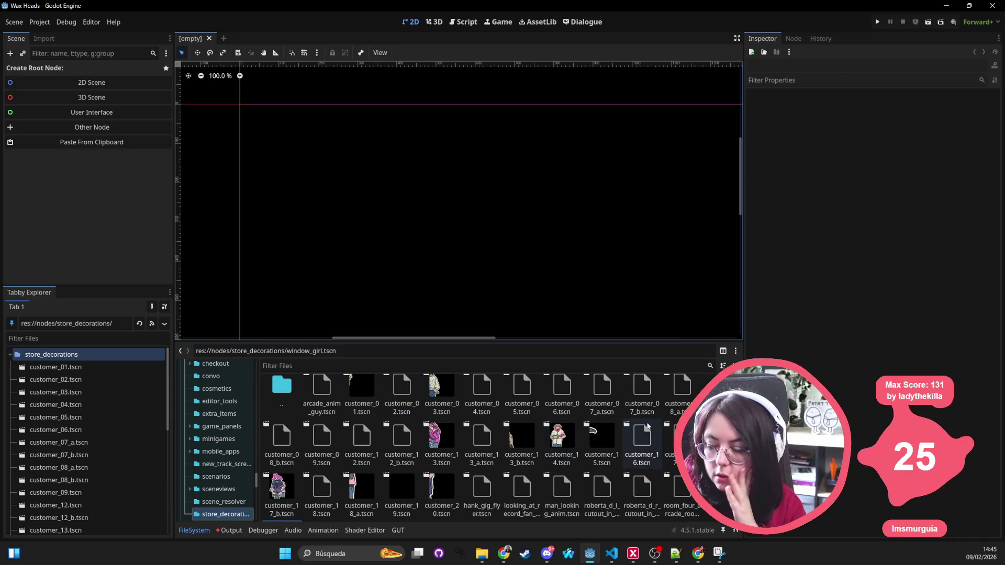
pyautogui.click(439, 366)
pyautogui.write('decorati')
pyautogui.click(282, 398)
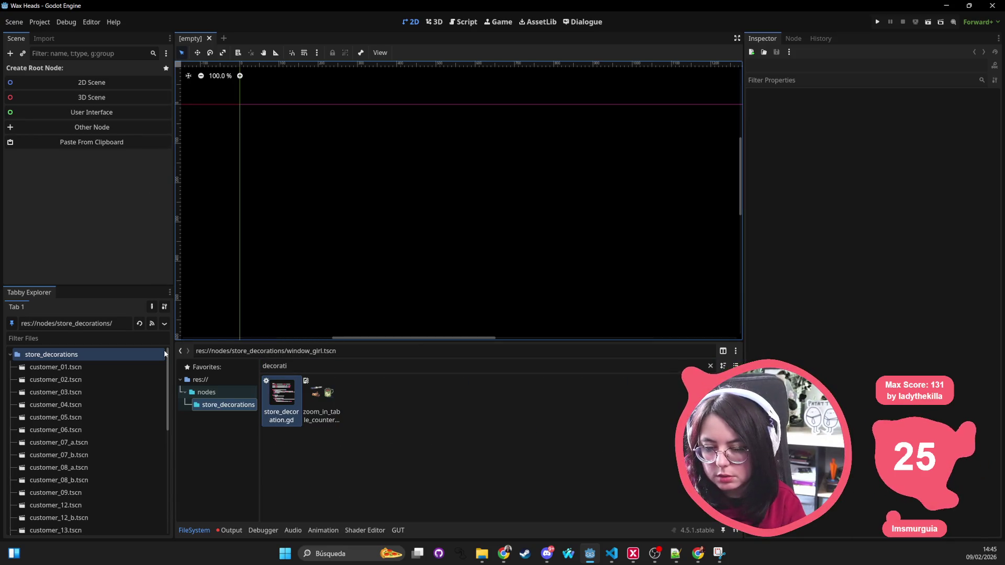
pyautogui.rightClick(275, 403)
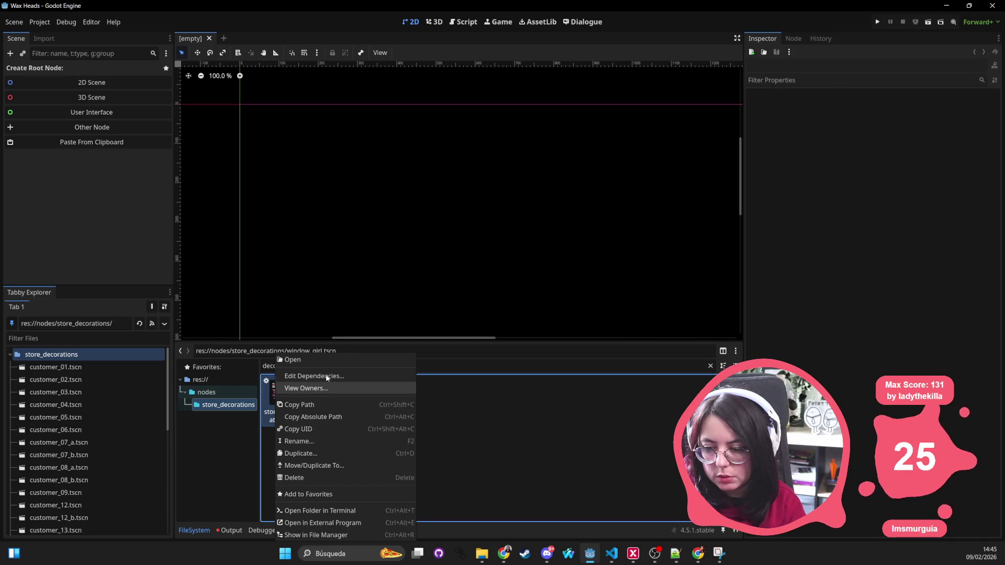
# View Owners of store_decoration.gd, browse the 35 scenes, and open front_store.tscn
pyautogui.click(328, 387)
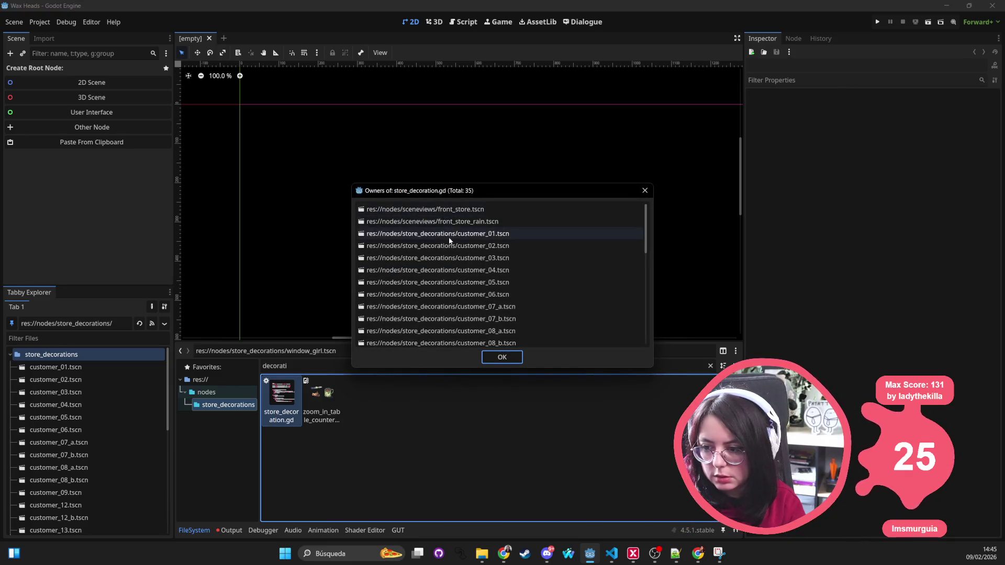
pyautogui.scroll(-5, 446, 278)
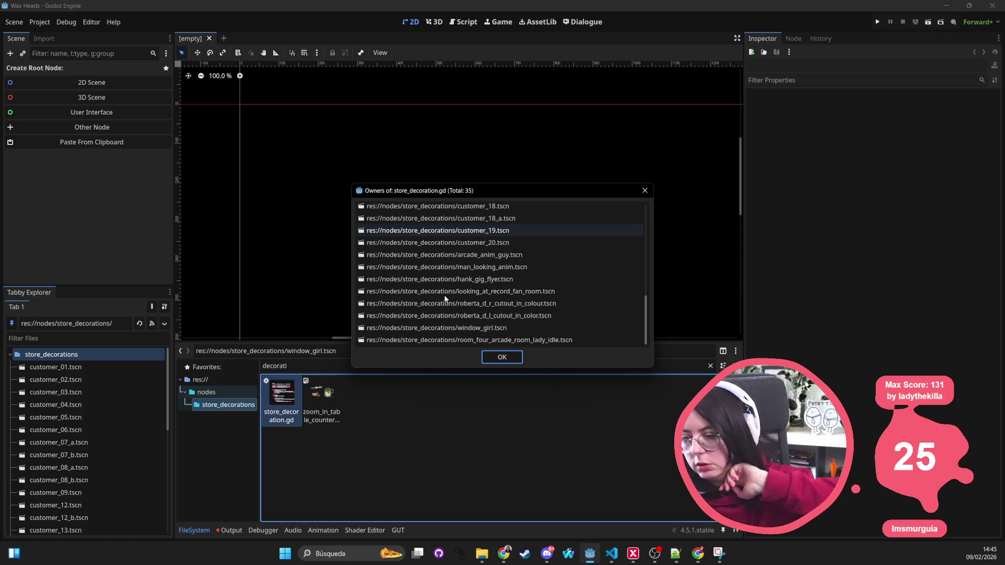
pyautogui.scroll(6, 450, 297)
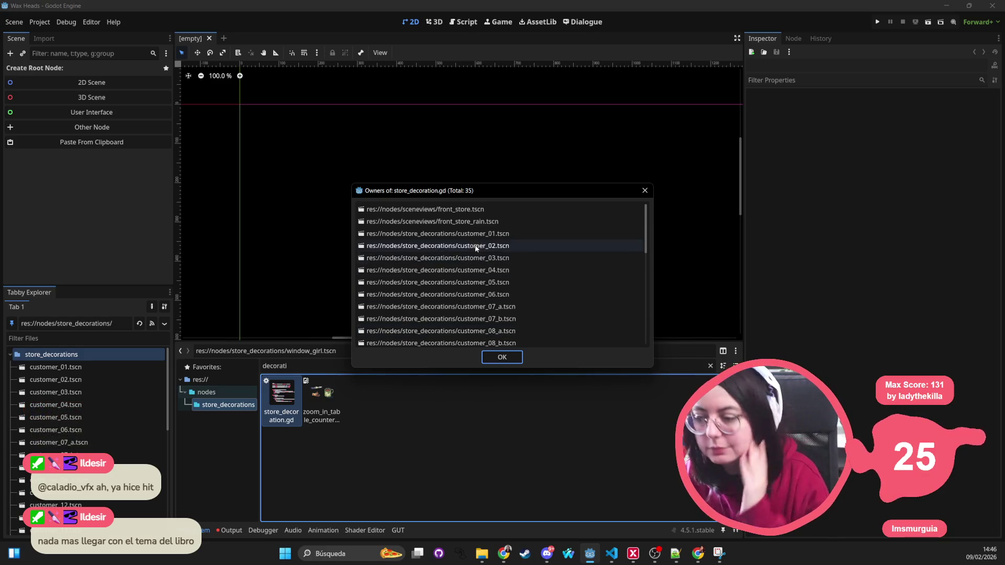
pyautogui.click(474, 210)
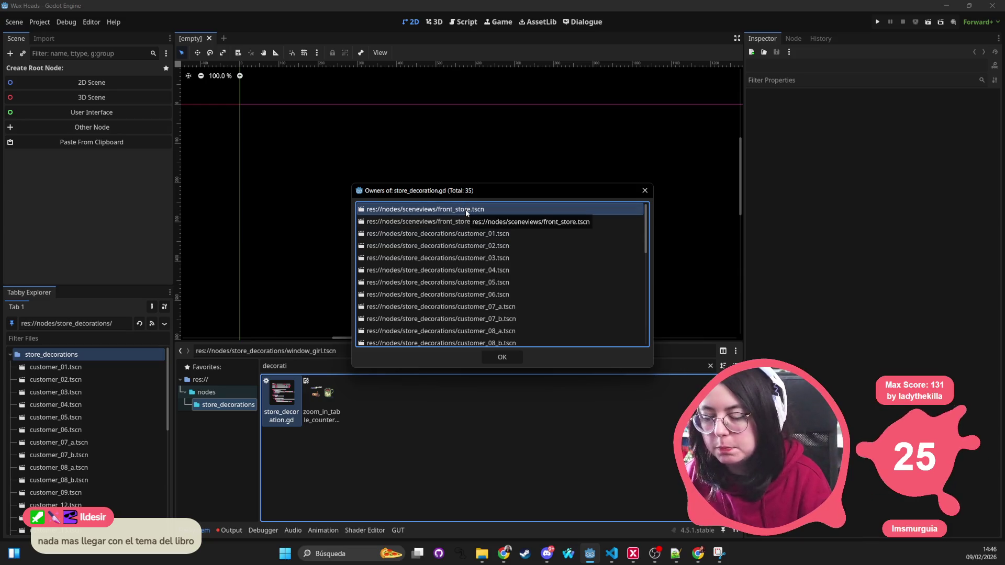
pyautogui.doubleClick(466, 211)
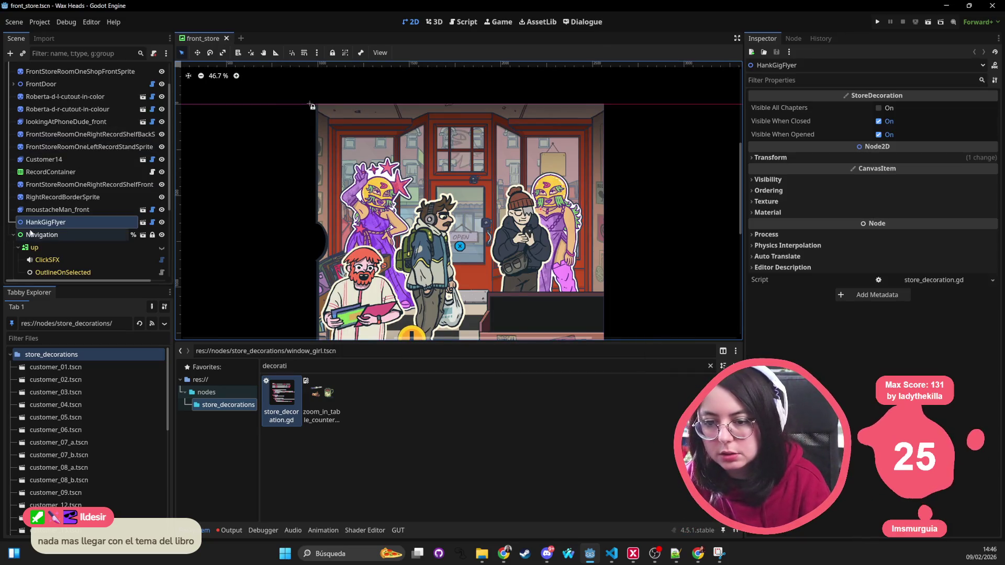
# Pan to the storefront, select FrontDoor and open its attached store_decoration.gd script
pyautogui.scroll(3, 80, 159)
pyautogui.moveTo(492, 190); pyautogui.dragTo(355, 155)
pyautogui.click(349, 151)
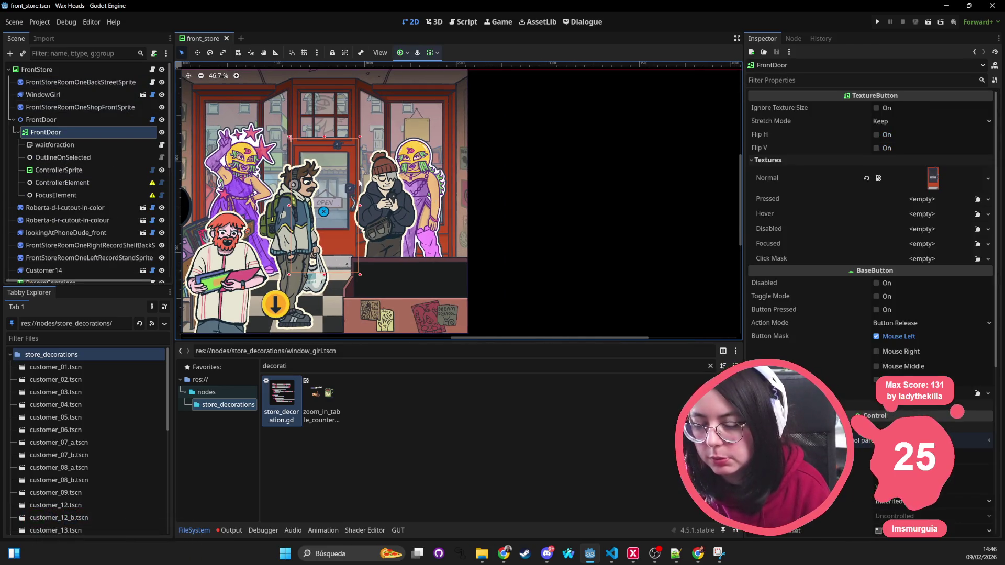
pyautogui.click(62, 120)
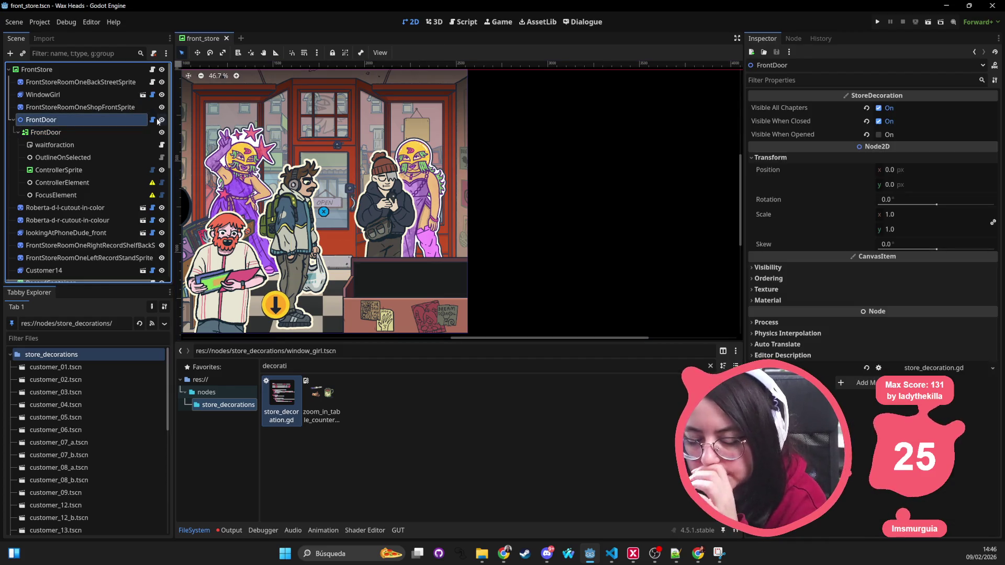
pyautogui.click(152, 120)
pyautogui.rightClick(97, 121)
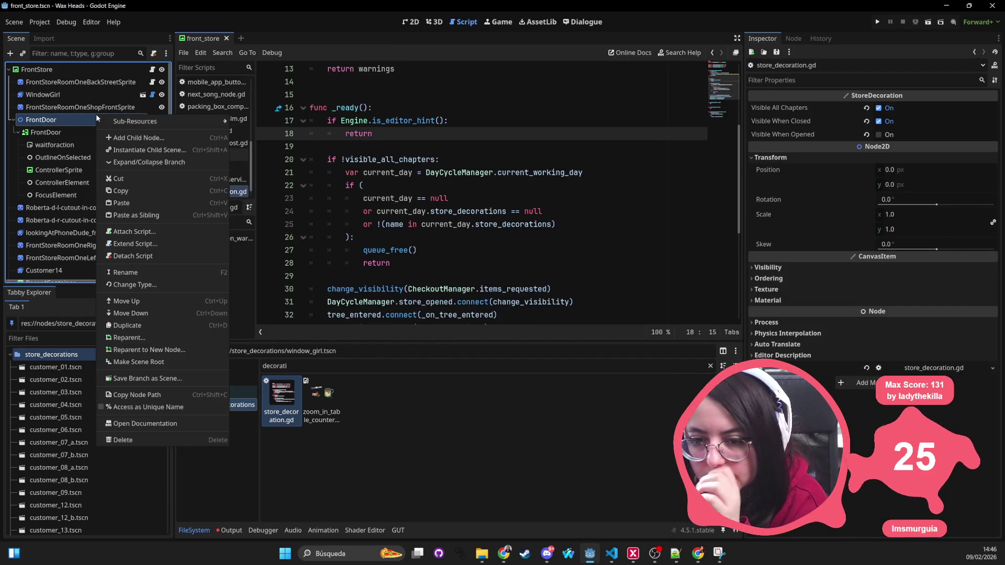
pyautogui.click(491, 246)
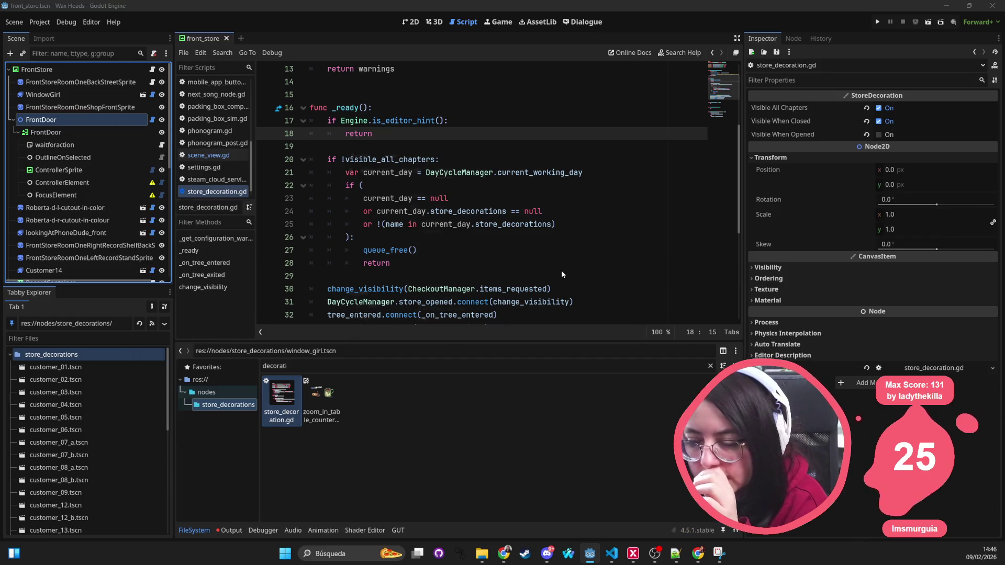
pyautogui.hotkey('ctrl', 'a')
pyautogui.press('Escape')
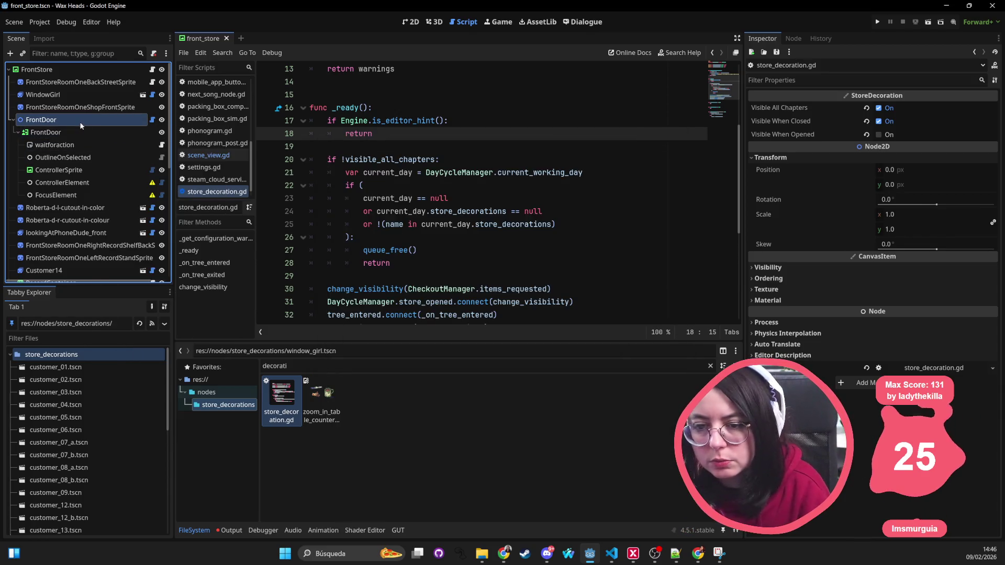
pyautogui.rightClick(81, 125)
pyautogui.moveTo(111, 131)
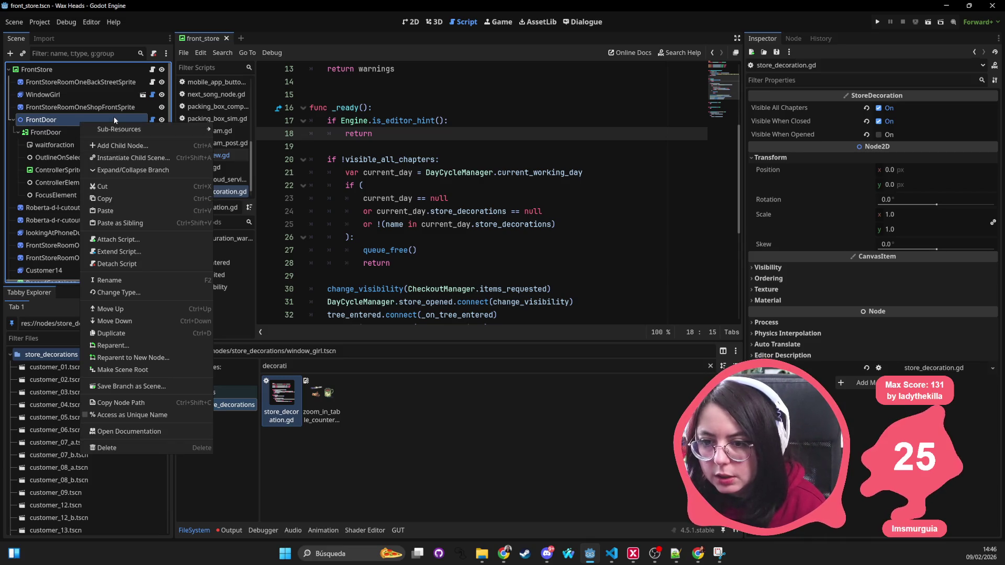
pyautogui.click(114, 116)
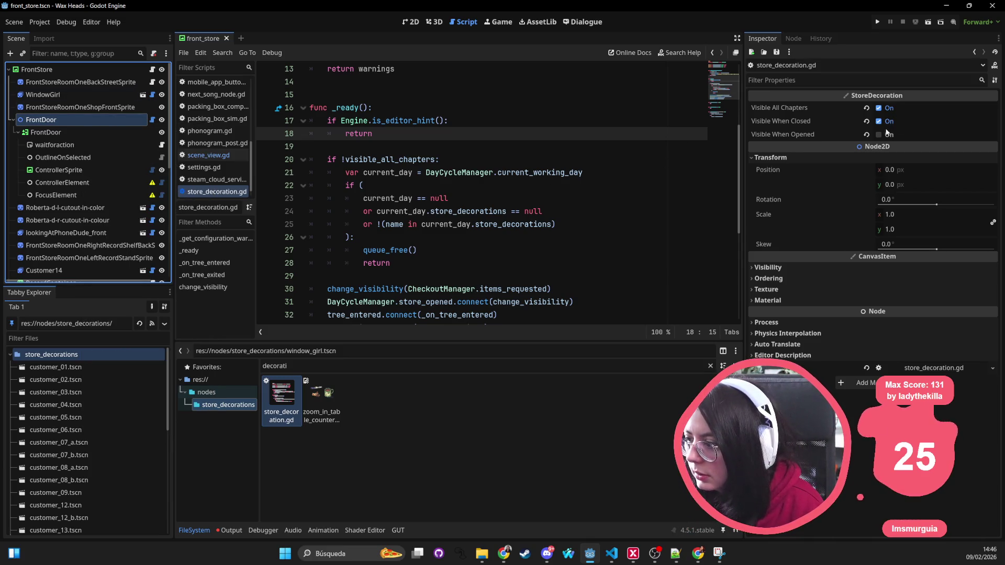
# Select all the store_decoration.gd code, check the FrontDoor node menu, and close front_store
pyautogui.click(388, 113)
pyautogui.scroll(1, 387, 113)
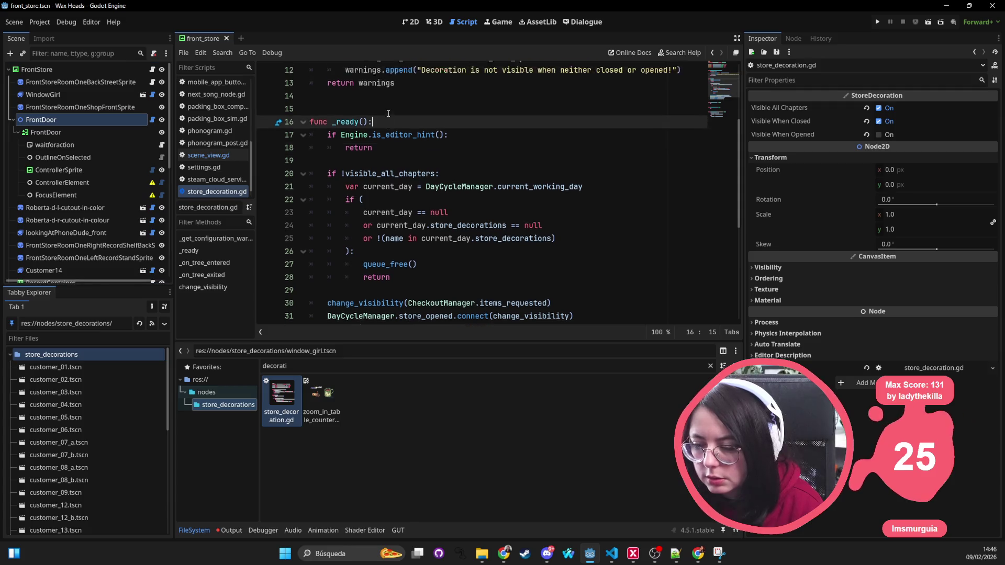
pyautogui.scroll(4, 388, 113)
pyautogui.hotkey('ctrl', 'a')
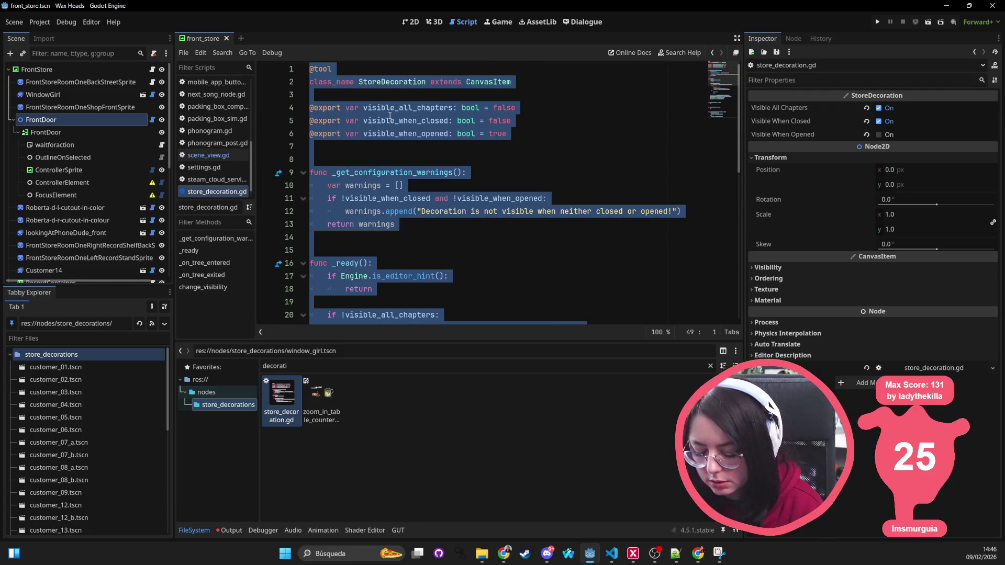
pyautogui.click(68, 106)
pyautogui.rightClick(64, 120)
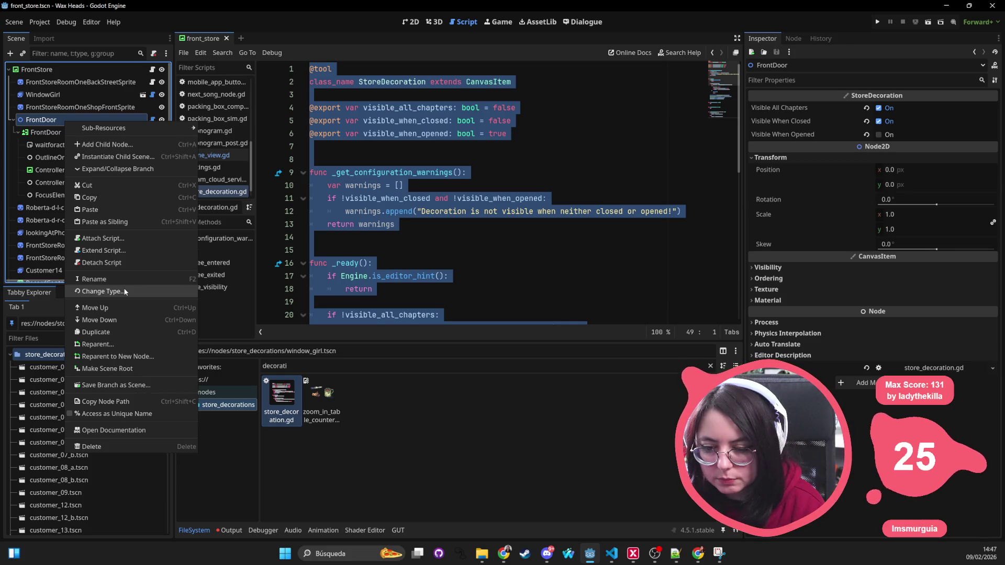
pyautogui.click(121, 117)
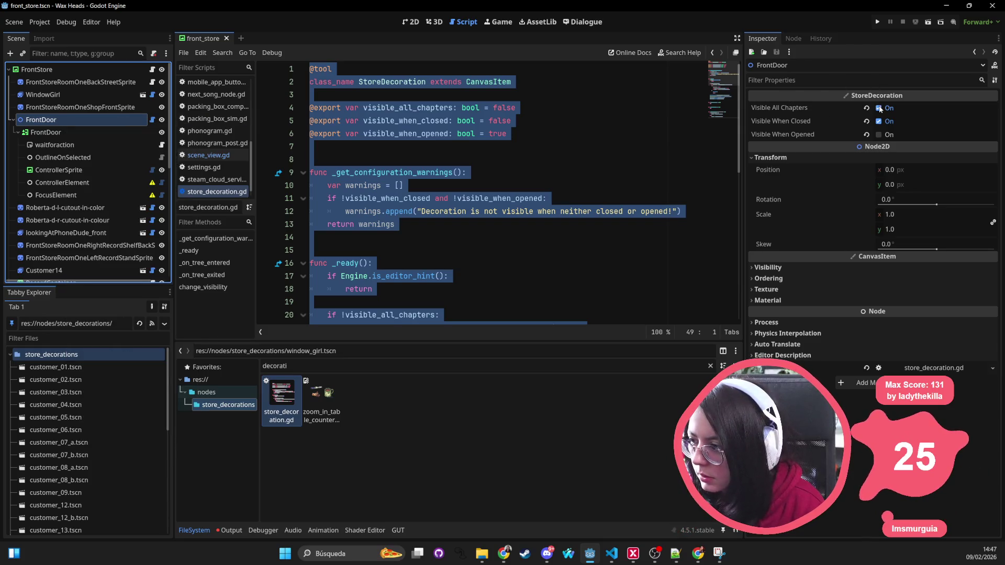
pyautogui.middleClick(206, 37)
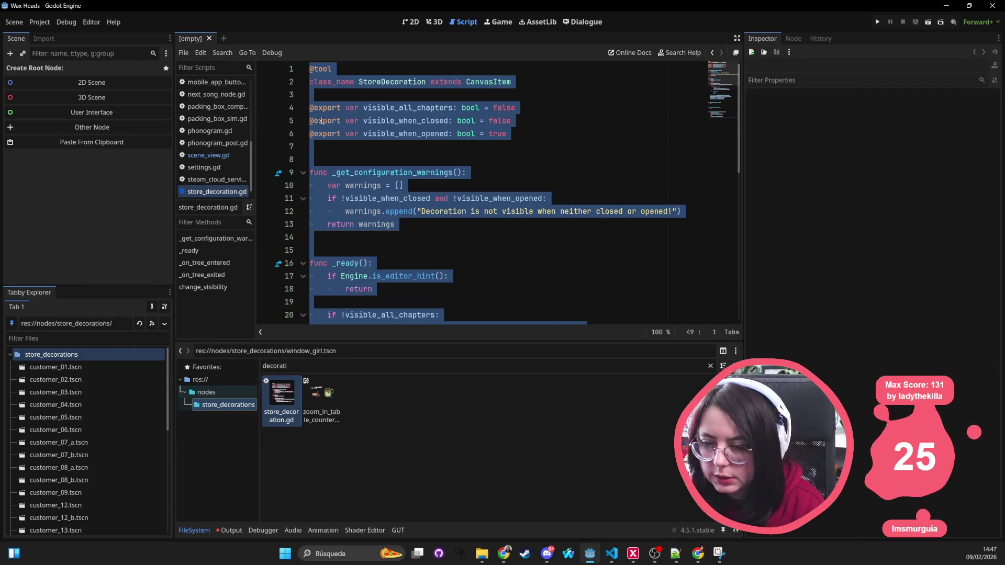
# Highlight the three exported visibility variables, including visible_when_closed, in the decoration script
pyautogui.moveTo(366, 147)
pyautogui.mouseDown()
pyautogui.moveTo(280, 99)
pyautogui.moveTo(272, 105)
pyautogui.mouseUp()
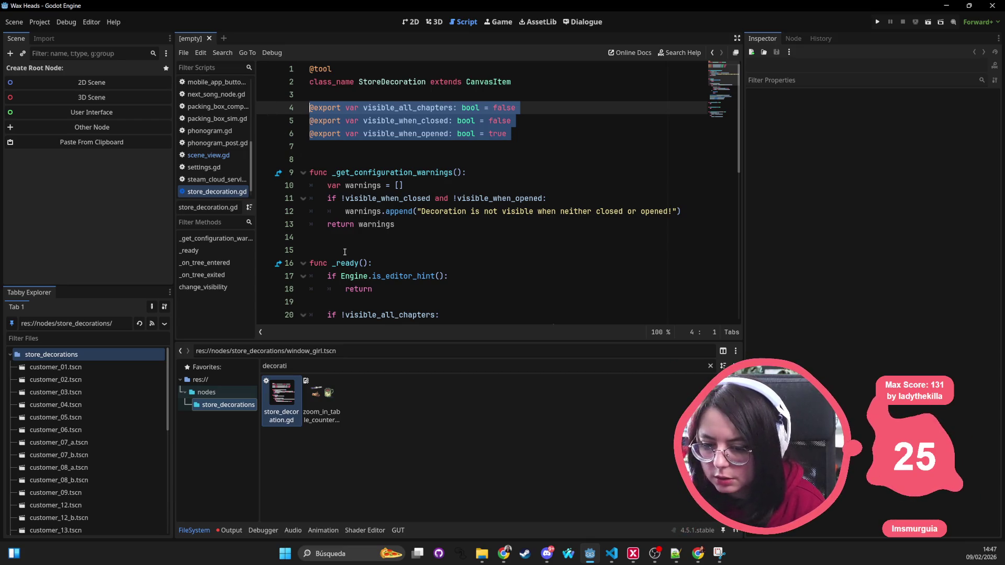
pyautogui.doubleClick(405, 200)
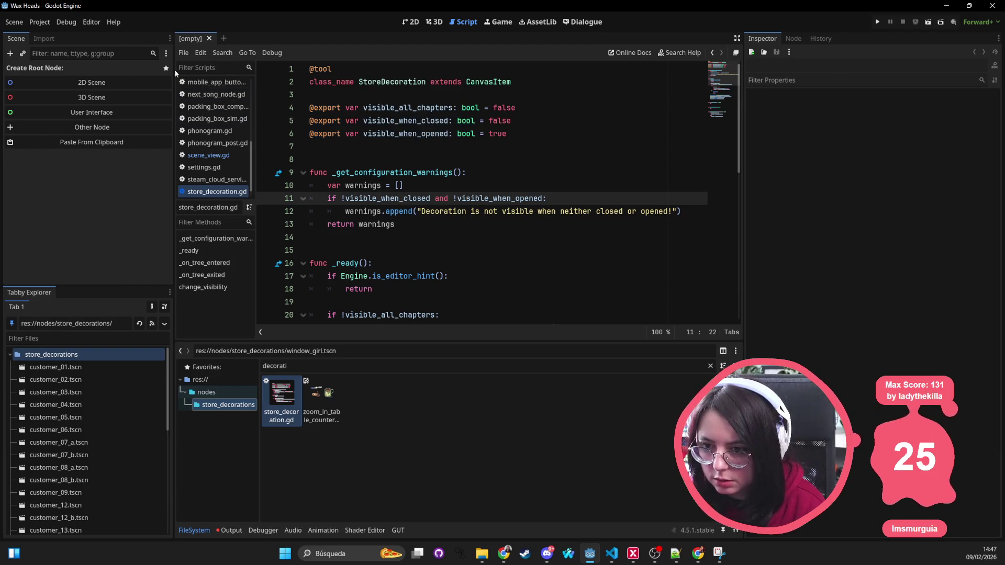
pyautogui.click(408, 22)
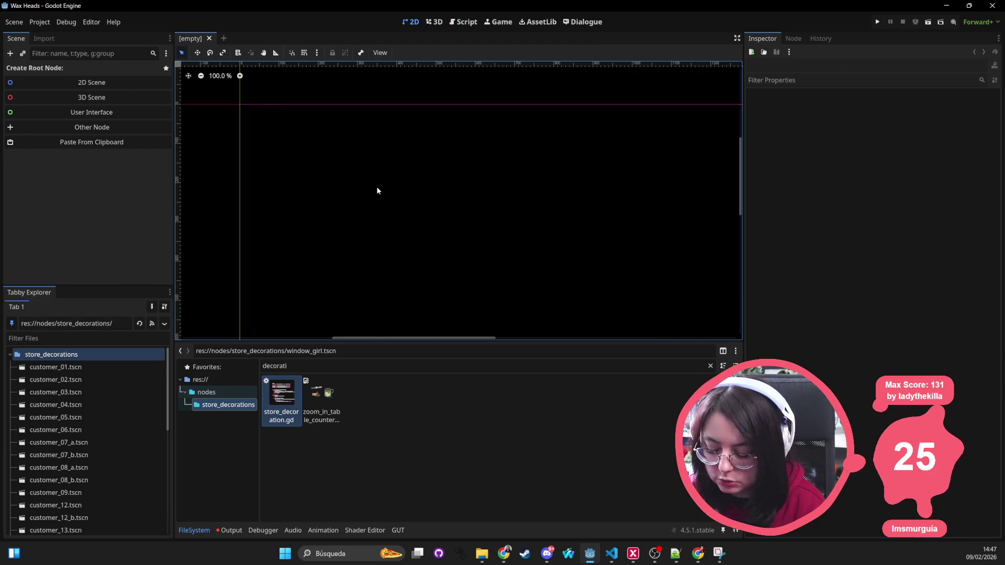
# Reopen front_store.tscn through quick search and select the FrontDoor node
pyautogui.hotkey('shift', 'alt', 'o')
pyautogui.write('fron')
pyautogui.doubleClick(378, 190)
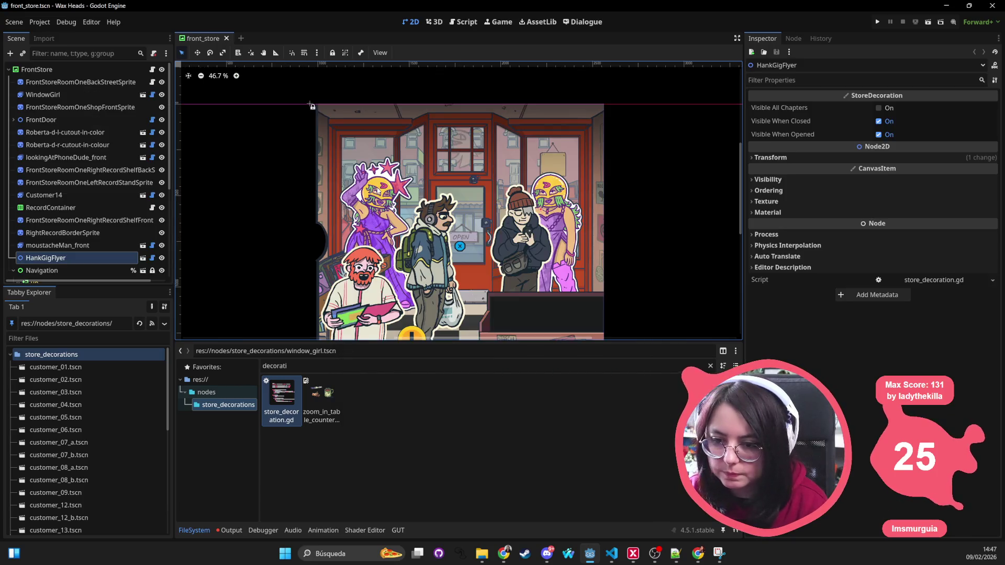
pyautogui.click(492, 196)
pyautogui.click(492, 196)
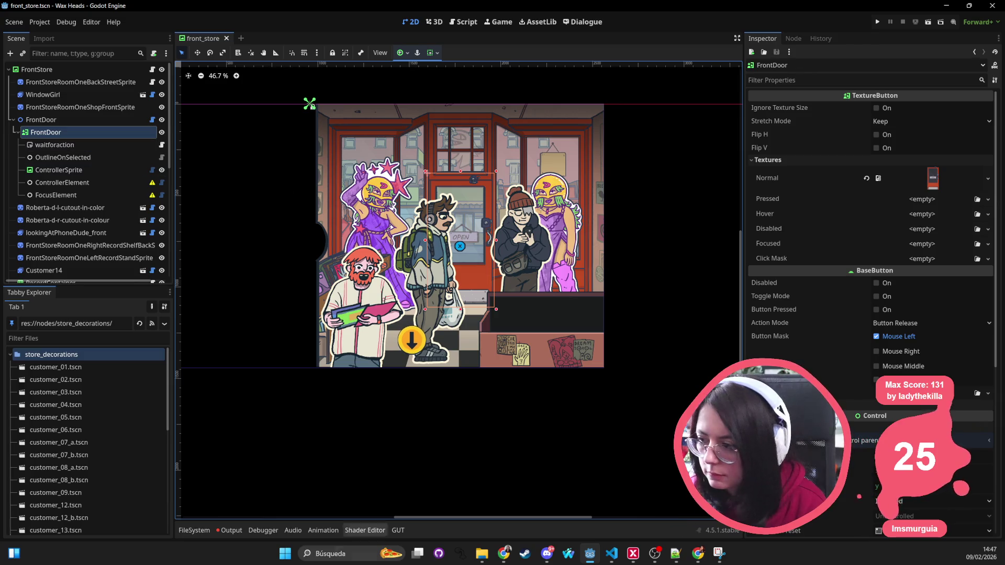
# Snip the Inspector's StoreDecoration visibility settings for FrontDoor with Snipping Tool
pyautogui.click(284, 553)
pyautogui.write('sni')
pyautogui.press('Return')
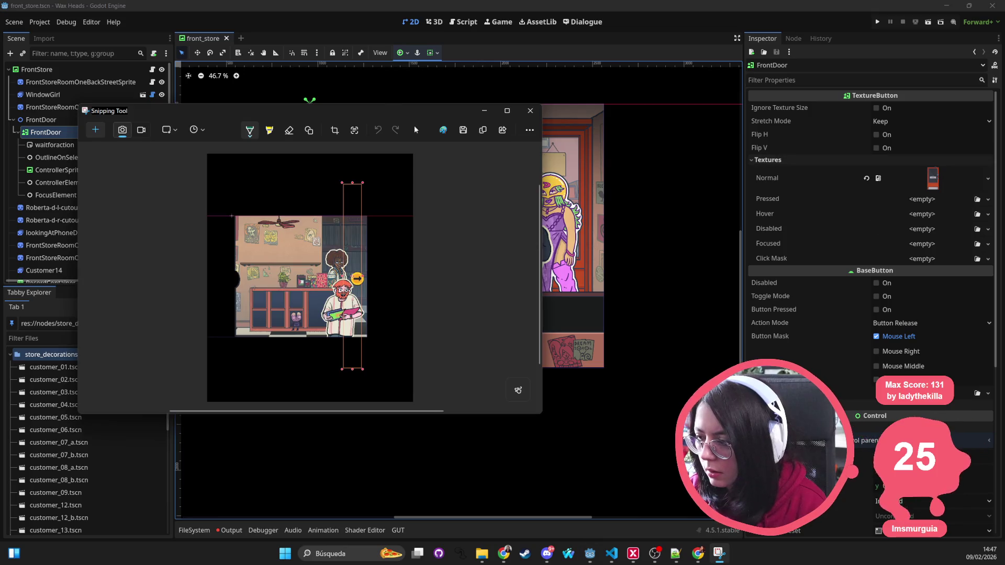
pyautogui.click(41, 119)
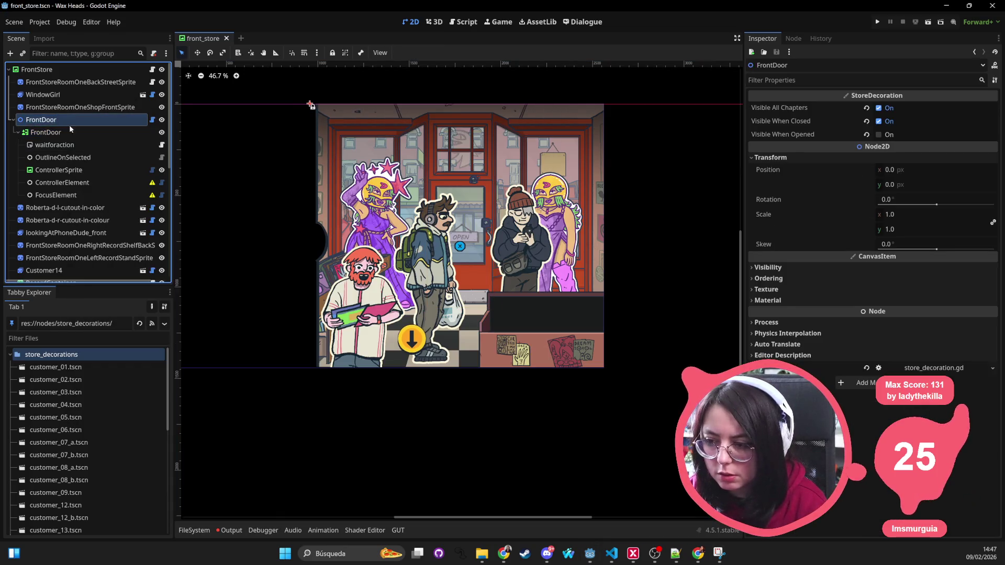
pyautogui.hotkey('alt', 'Tab')
pyautogui.click(103, 133)
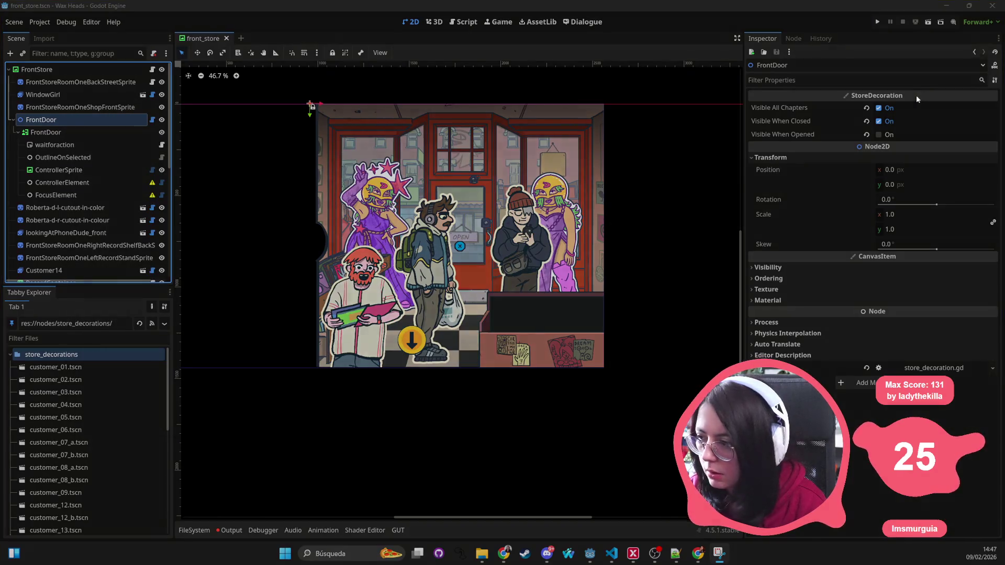
pyautogui.moveTo(727, 46); pyautogui.dragTo(1004, 294)
pyautogui.hotkey('alt', 'Tab')
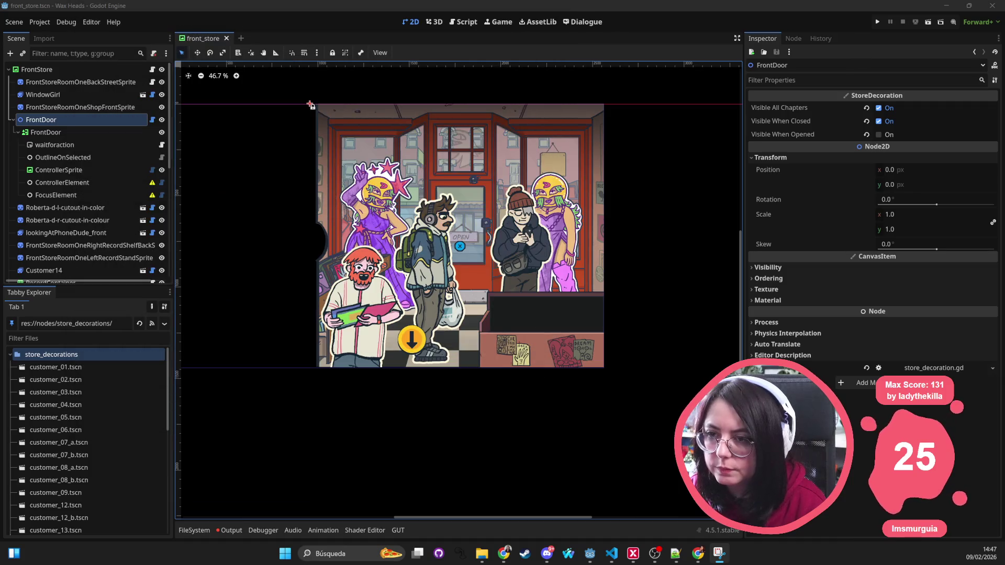
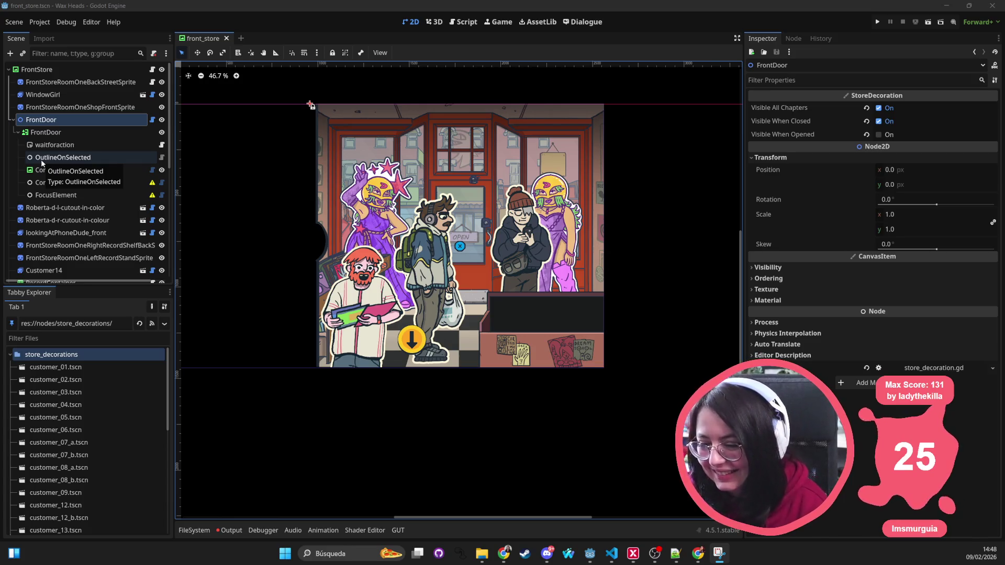
# Inspect the lookingAtPhoneDude_front character, then deselect it and reposition the store scene in the view
pyautogui.click(537, 231)
pyautogui.click(601, 152)
pyautogui.scroll(-4, 578, 157)
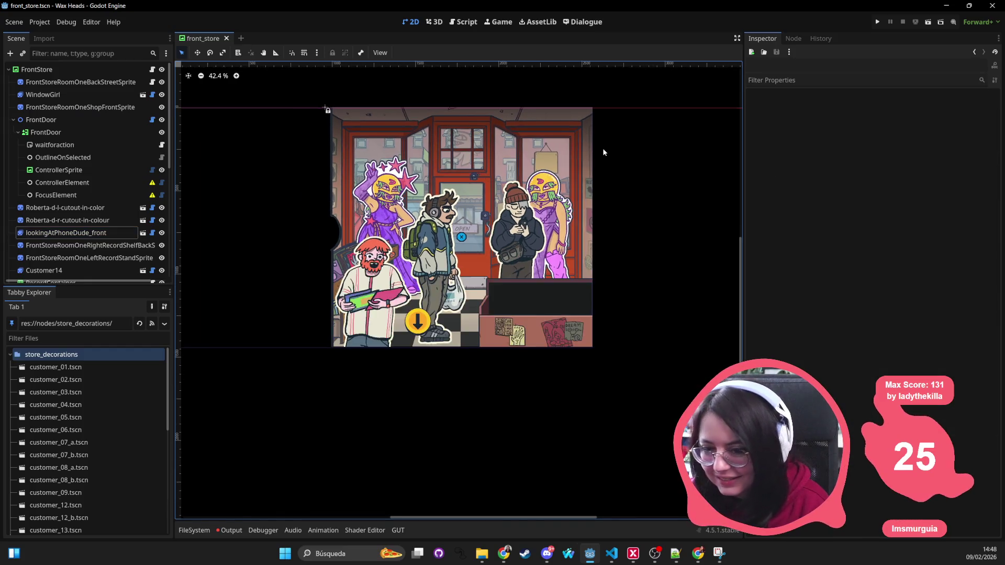
pyautogui.scroll(4, 431, 271)
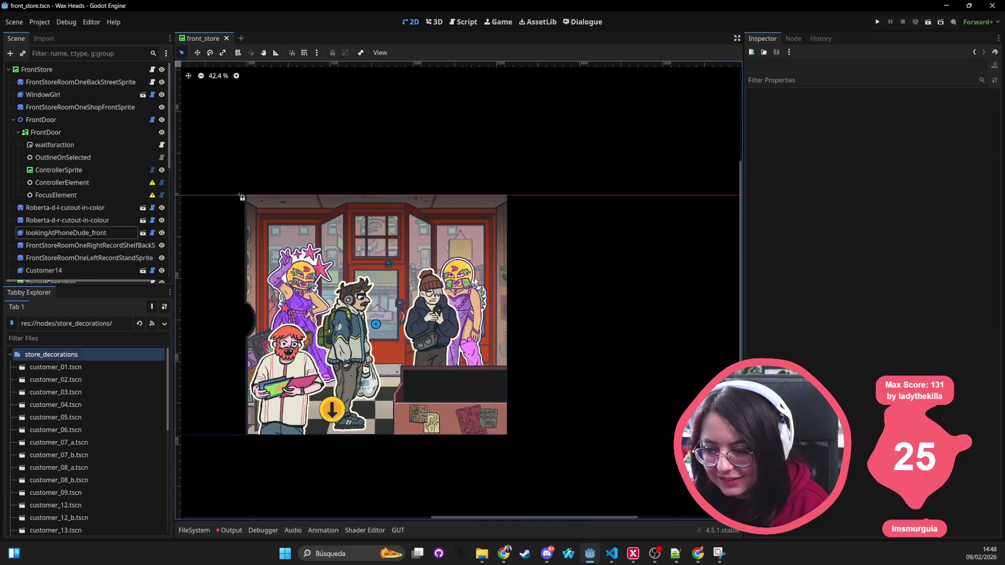
pyautogui.moveTo(431, 271); pyautogui.dragTo(443, 259)
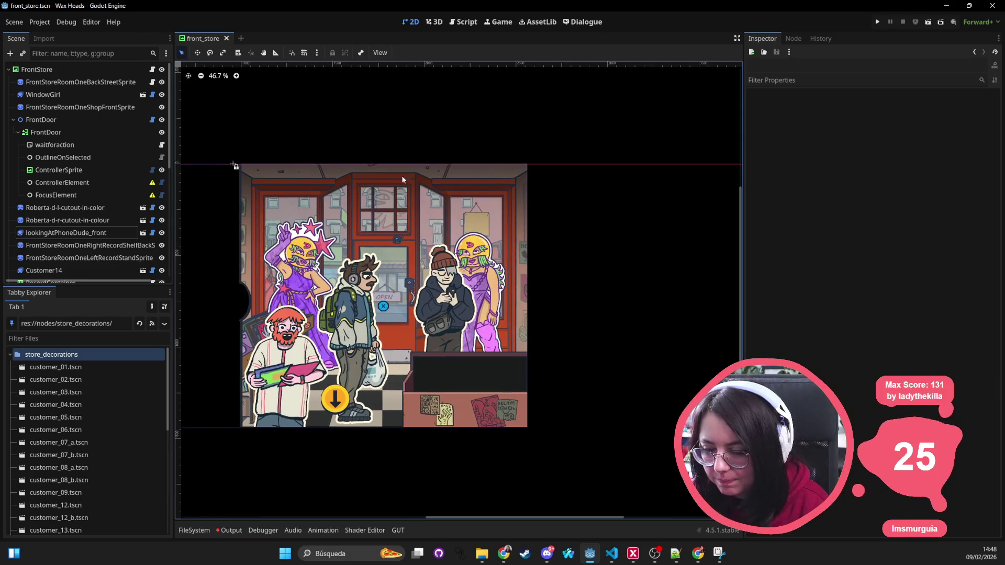
# Reselect FrontDoor, collapse the store_decorations folder, and show the FileSystem dock
pyautogui.click(58, 120)
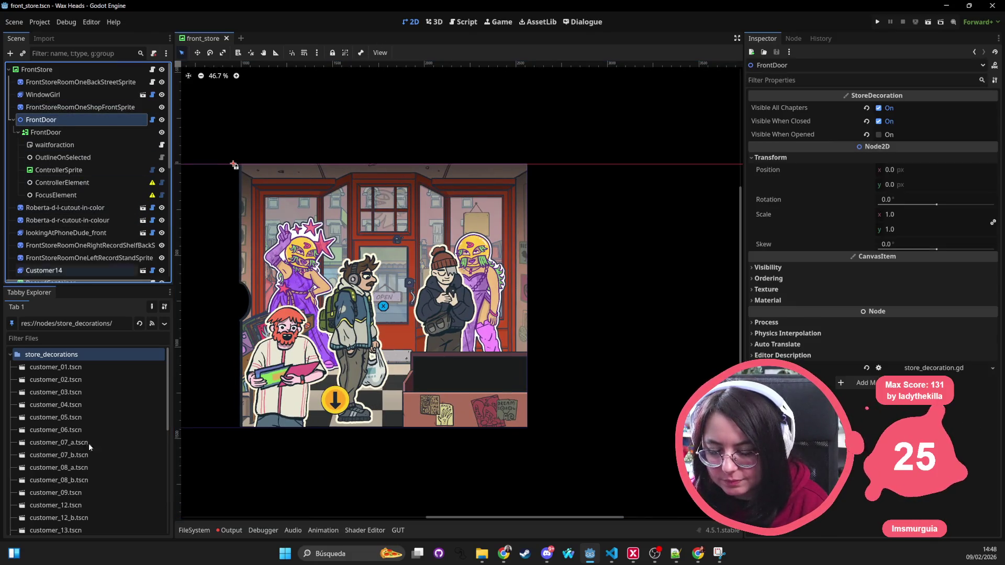
pyautogui.click(10, 354)
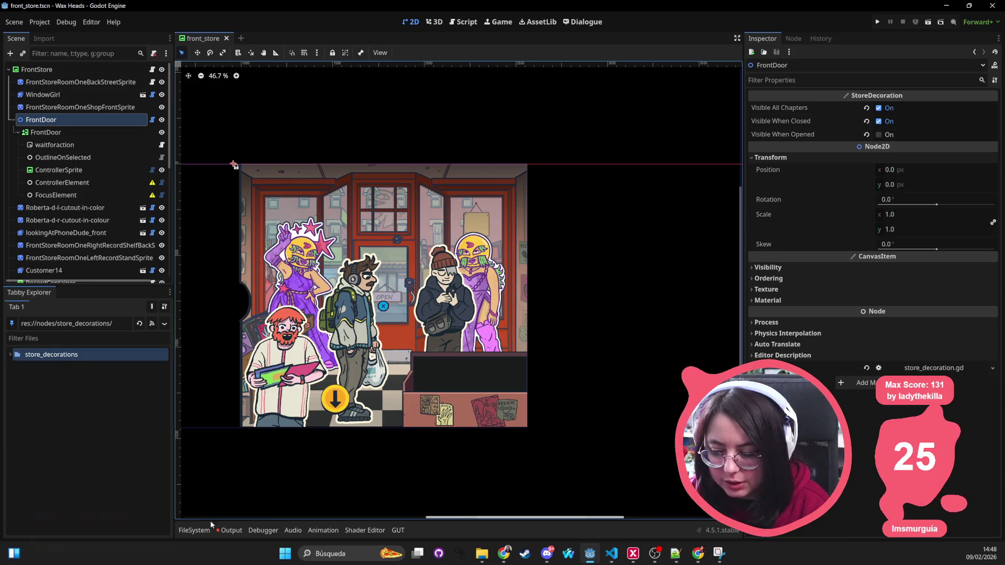
pyautogui.click(194, 530)
# Filter project files for 'script', open the scripts folder, and clear the search
pyautogui.hotkey('ctrl', 'f')
pyautogui.write('s')
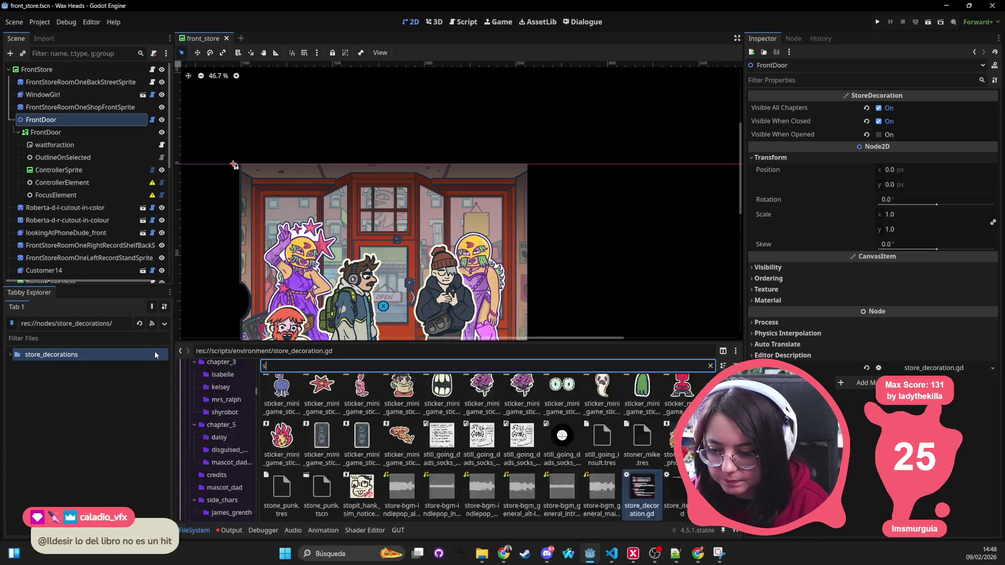
pyautogui.write('cript')
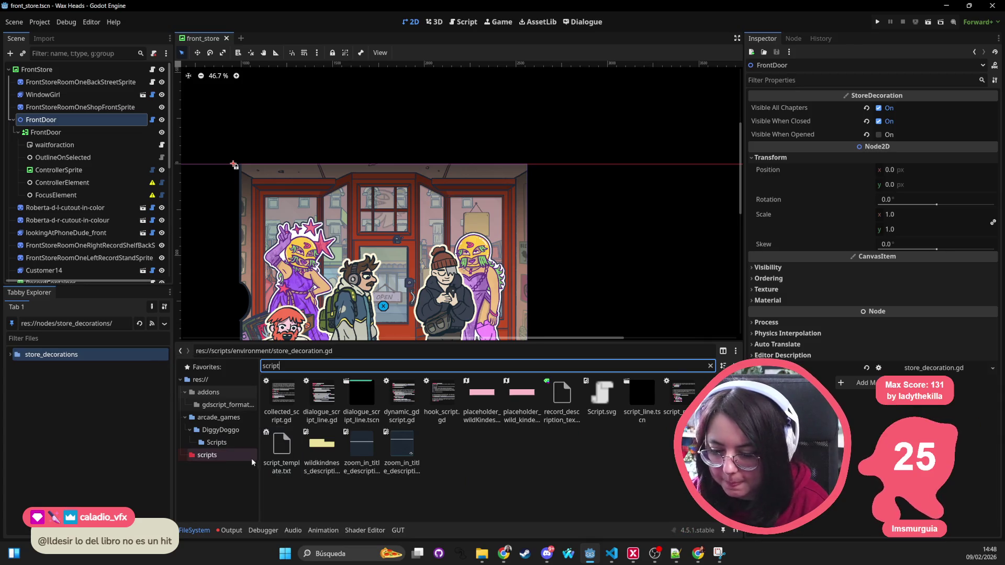
pyautogui.click(207, 455)
pyautogui.hotkey('ctrl', 'f')
pyautogui.press('BackSpace')
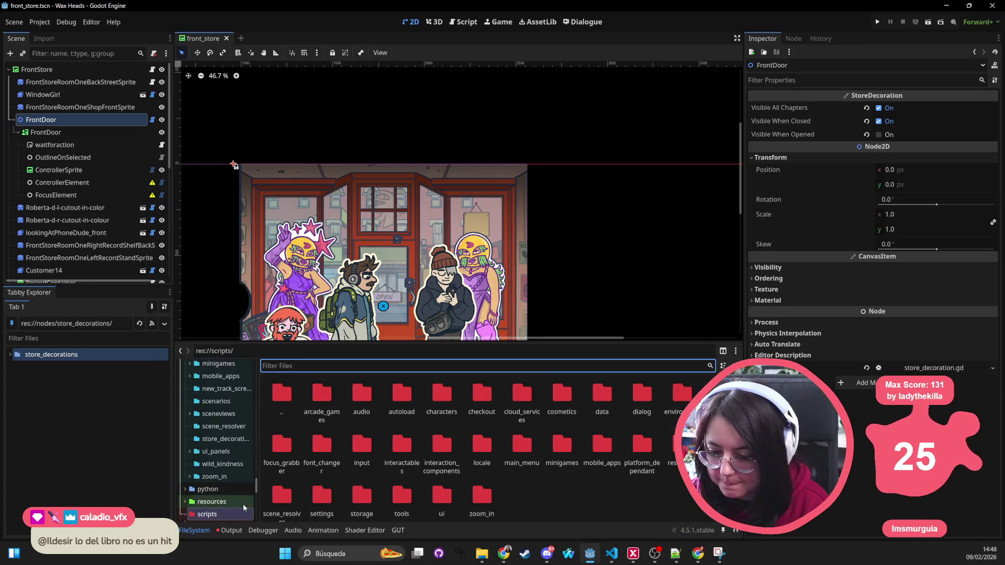
pyautogui.rightClick(221, 517)
pyautogui.moveTo(276, 361)
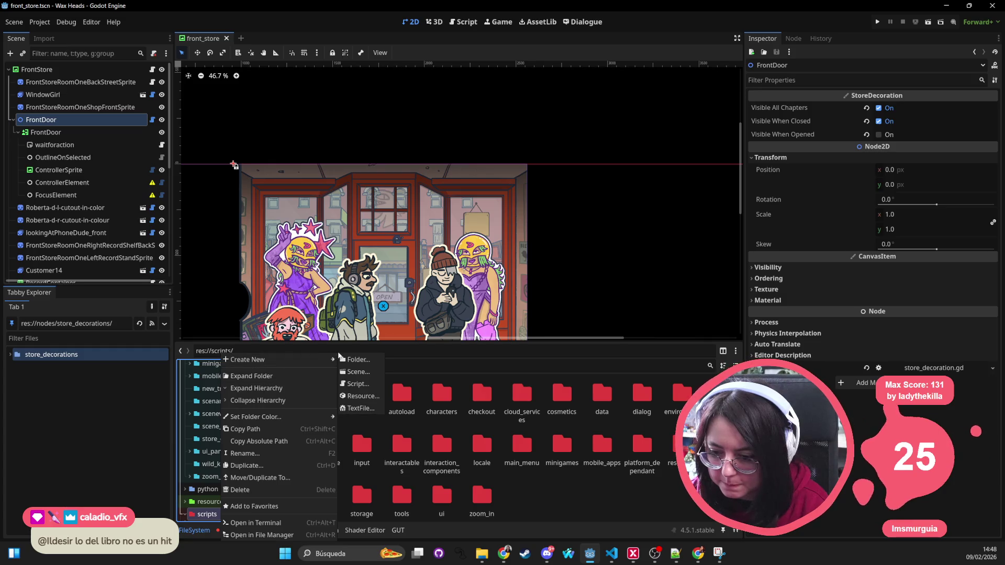
pyautogui.click(539, 471)
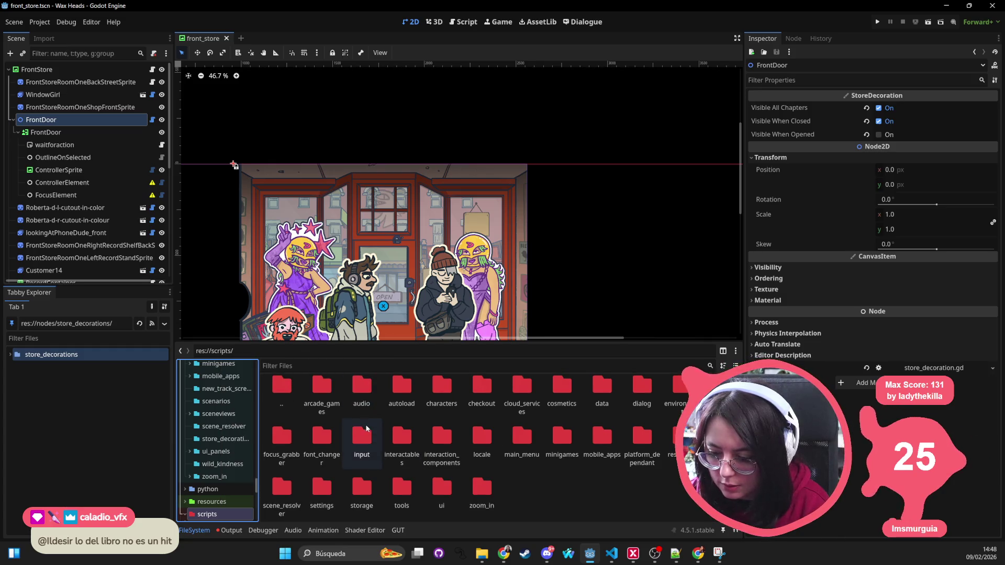
# In scripts/environment, start a new script named front_door, then cancel because it already exists
pyautogui.doubleClick(680, 391)
pyautogui.rightClick(579, 466)
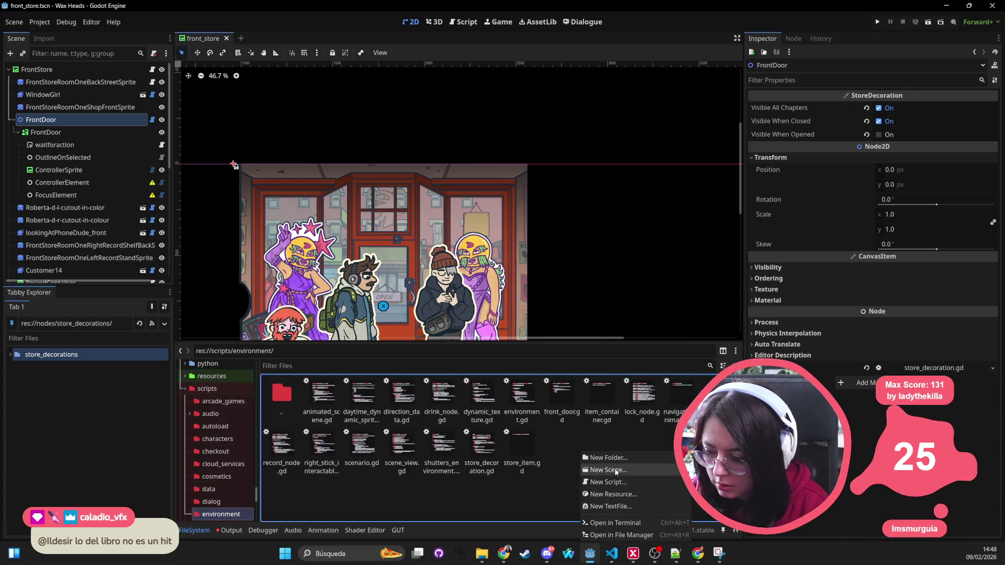
pyautogui.write('front_door')
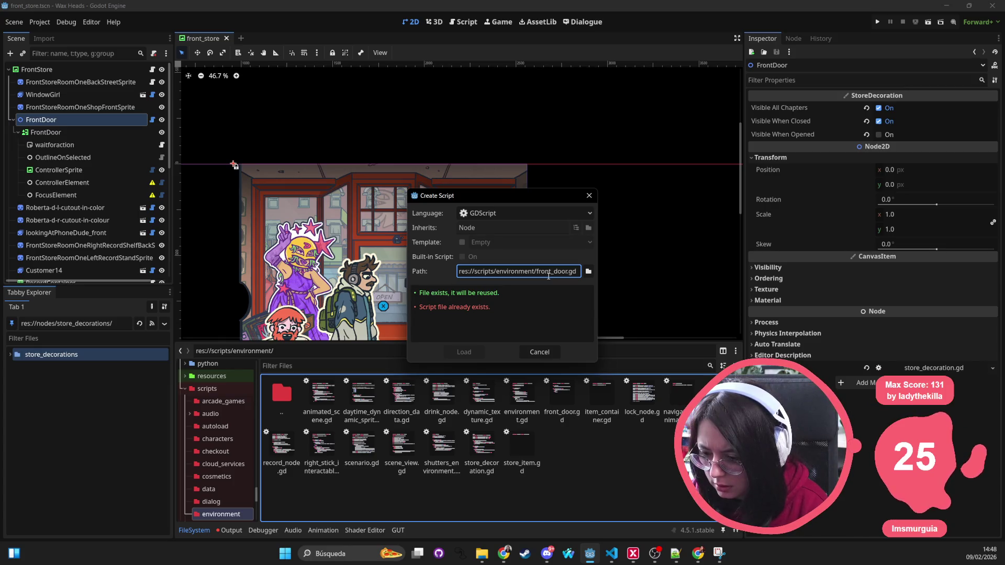
pyautogui.click(540, 352)
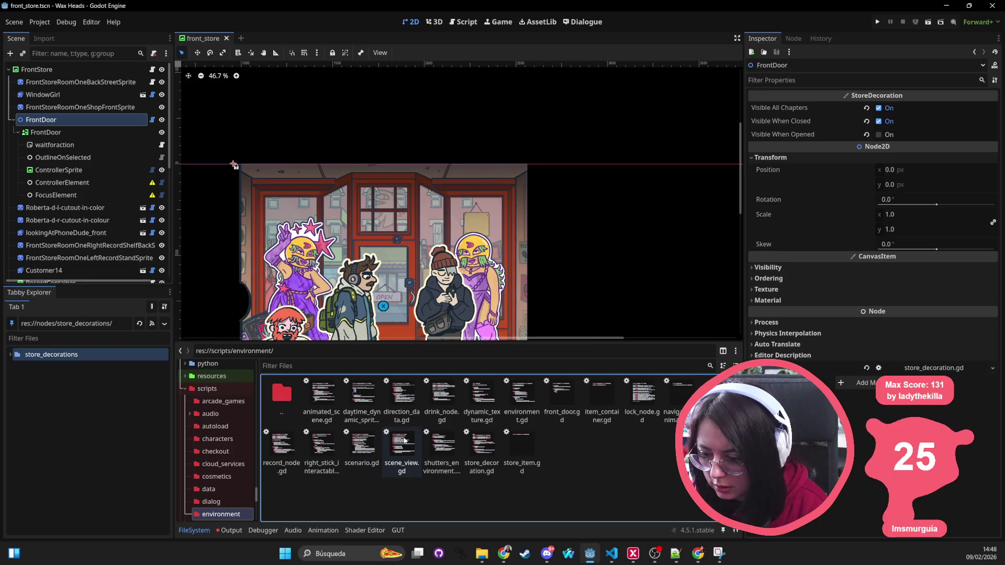
# Open front_door.gd and use View Owners to confirm no scene uses it
pyautogui.doubleClick(561, 409)
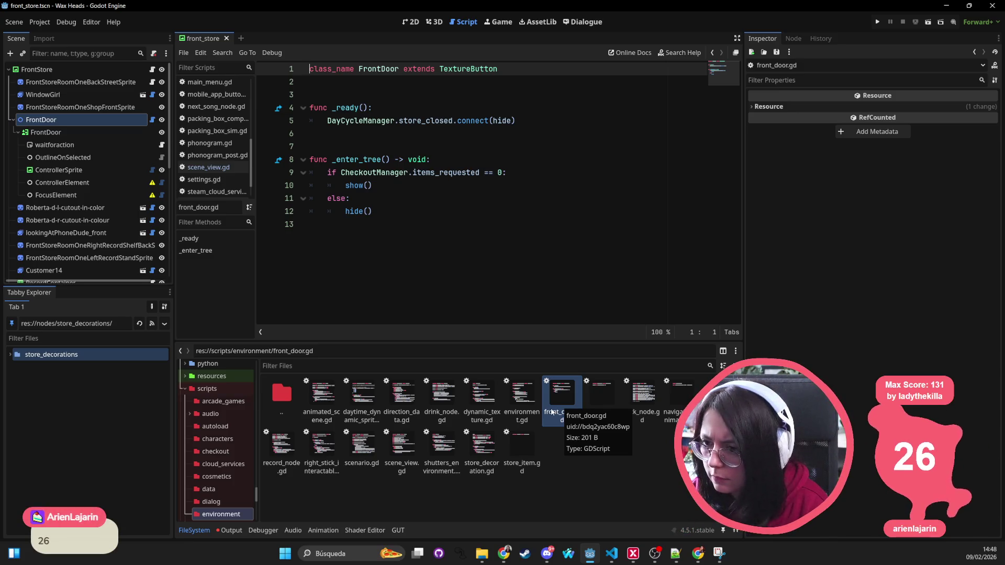
pyautogui.rightClick(552, 412)
pyautogui.click(597, 374)
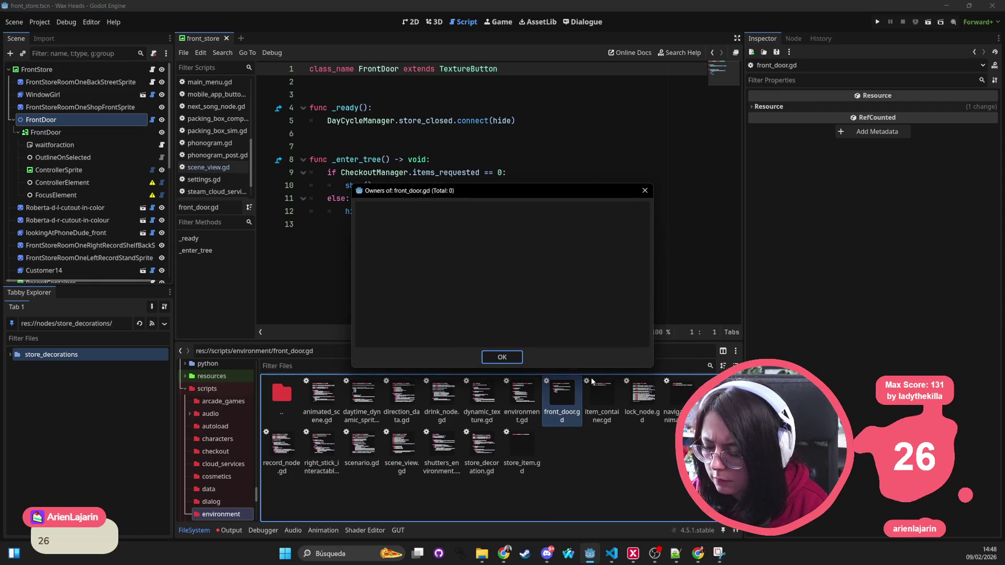
pyautogui.click(643, 191)
pyautogui.click(330, 83)
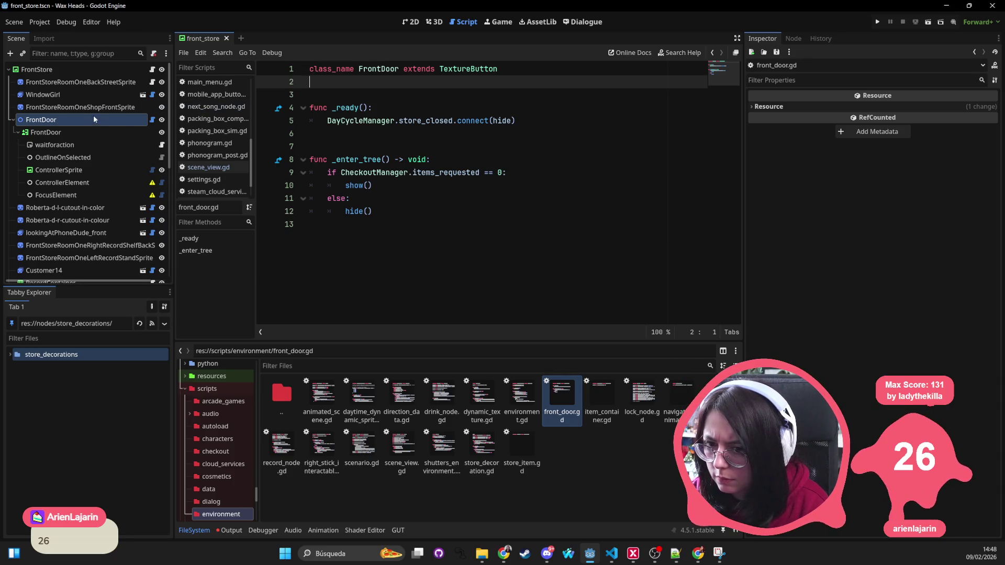
# Fold the child FrontDoor's children and open the FrontDoor node's store_decoration.gd script
pyautogui.click(18, 132)
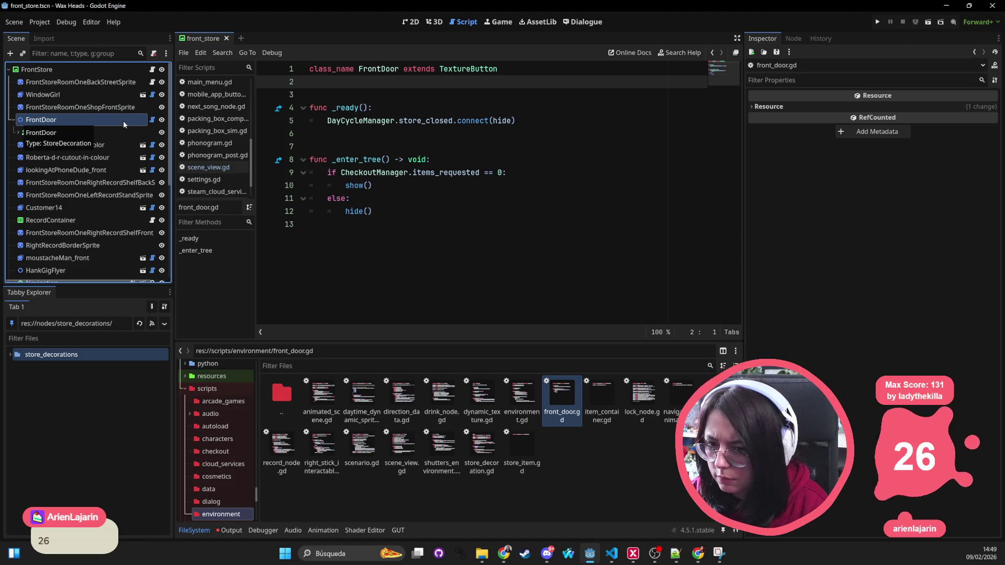
pyautogui.rightClick(123, 125)
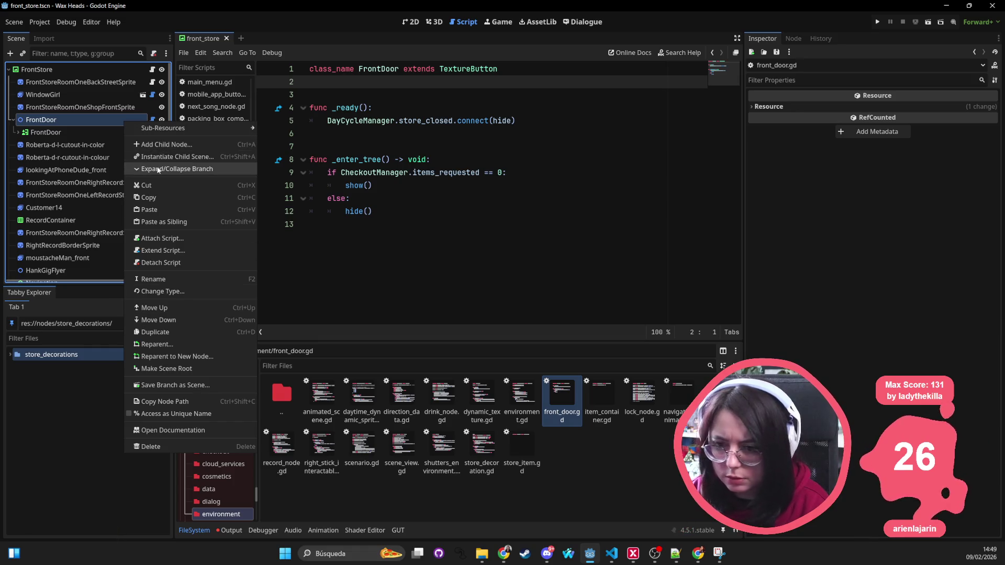
pyautogui.click(152, 120)
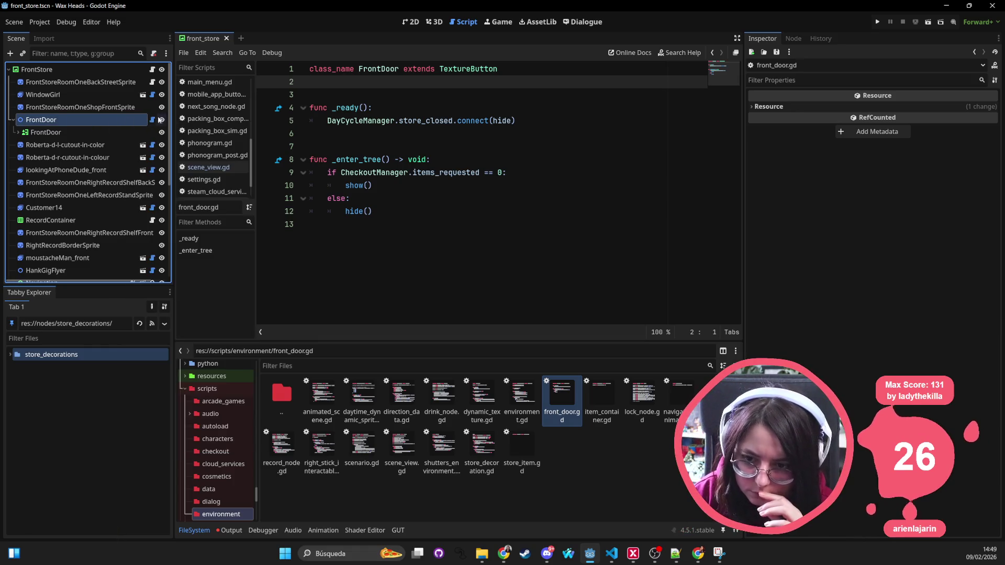
pyautogui.click(153, 121)
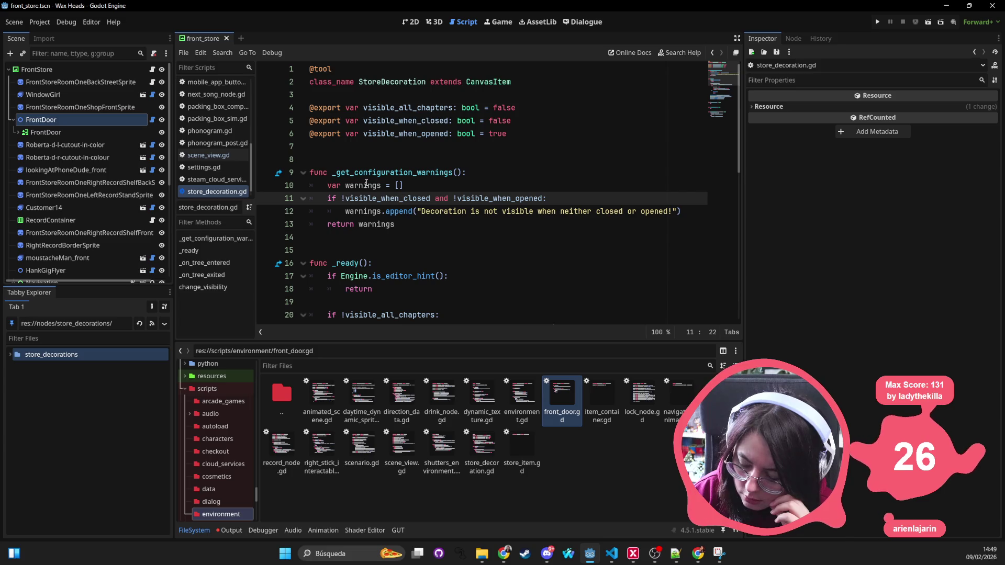
# Read through store_decoration.gd's visibility logic, then go back to the front_store 2D view
pyautogui.scroll(-3, 366, 182)
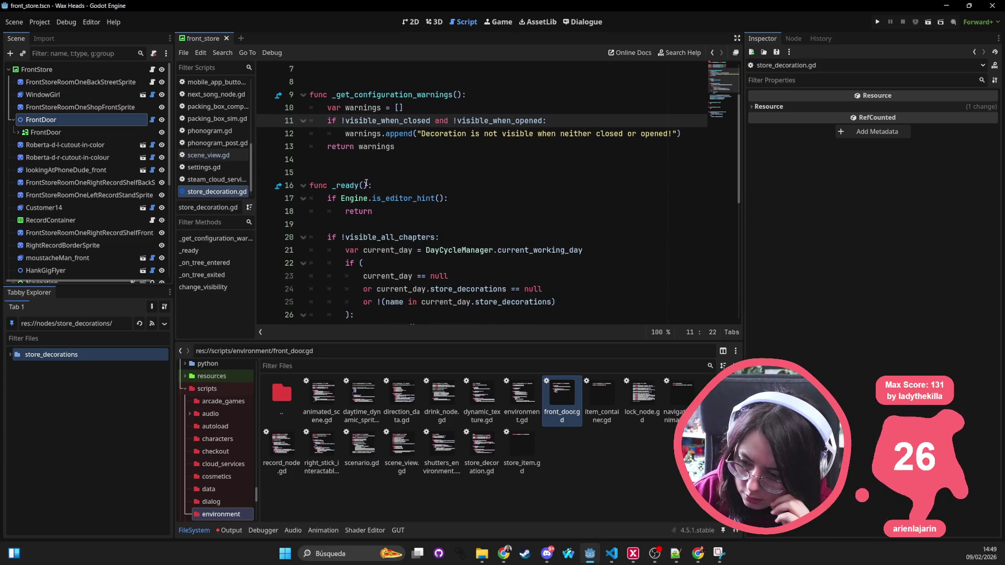
pyautogui.scroll(-2, 365, 182)
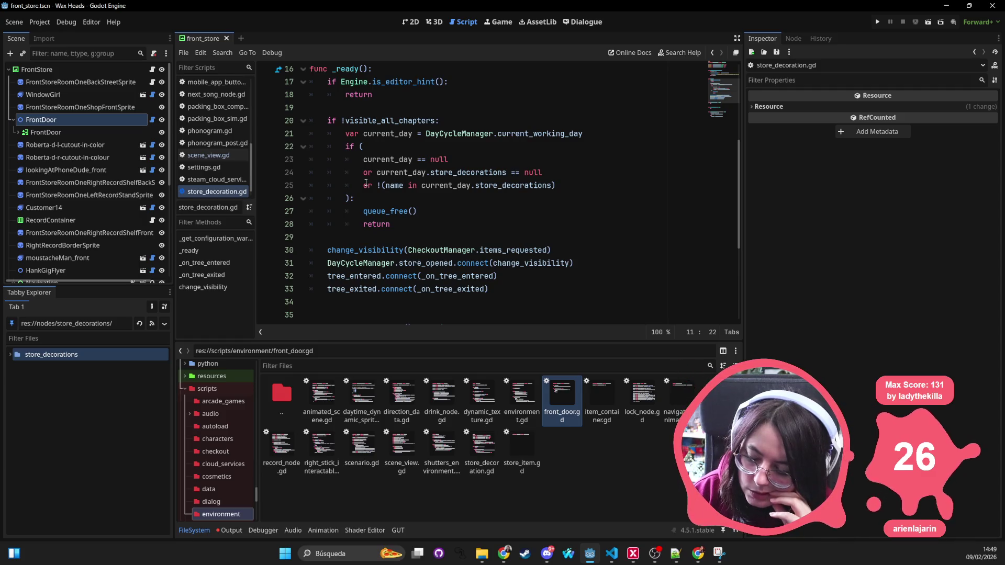
pyautogui.scroll(-4, 366, 182)
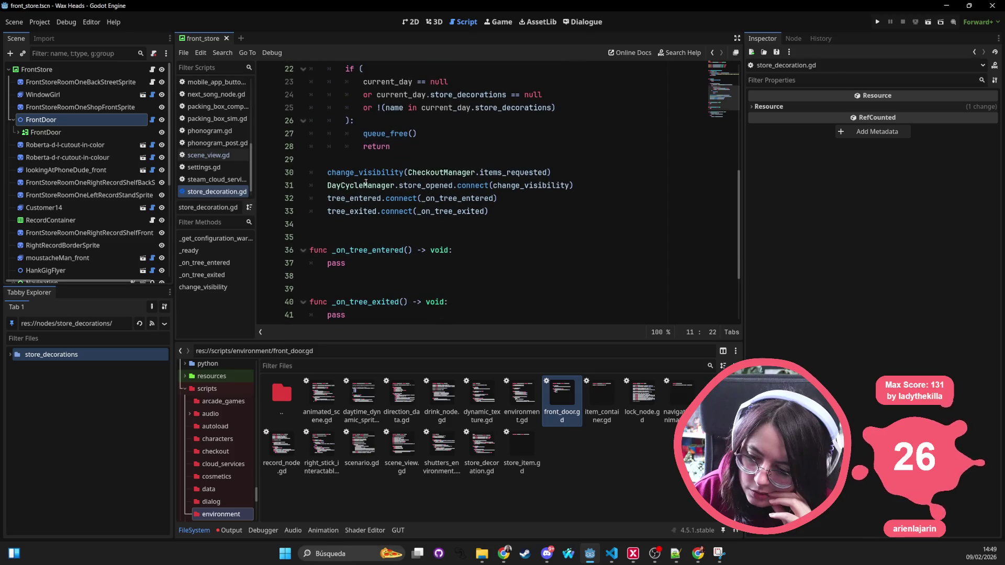
pyautogui.scroll(-1, 366, 183)
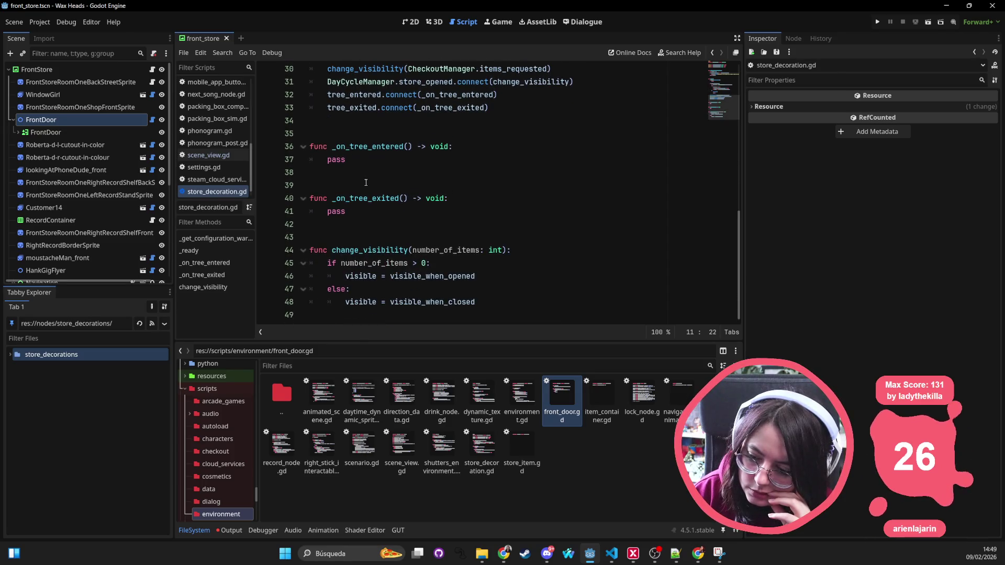
pyautogui.scroll(9, 366, 182)
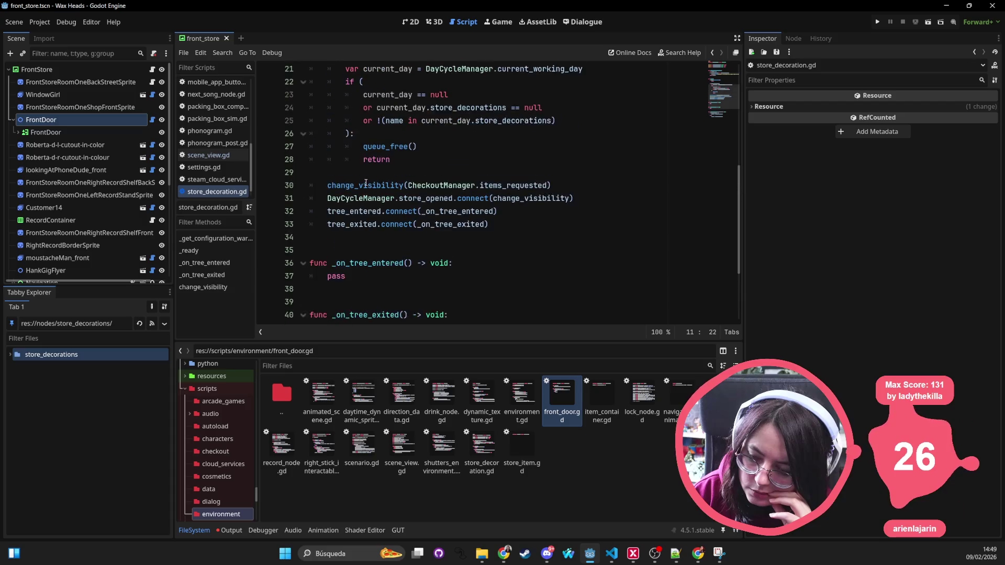
pyautogui.click(414, 22)
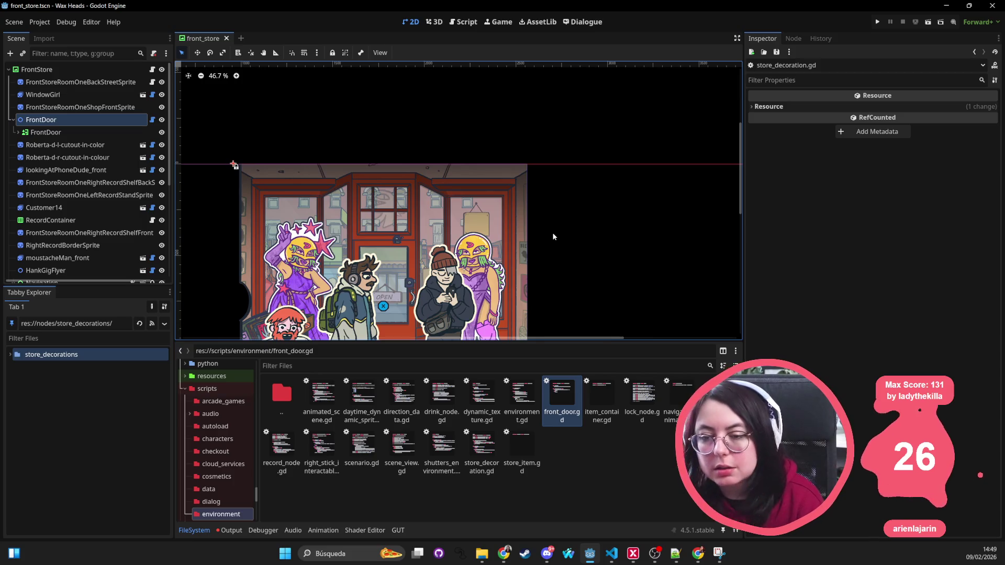
# Check FrontDoor's store_decoration.gd script and nudge the door button slightly left and down
pyautogui.rightClick(91, 115)
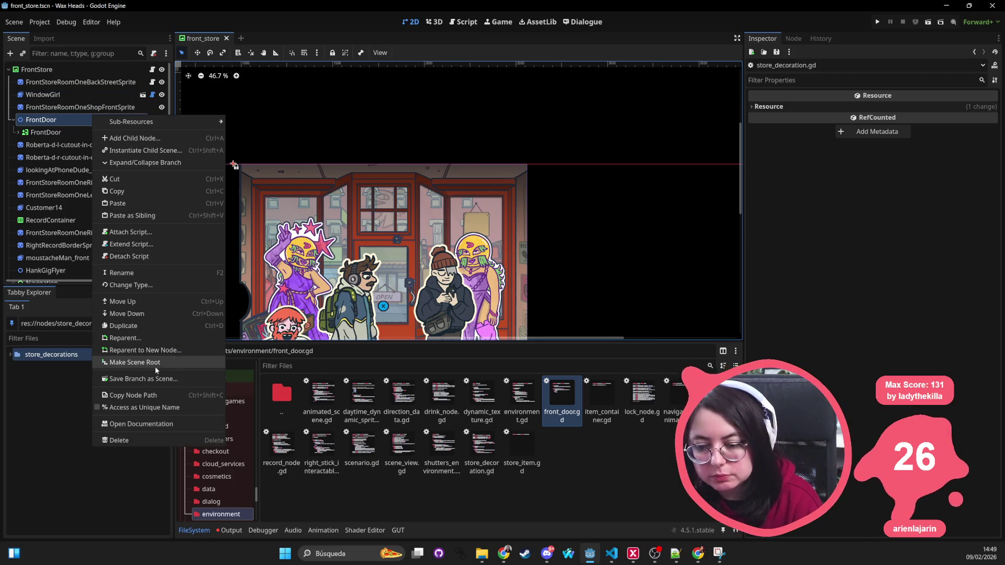
pyautogui.click(55, 124)
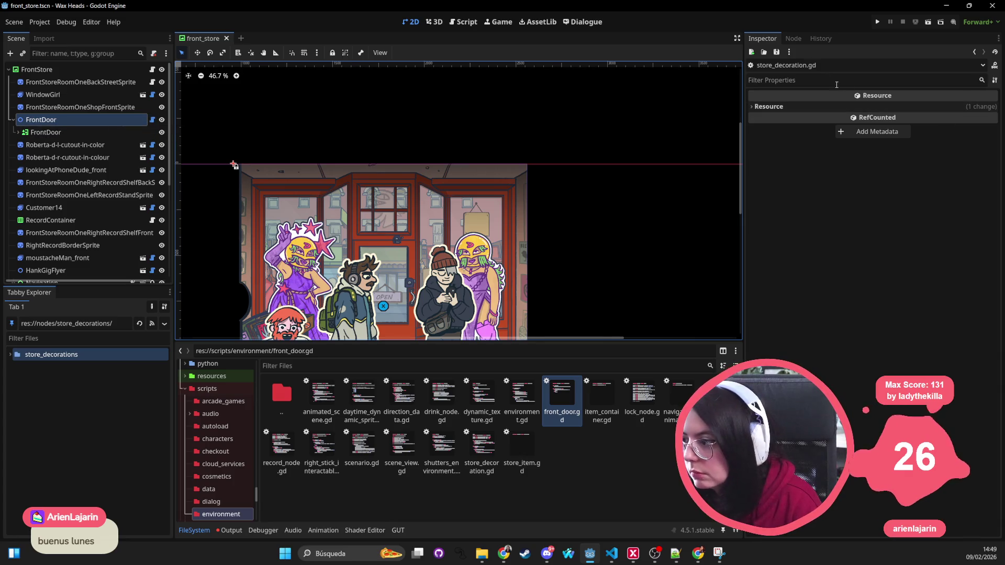
pyautogui.click(53, 120)
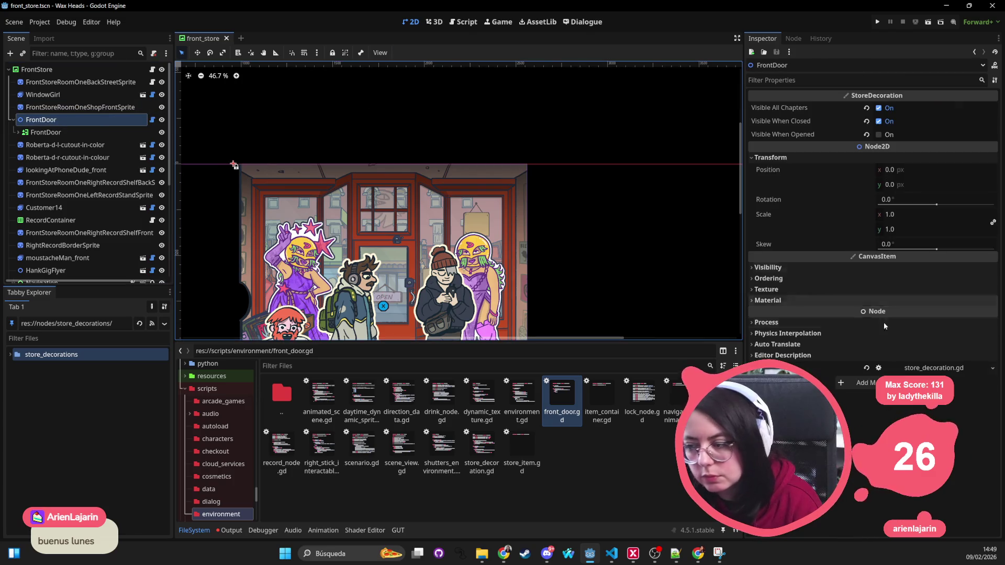
pyautogui.click(939, 369)
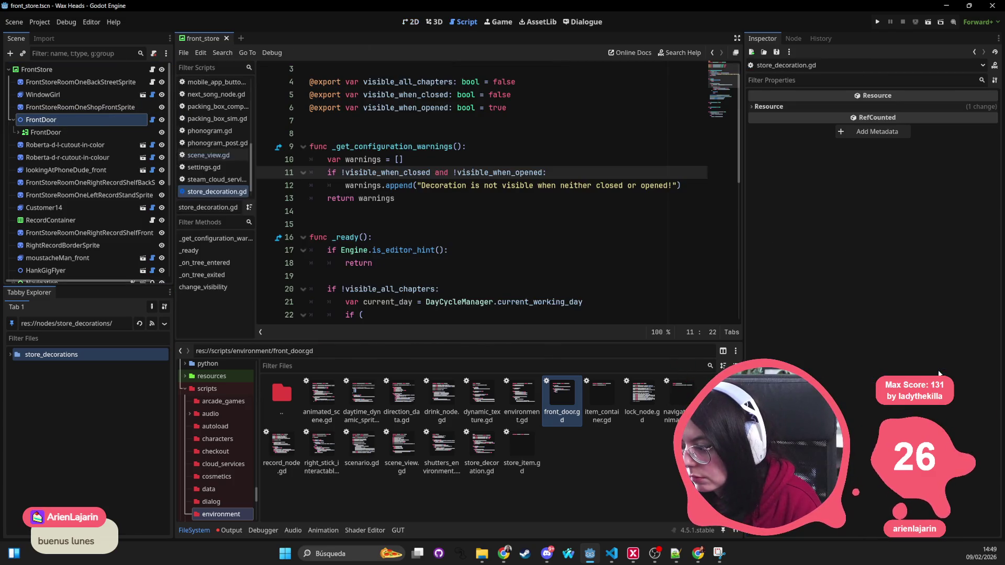
pyautogui.click(411, 22)
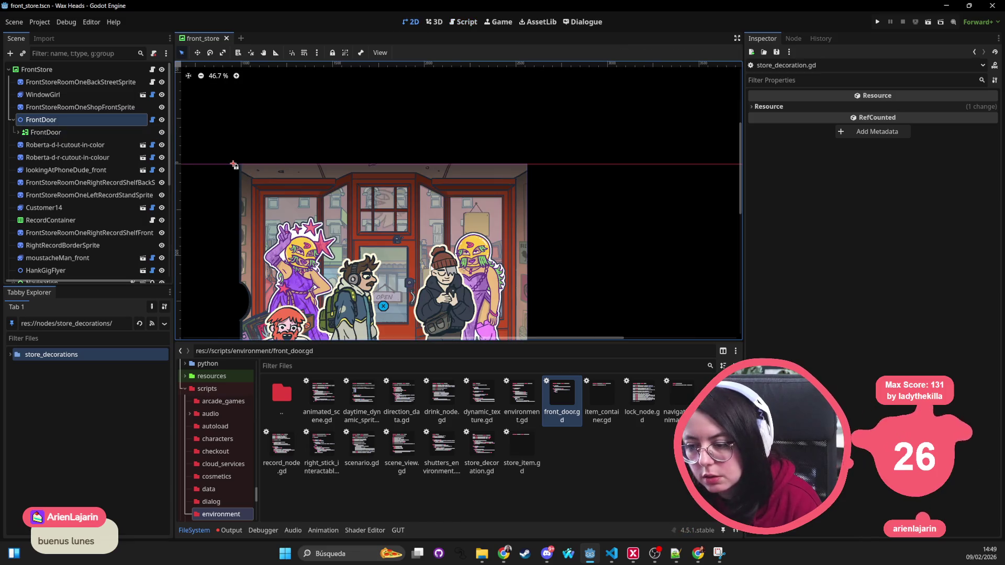
pyautogui.click(406, 270)
pyautogui.scroll(-2, 407, 271)
pyautogui.moveTo(390, 237); pyautogui.dragTo(385, 239)
pyautogui.scroll(-3, 392, 199)
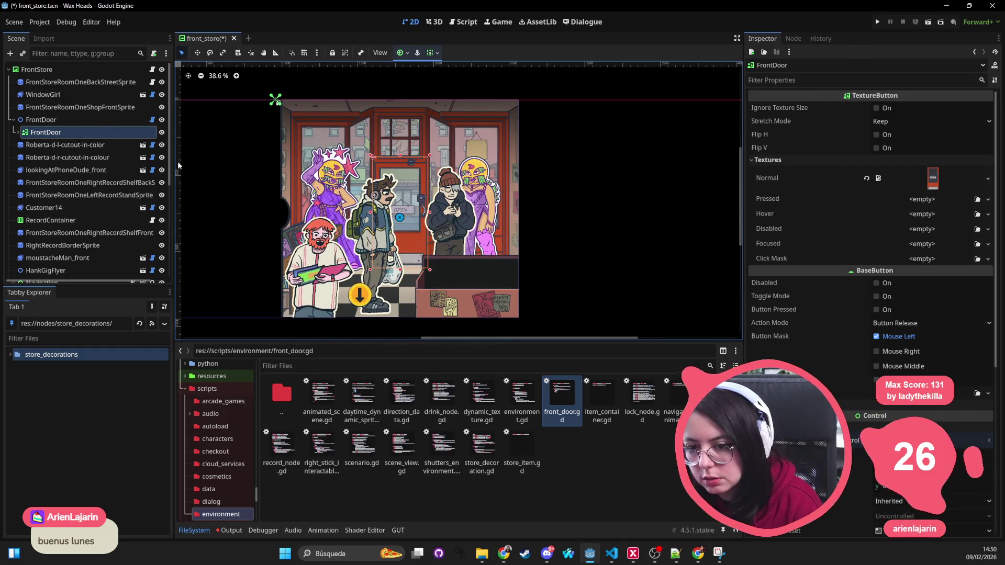
# Compare the parent FrontDoor node with its child FrontDoor button in the Scene dock
pyautogui.click(90, 121)
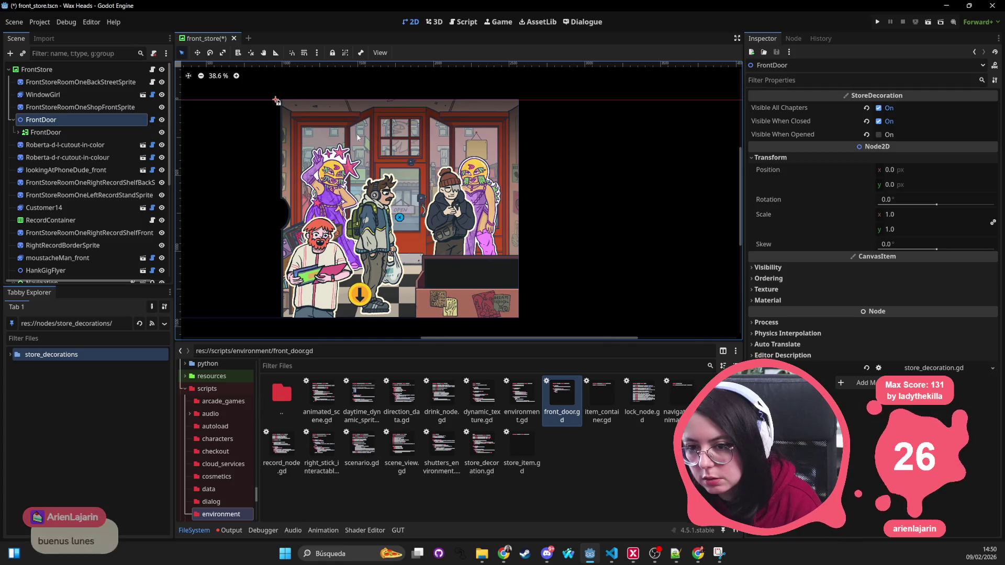
pyautogui.scroll(-1, 402, 150)
pyautogui.scroll(2, 402, 150)
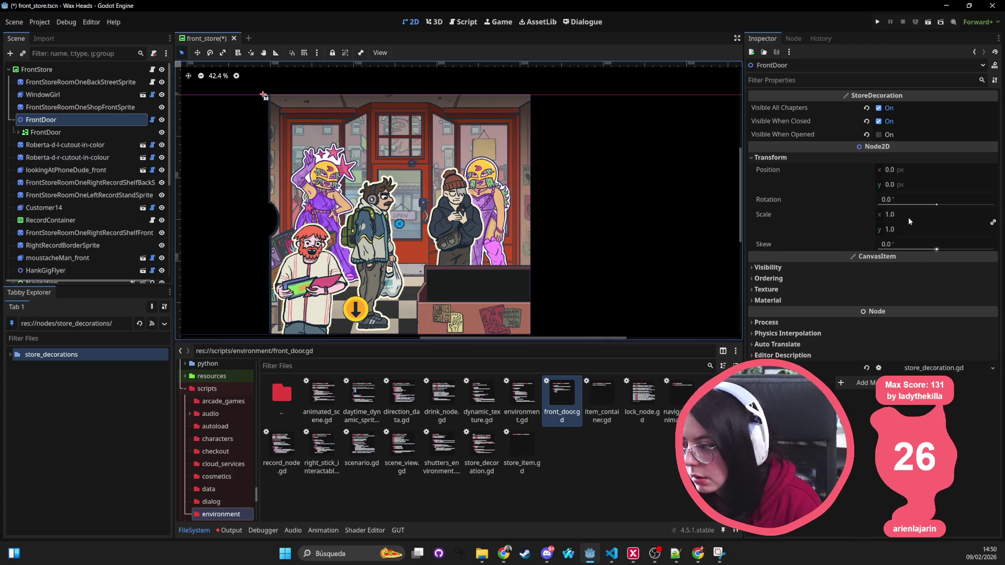
pyautogui.moveTo(865, 238)
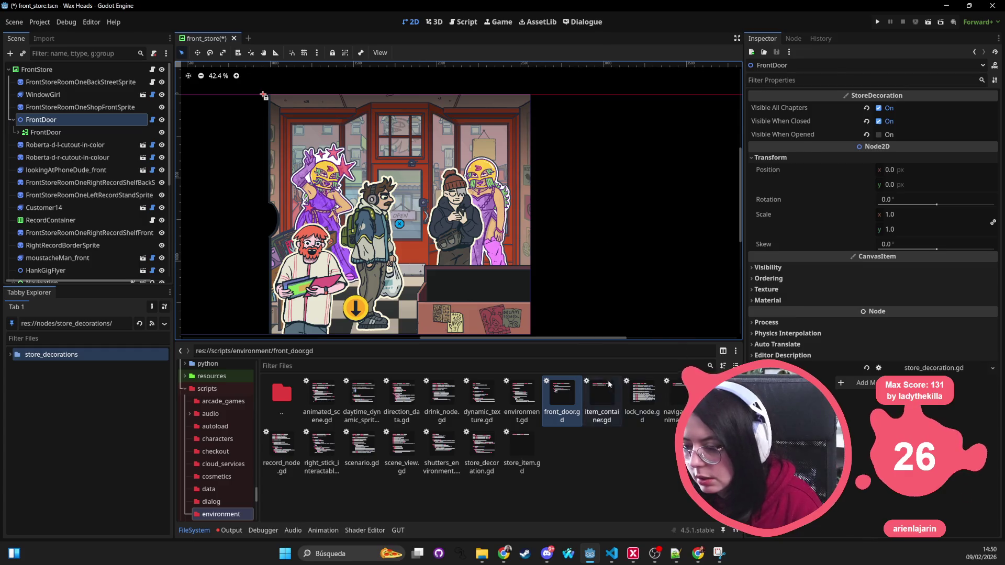
pyautogui.click(104, 133)
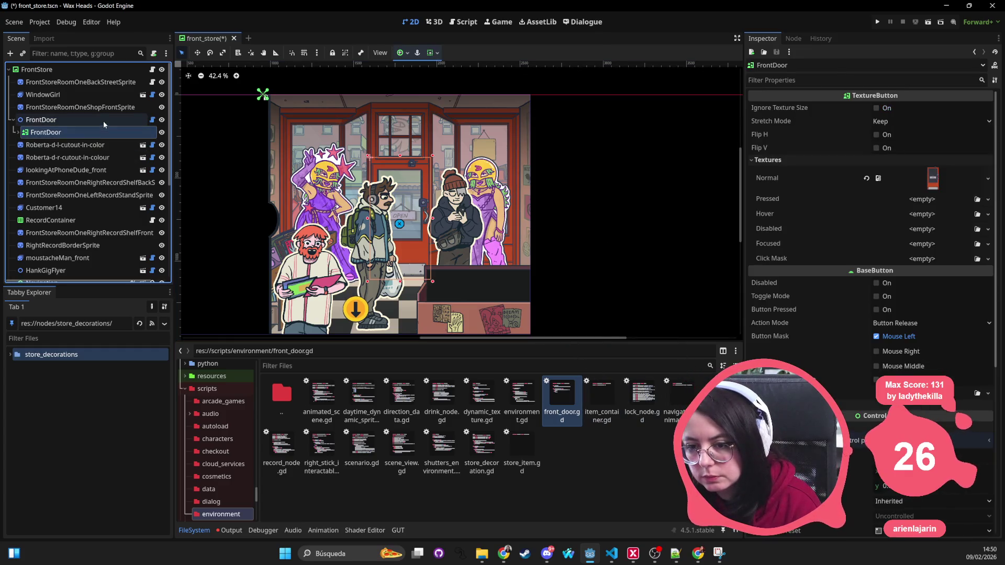
pyautogui.click(92, 120)
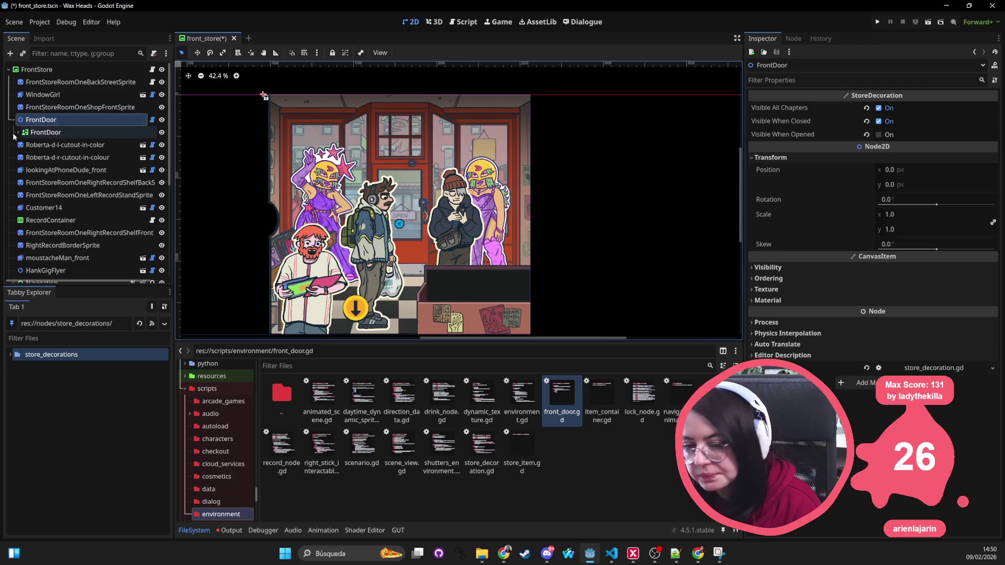
# Replace FrontDoor's store_decoration.gd with front_door.gd, save front_store, and quick-search 'rain fr'
pyautogui.rightClick(55, 120)
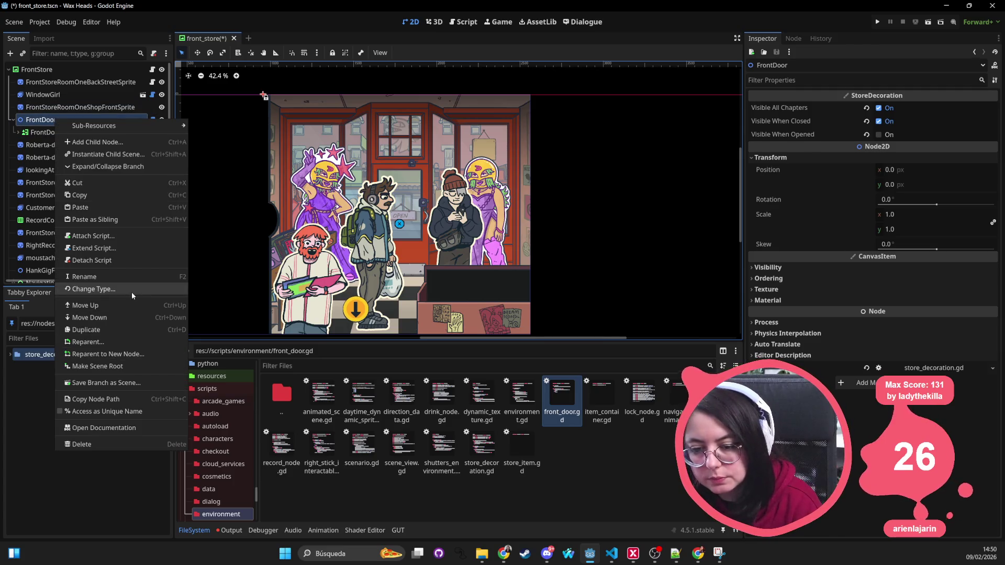
pyautogui.moveTo(155, 121)
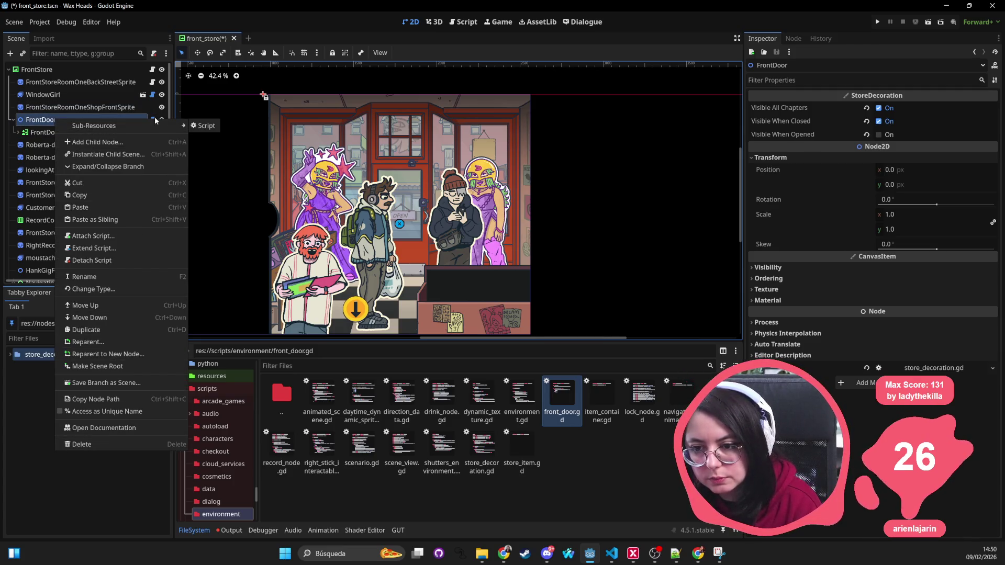
pyautogui.click(154, 54)
pyautogui.click(155, 56)
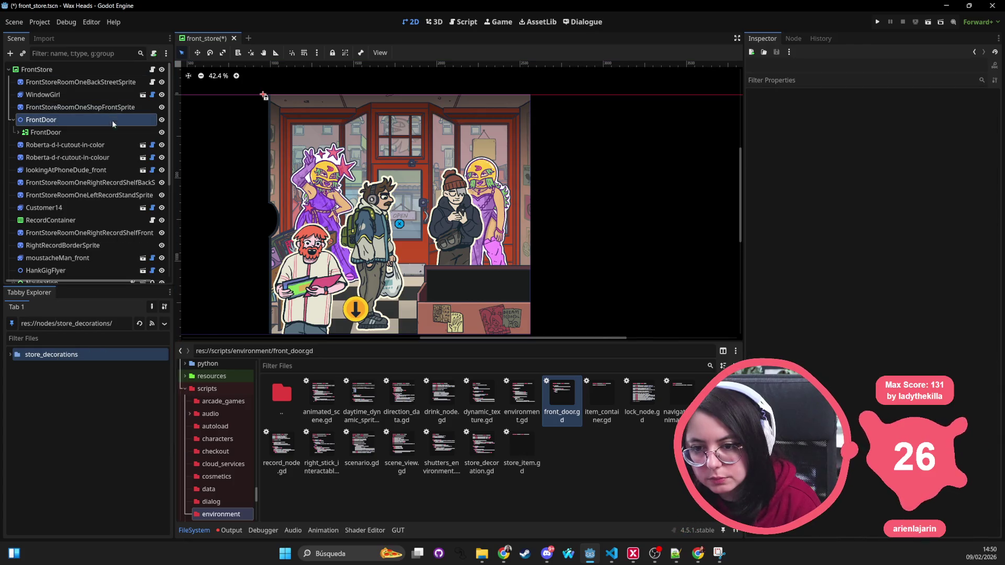
pyautogui.moveTo(561, 395)
pyautogui.mouseDown()
pyautogui.moveTo(109, 135)
pyautogui.moveTo(109, 122)
pyautogui.mouseUp()
pyautogui.click(68, 121)
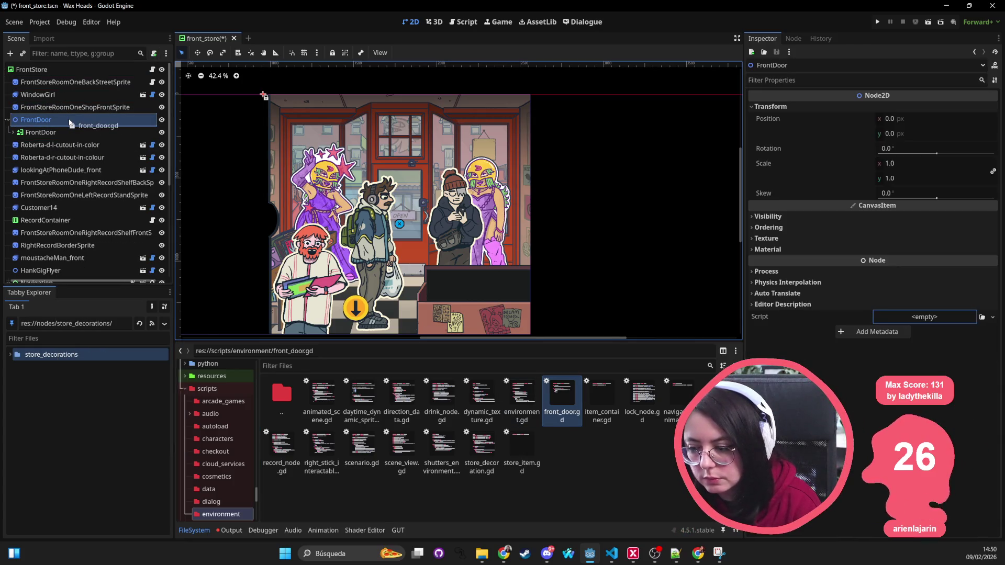
pyautogui.hotkey('ctrl', 's')
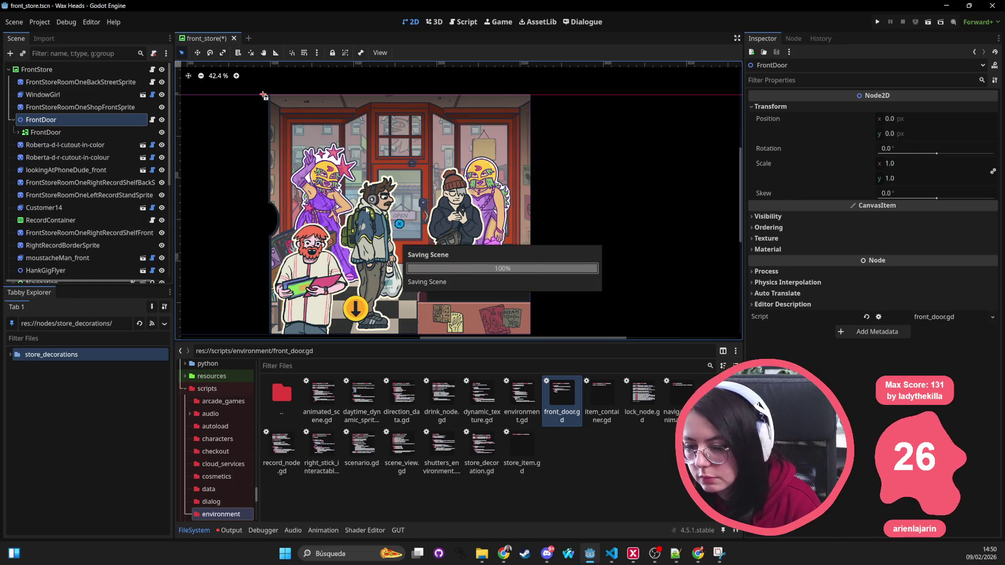
pyautogui.hotkey('shift', 'alt', 'o')
pyautogui.write('rain f')
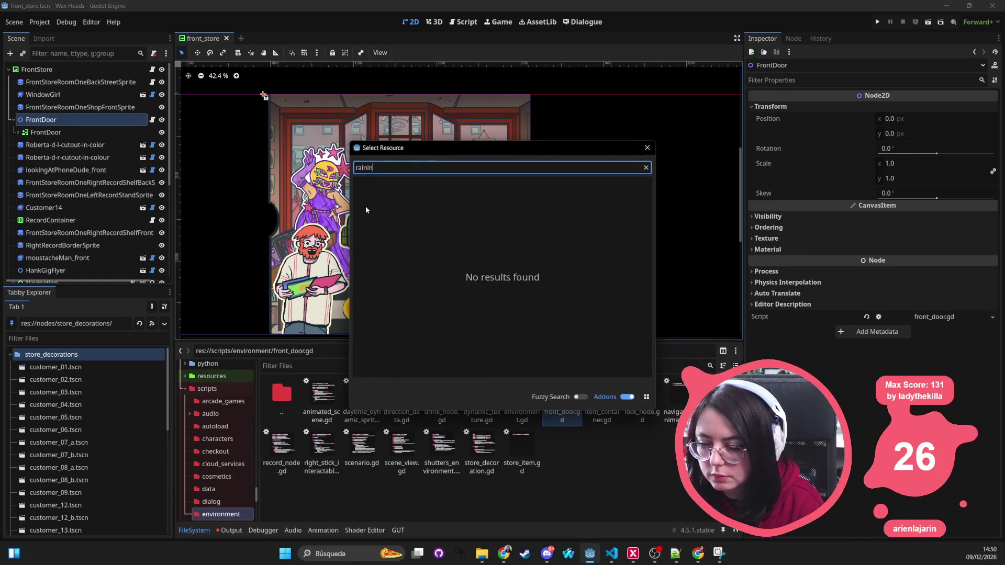
pyautogui.write('r')
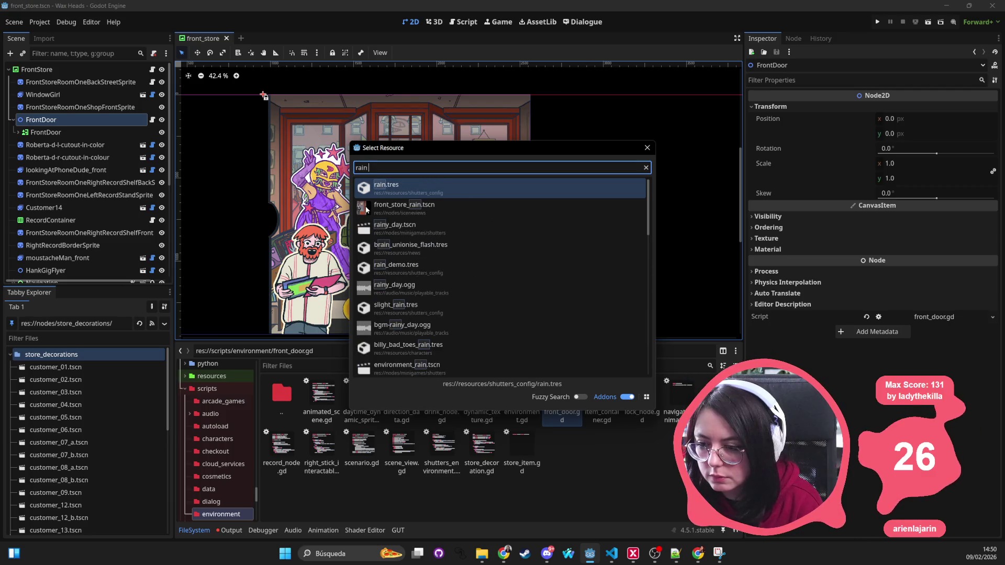
# Open front_store_rain.tscn and open its FrontDoor node's front_door.gd script
pyautogui.doubleClick(366, 210)
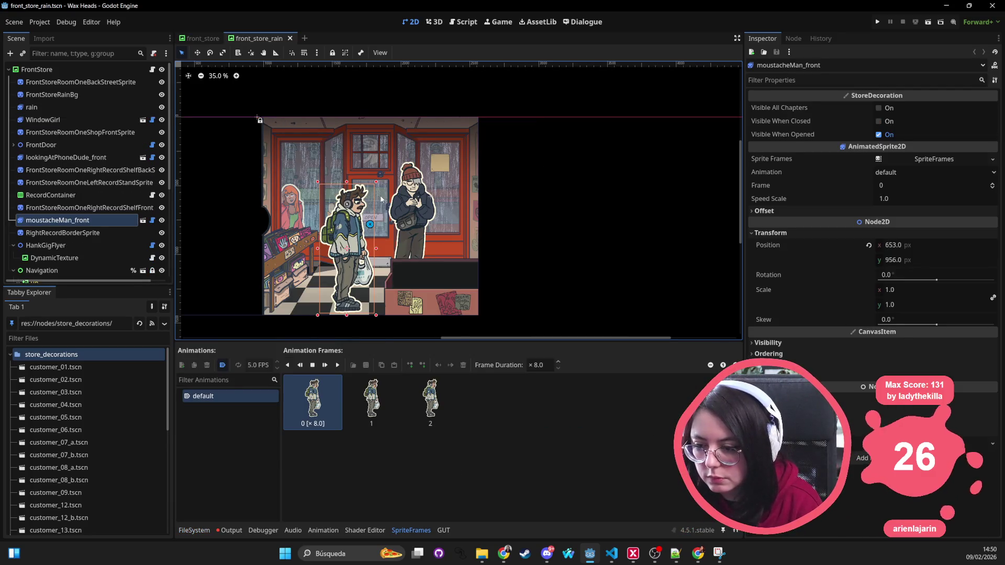
pyautogui.click(381, 200)
pyautogui.click(105, 146)
pyautogui.click(153, 144)
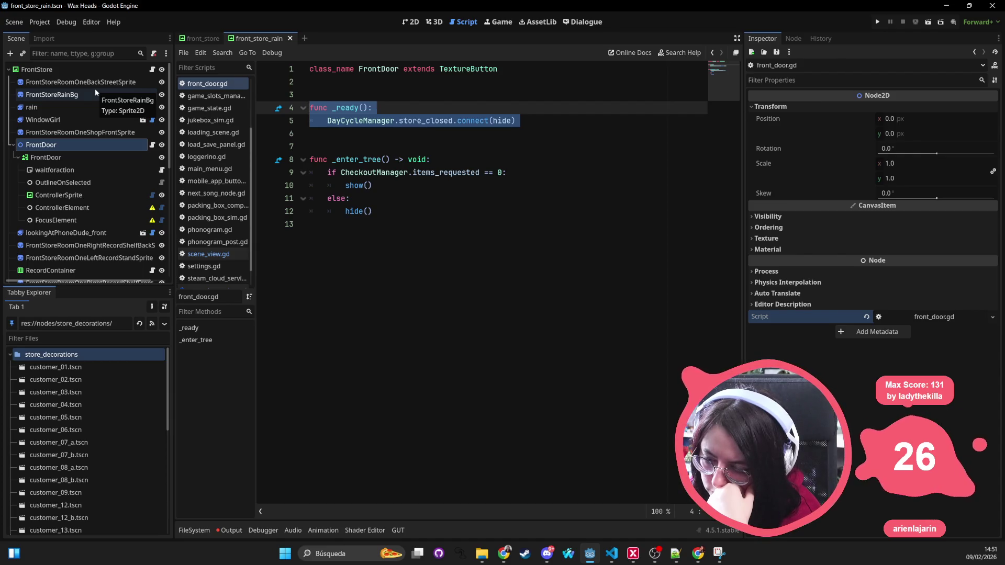
# Delete the _ready() function from front_door.gd, save it, and run the game to test
pyautogui.press('BackSpace')
pyautogui.press('Delete')
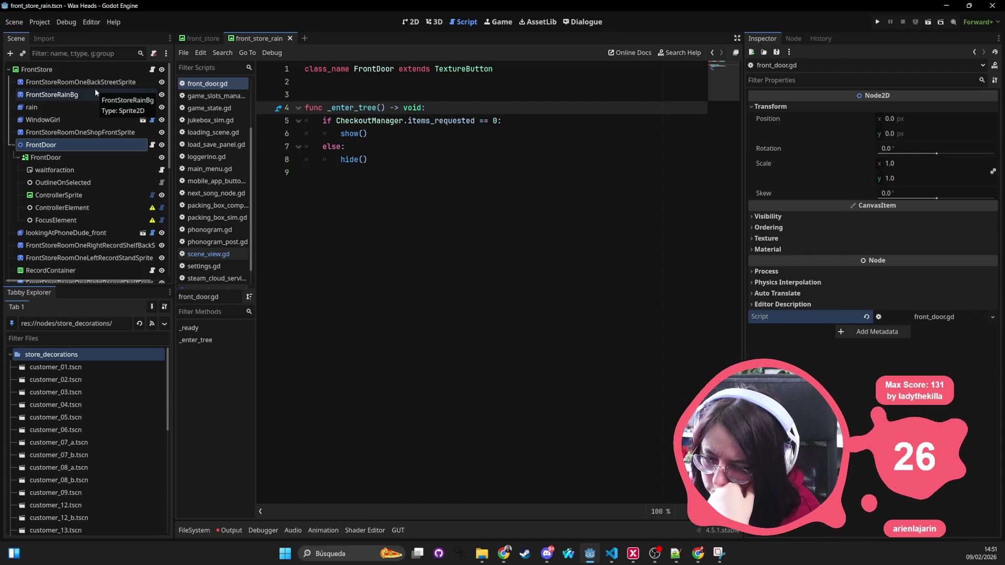
pyautogui.click(440, 194)
pyautogui.hotkey('ctrl', 's')
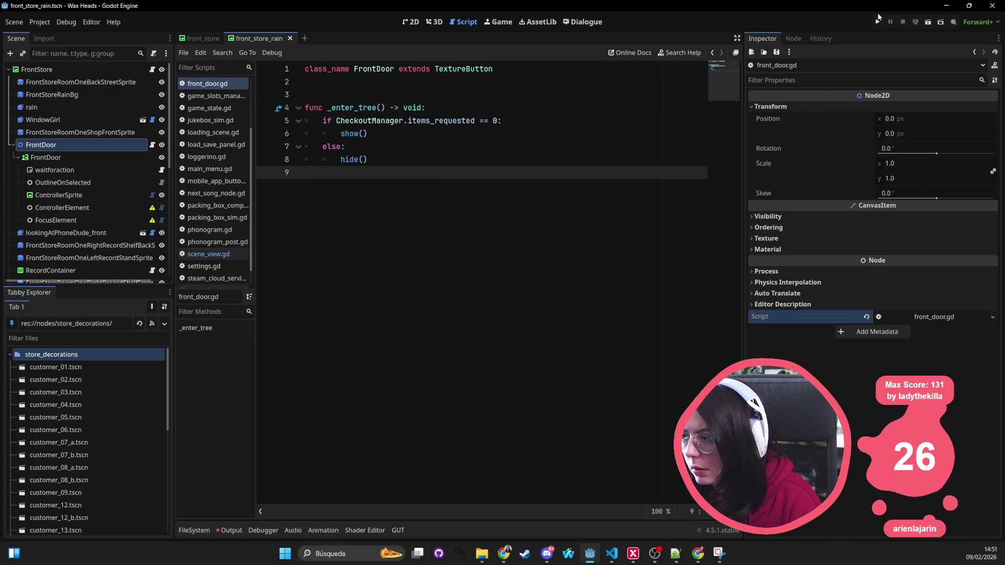
pyautogui.click(878, 22)
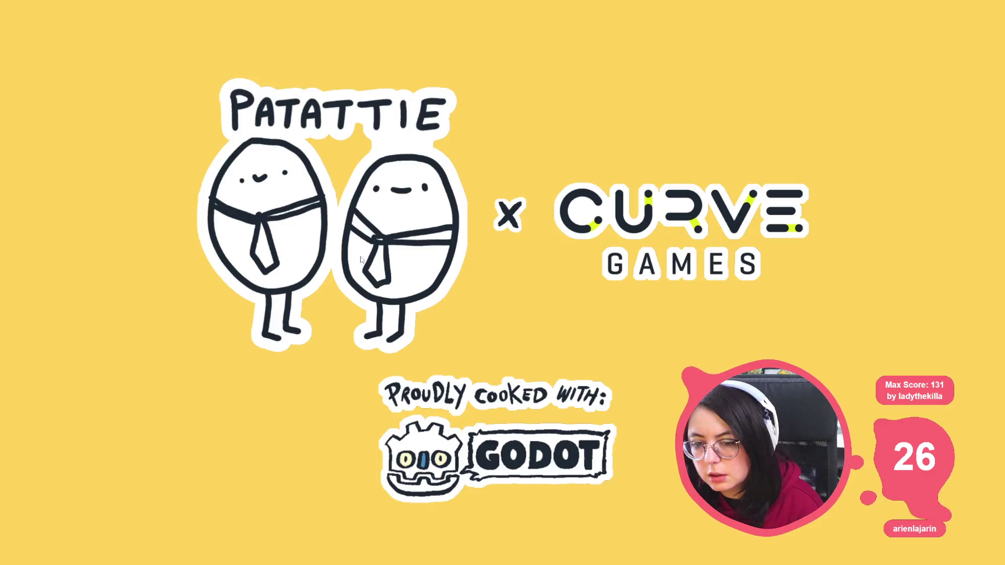
# In VS Code's Source Control view, check the 24 changed files, then move to GitHub Desktop
pyautogui.hotkey('alt', 'Tab')
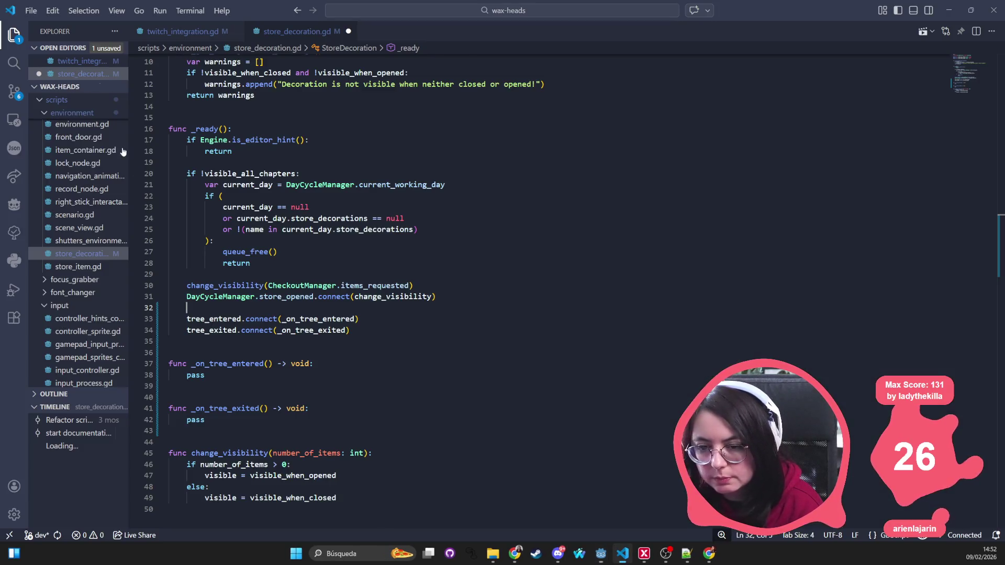
pyautogui.click(14, 91)
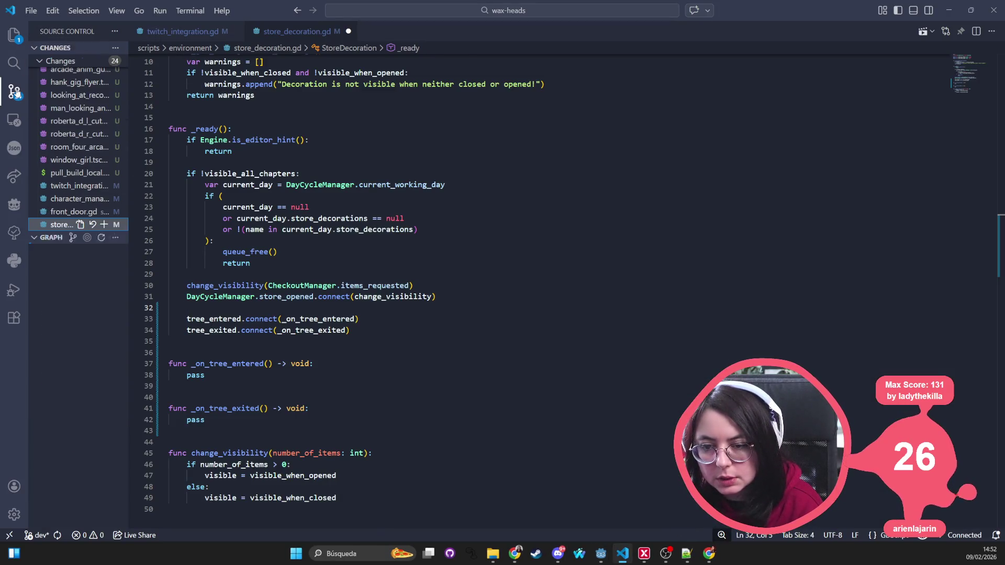
pyautogui.click(15, 36)
pyautogui.click(15, 91)
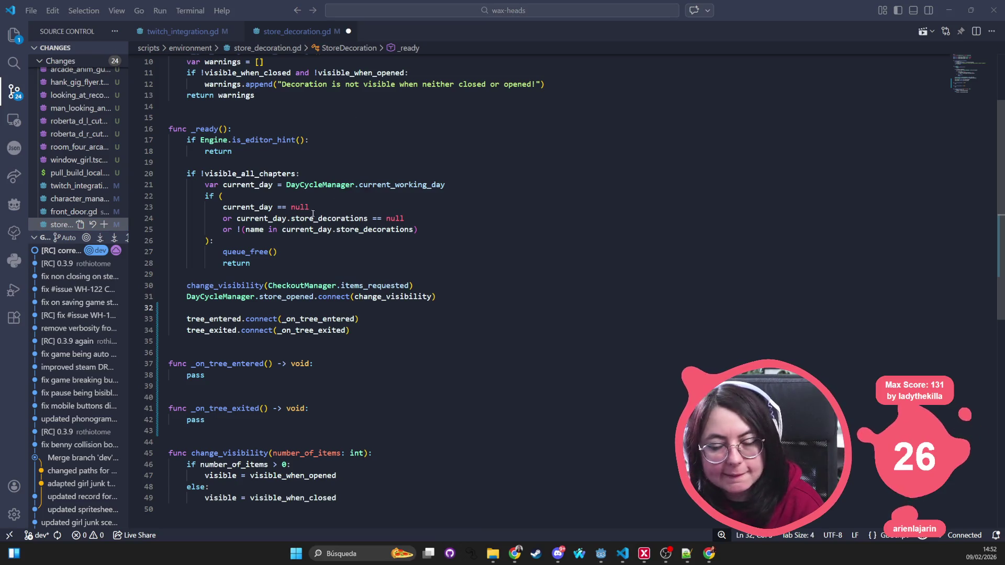
pyautogui.hotkey('alt', 'Tab')
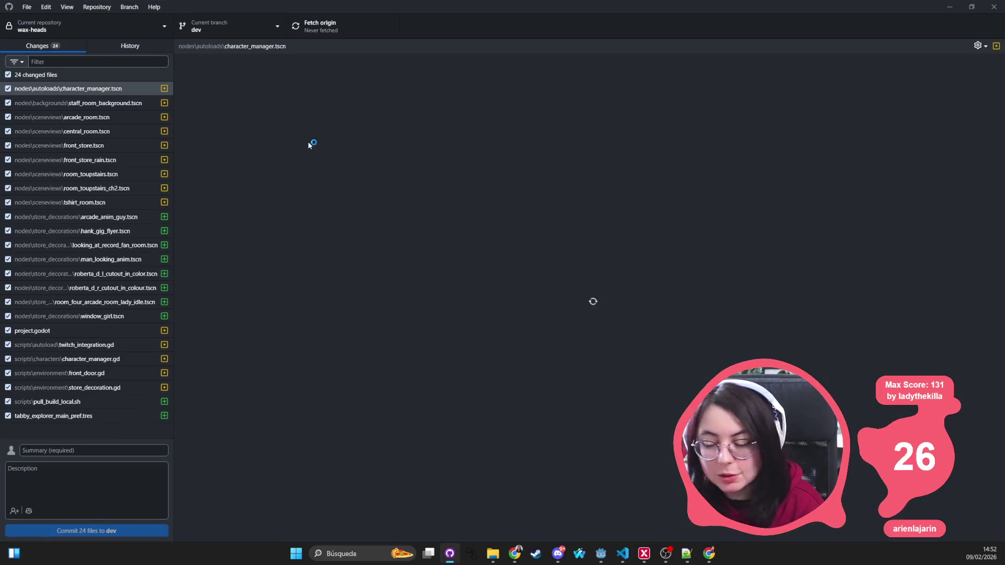
# Discard the changes to character_manager.tscn and character_manager.gd in GitHub Desktop
pyautogui.click(121, 101)
pyautogui.press('Up')
pyautogui.rightClick(127, 89)
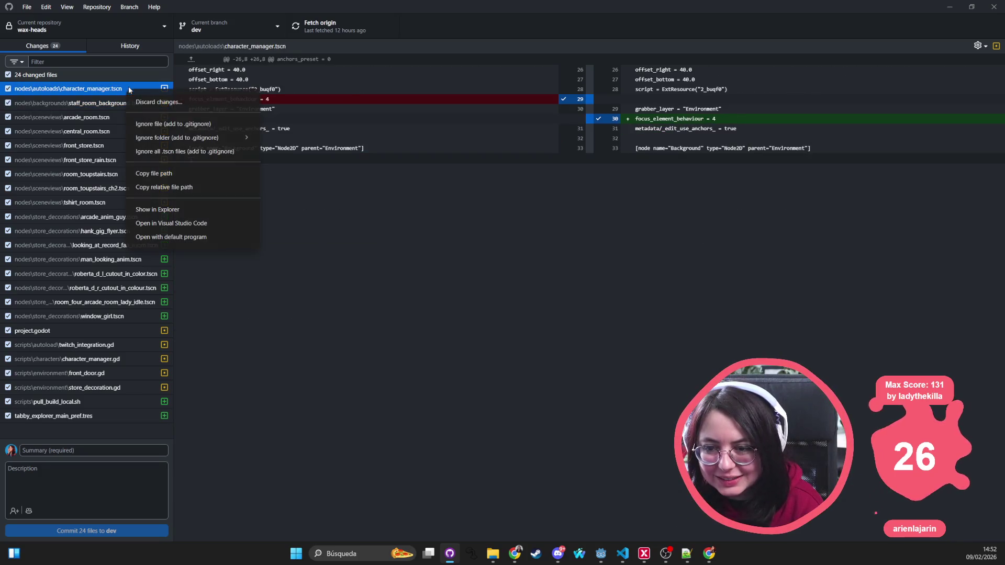
pyautogui.click(166, 100)
pyautogui.click(513, 319)
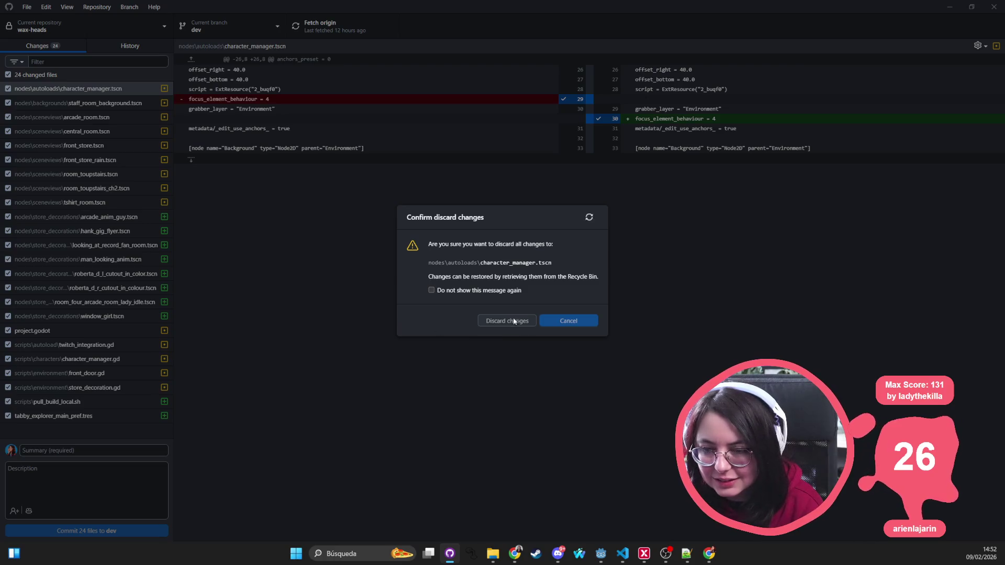
pyautogui.write('charac')
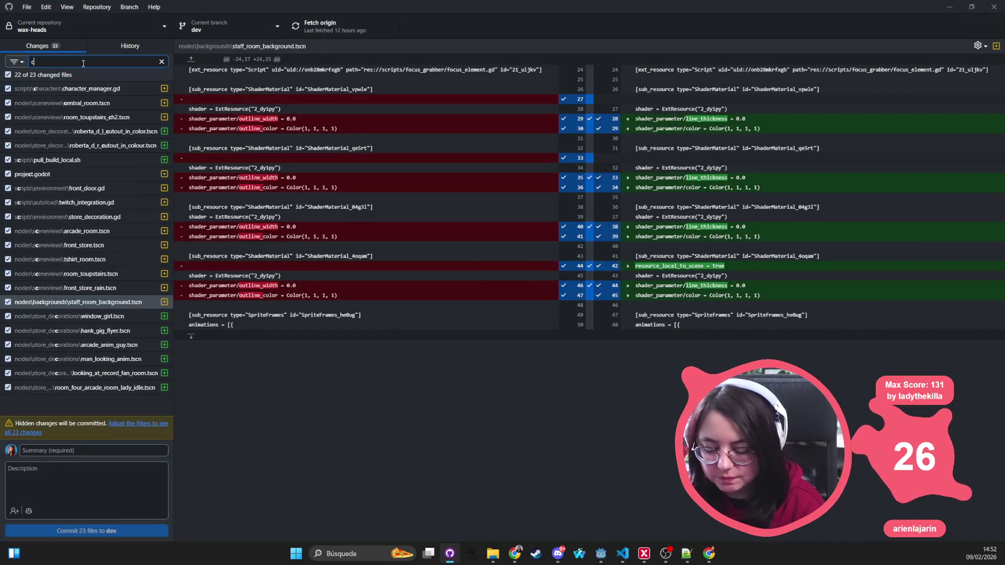
pyautogui.rightClick(71, 90)
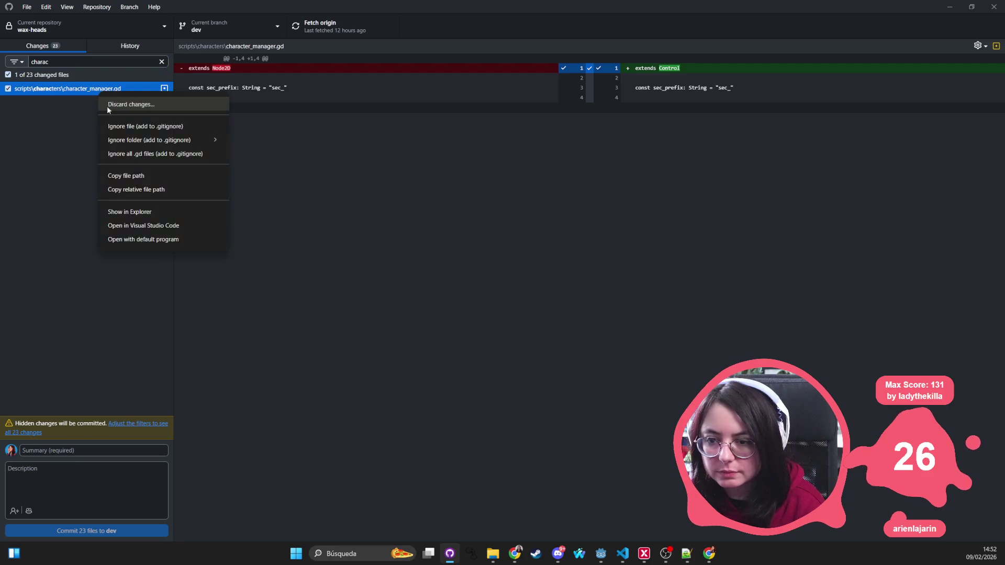
pyautogui.click(84, 101)
pyautogui.click(511, 322)
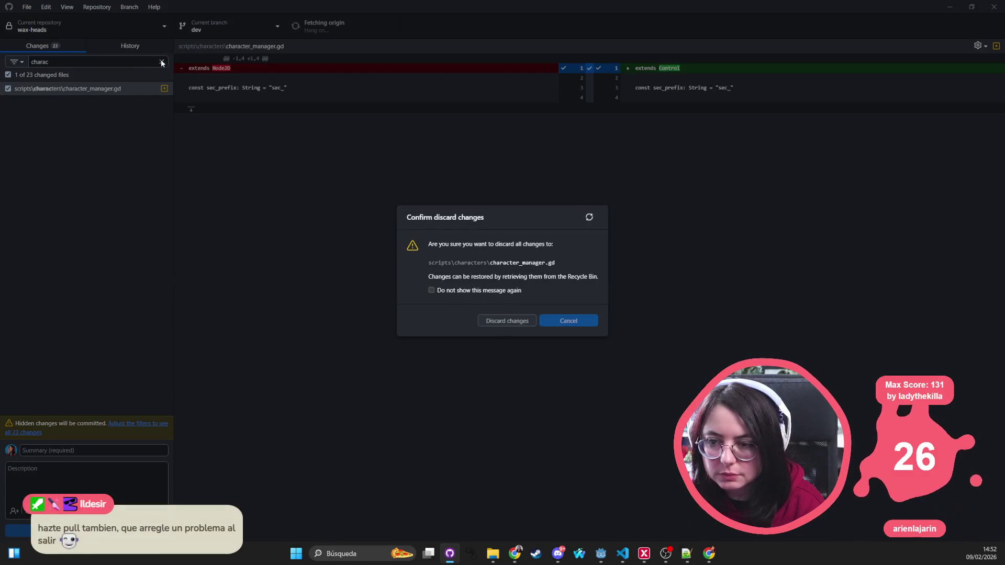
# Stop the running game in Godot, then pull from origin in GitHub Desktop
pyautogui.hotkey('alt', 'Tab')
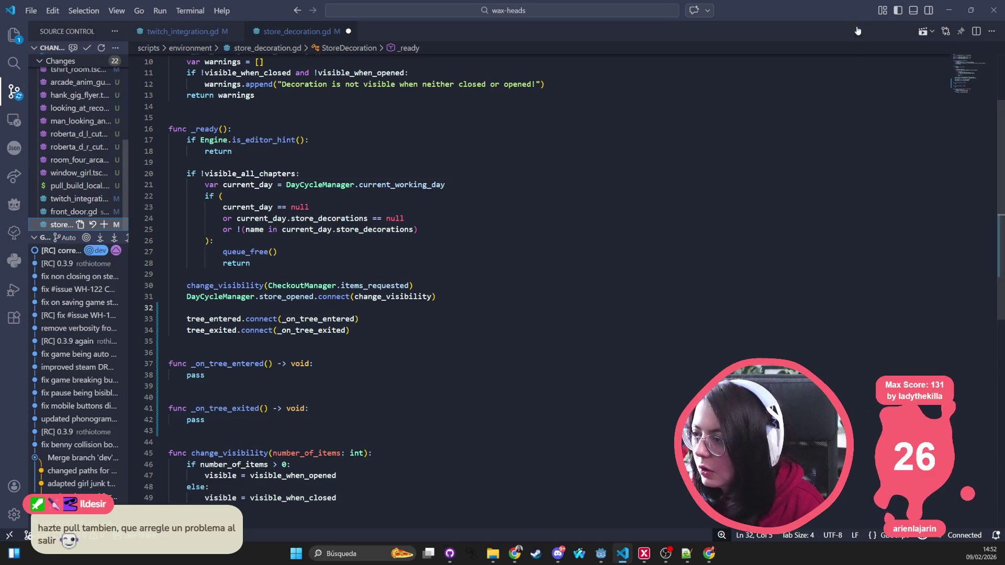
pyautogui.hotkey('alt', 'Tab')
pyautogui.click(902, 23)
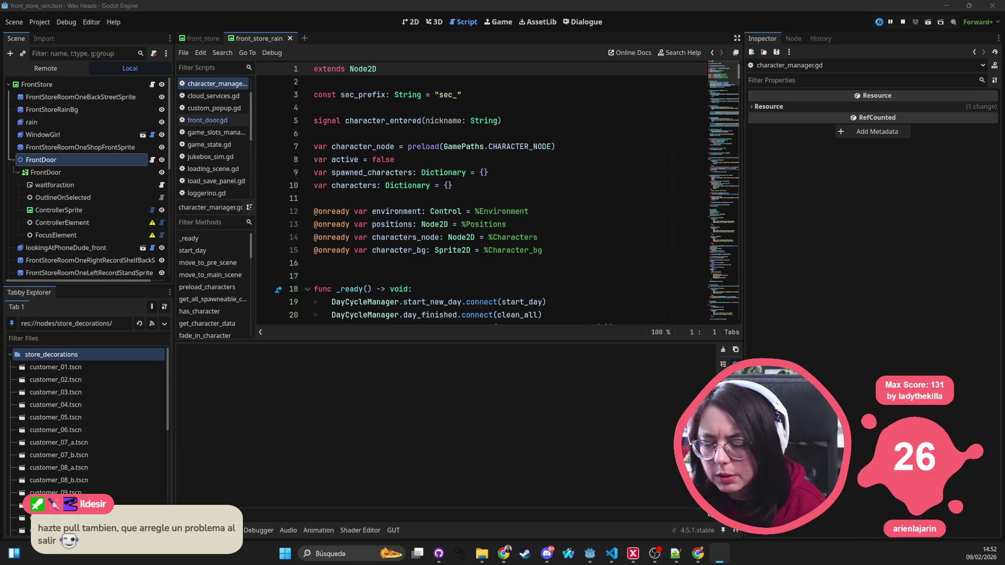
pyautogui.hotkey('alt', 'Tab')
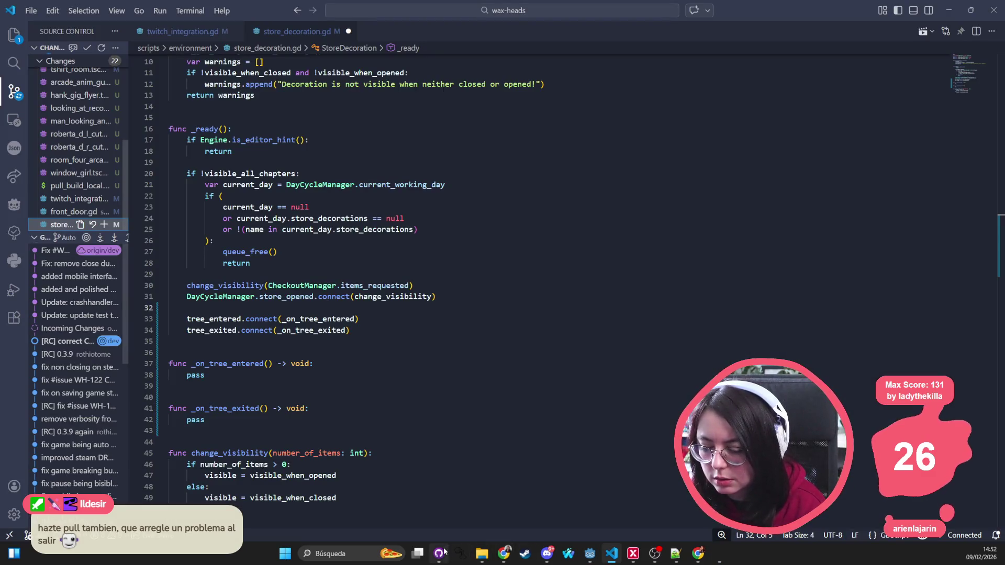
pyautogui.click(439, 553)
pyautogui.click(329, 33)
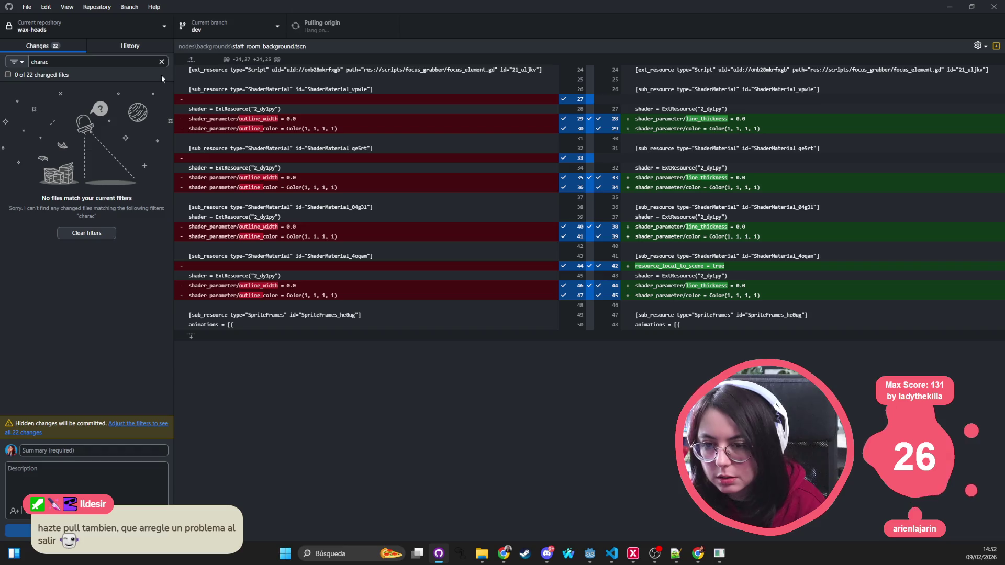
# Review the new commits in History, from the test text size update to the Wishlist Now link fix
pyautogui.click(147, 52)
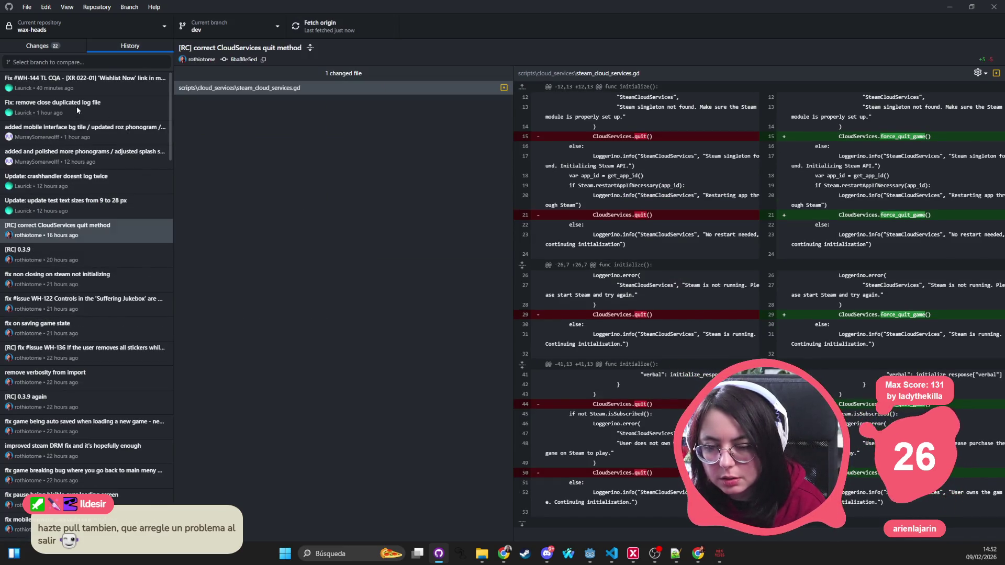
pyautogui.click(89, 207)
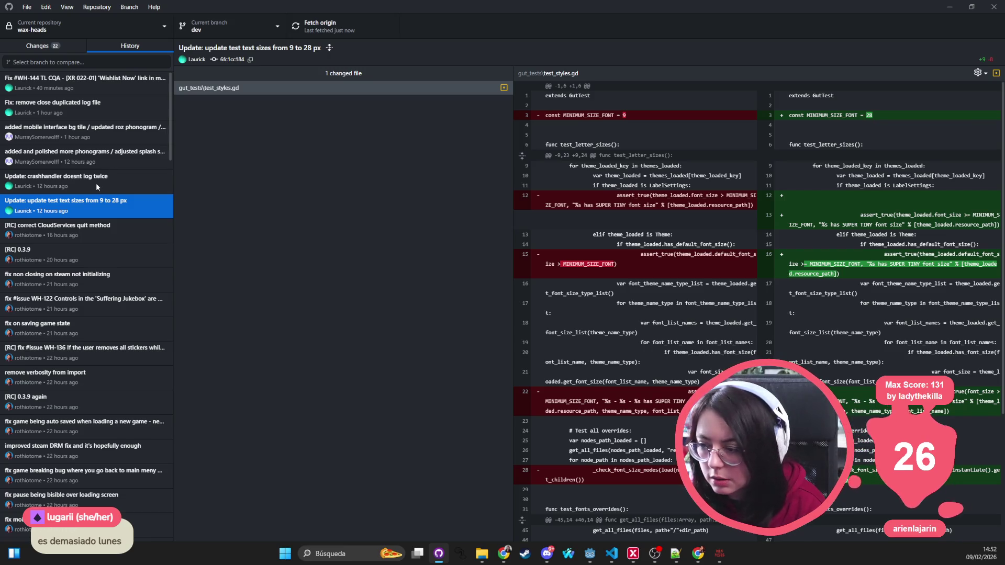
pyautogui.click(96, 183)
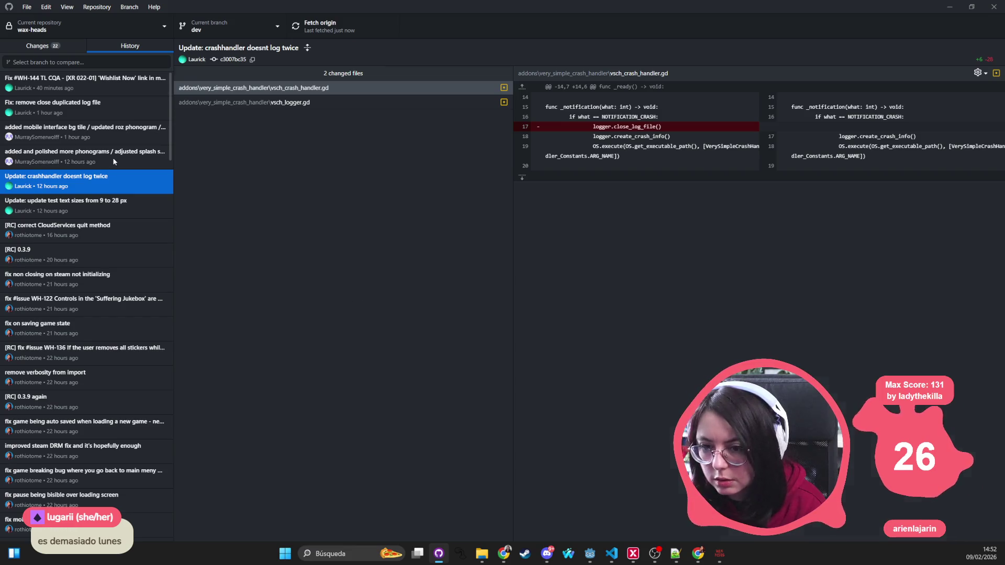
pyautogui.click(115, 160)
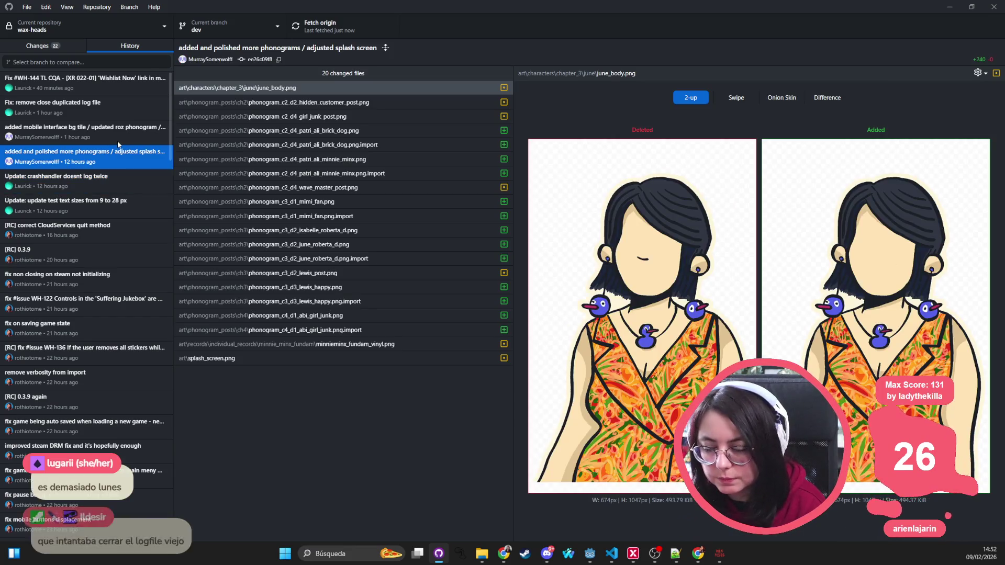
pyautogui.click(119, 135)
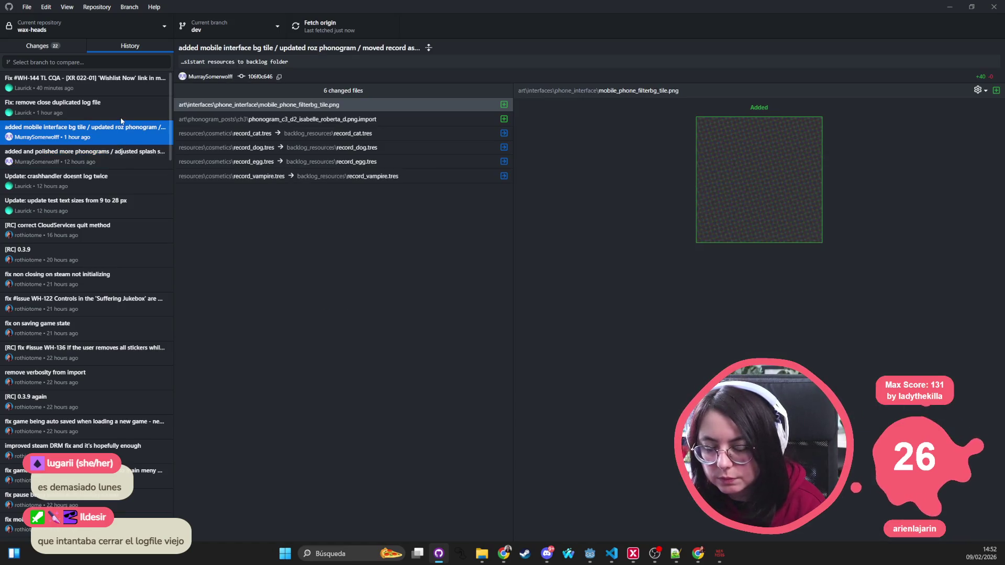
pyautogui.click(120, 117)
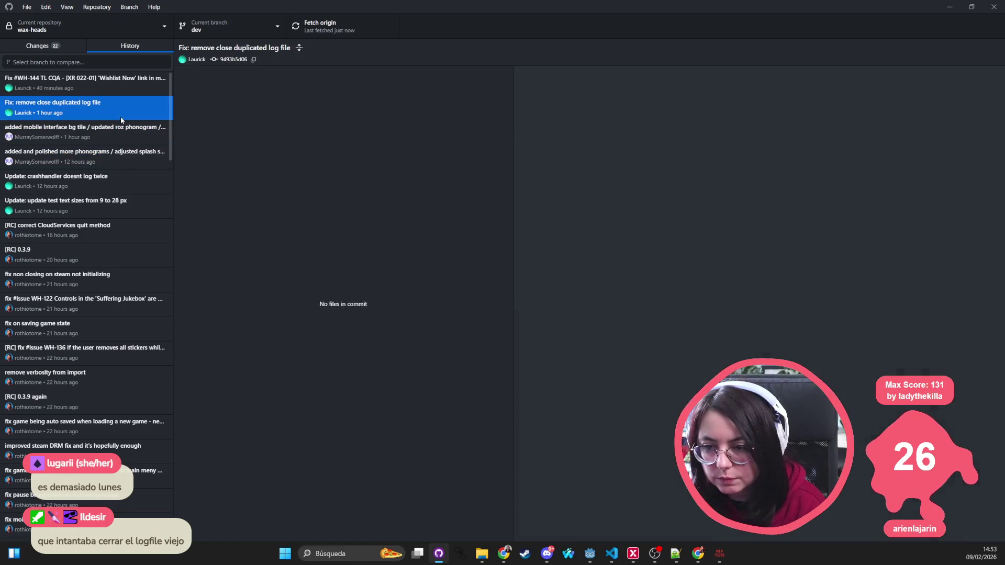
pyautogui.click(120, 82)
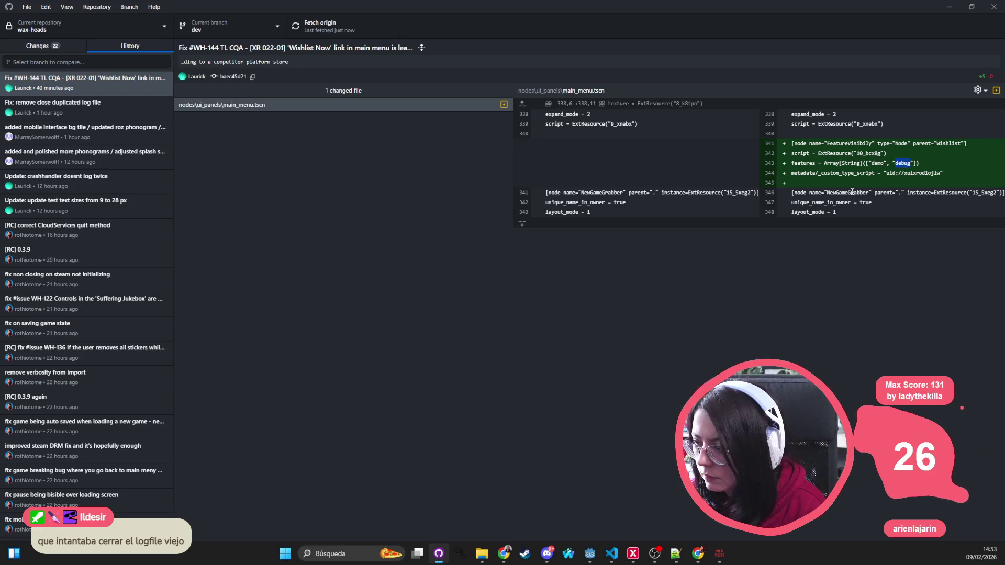
# Check the current-day early return in store_decoration.gd's _ready, then return to Godot
pyautogui.hotkey('alt', 'Tab')
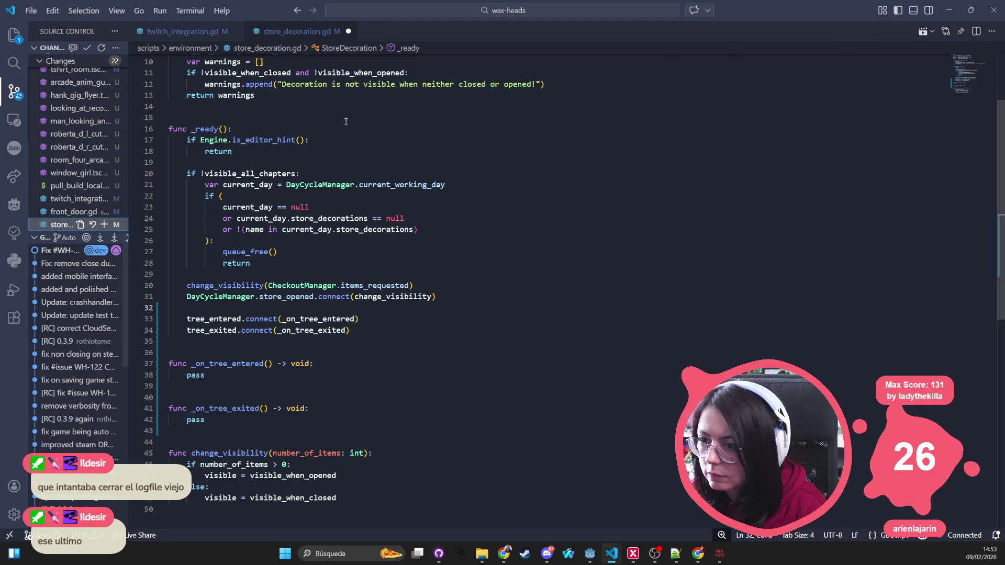
pyautogui.click(345, 185)
pyautogui.press('Up')
pyautogui.press('Up')
pyautogui.press('Up')
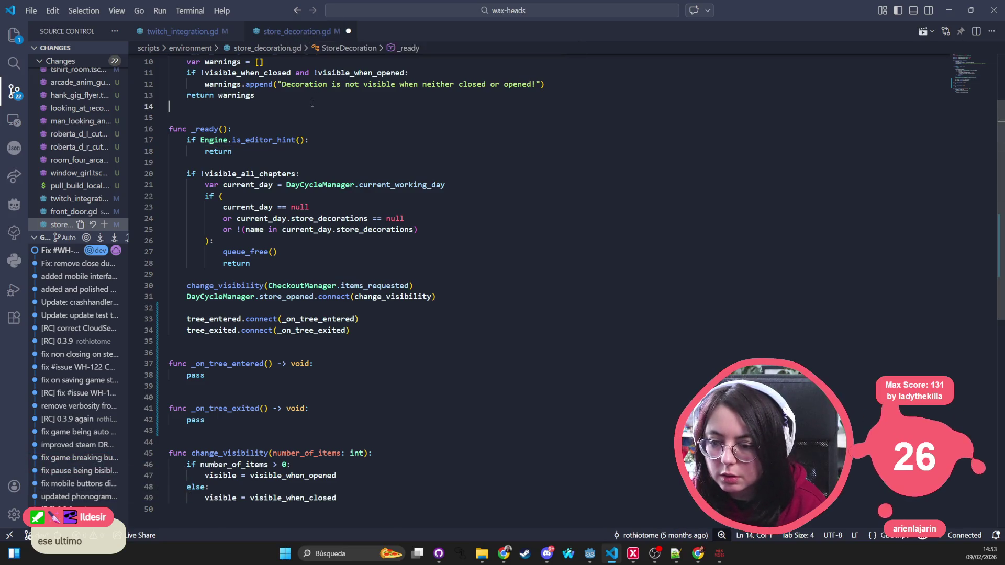
pyautogui.hotkey('alt', 'Tab')
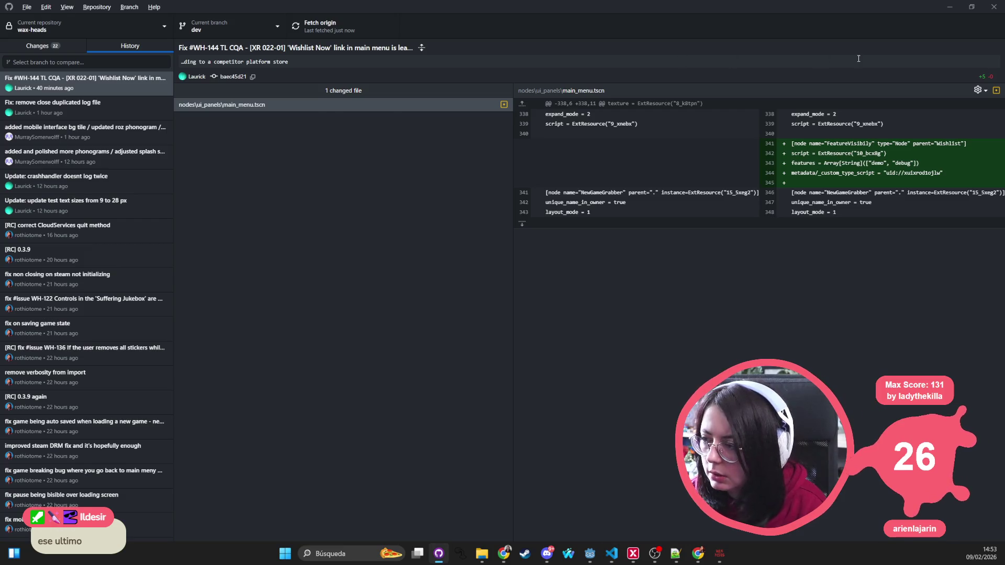
pyautogui.hotkey('alt', 'Tab')
pyautogui.hotkey('alt', 'Tab')
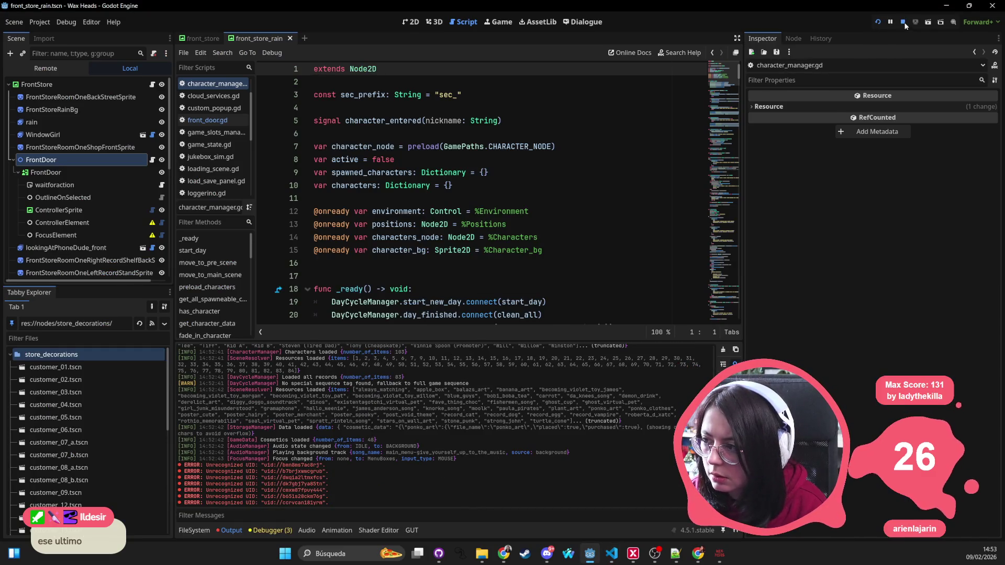
# Launch Wax Heads and start a new Sin reembolsos game, overwriting the autosave
pyautogui.click(878, 22)
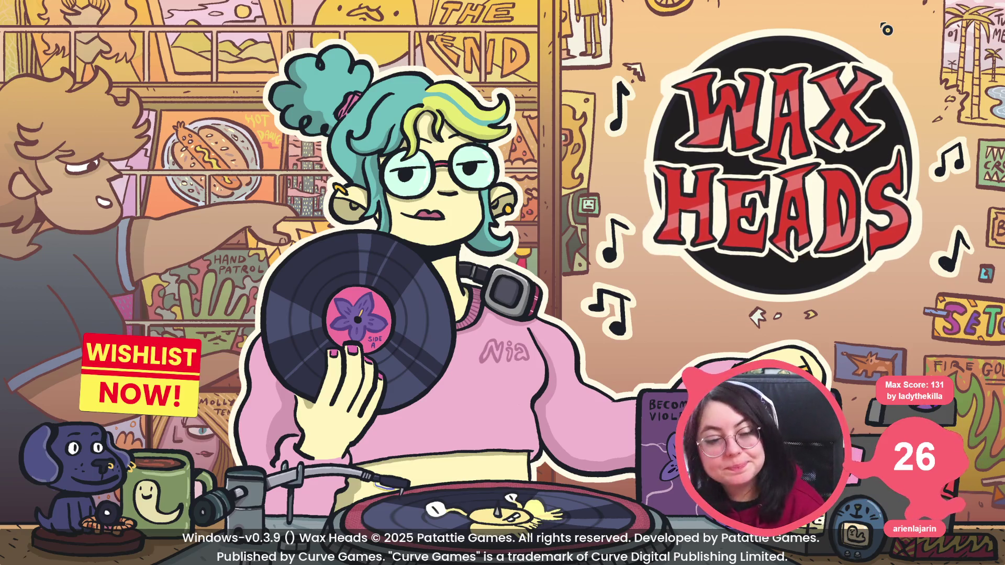
pyautogui.click(779, 250)
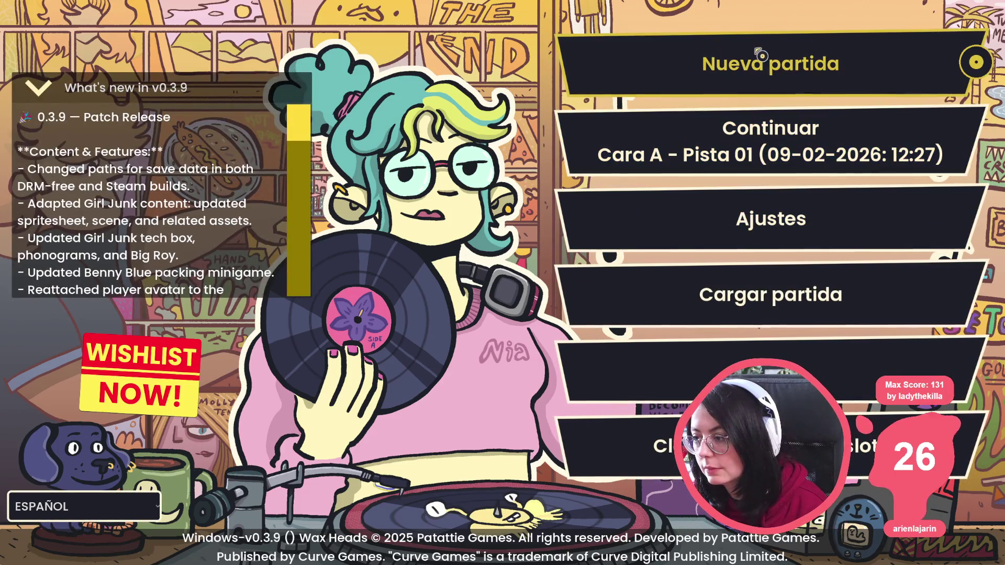
pyautogui.click(699, 62)
pyautogui.click(446, 317)
pyautogui.click(414, 403)
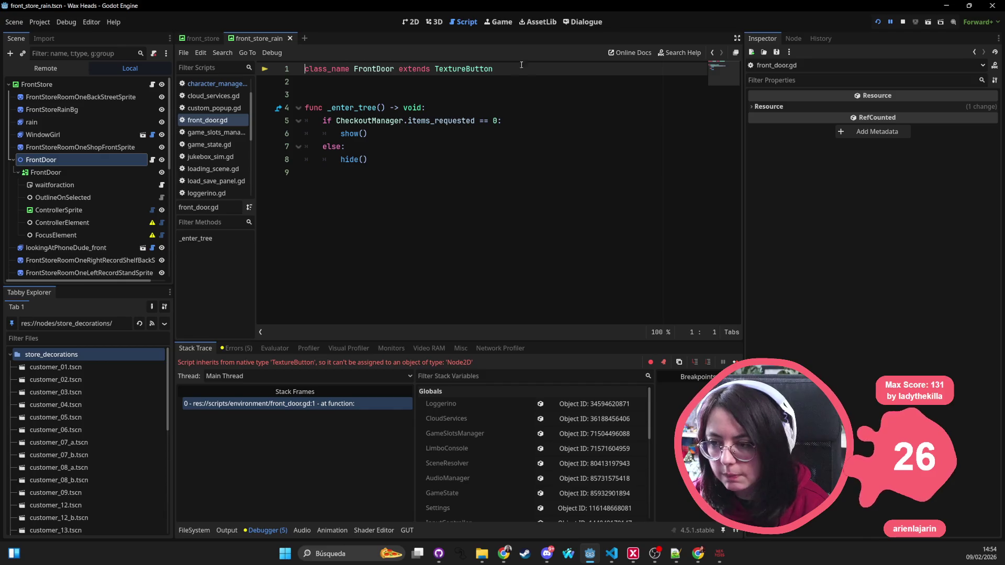
# Make front_door.gd extend CanvasLayer, remove the extra blank line, and rerun with F5
pyautogui.doubleClick(445, 68)
pyautogui.write('Can')
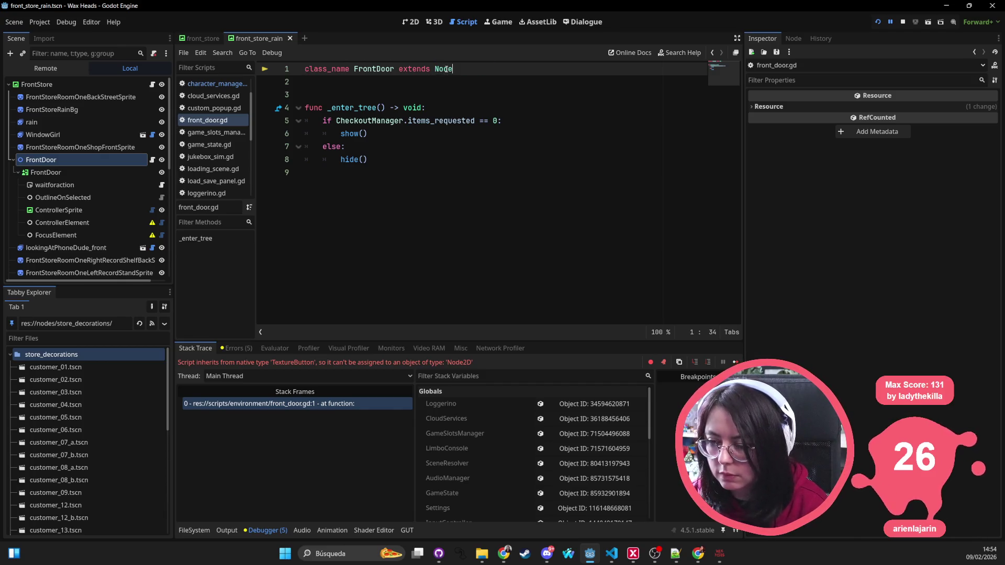
pyautogui.write('vasLayer')
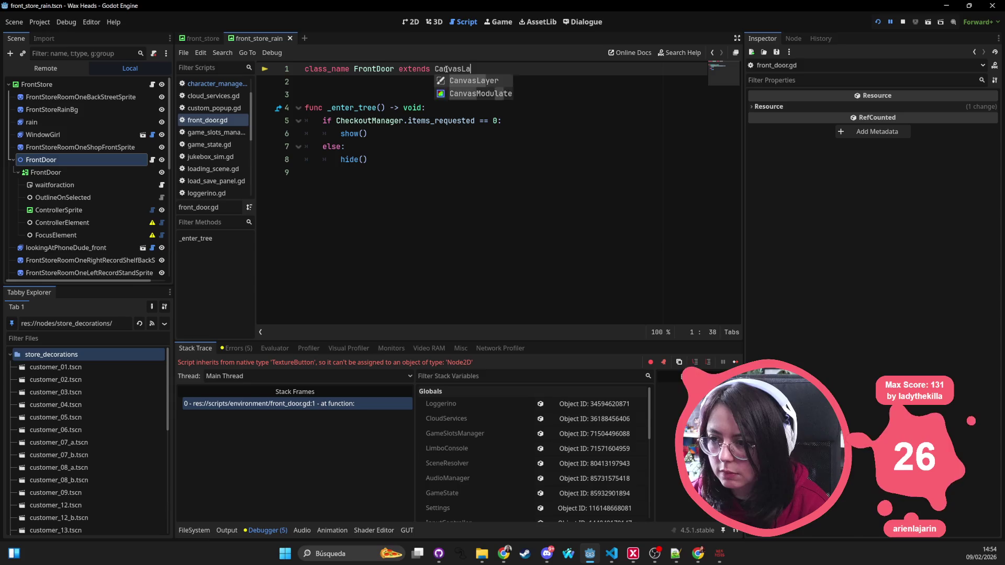
pyautogui.click(355, 94)
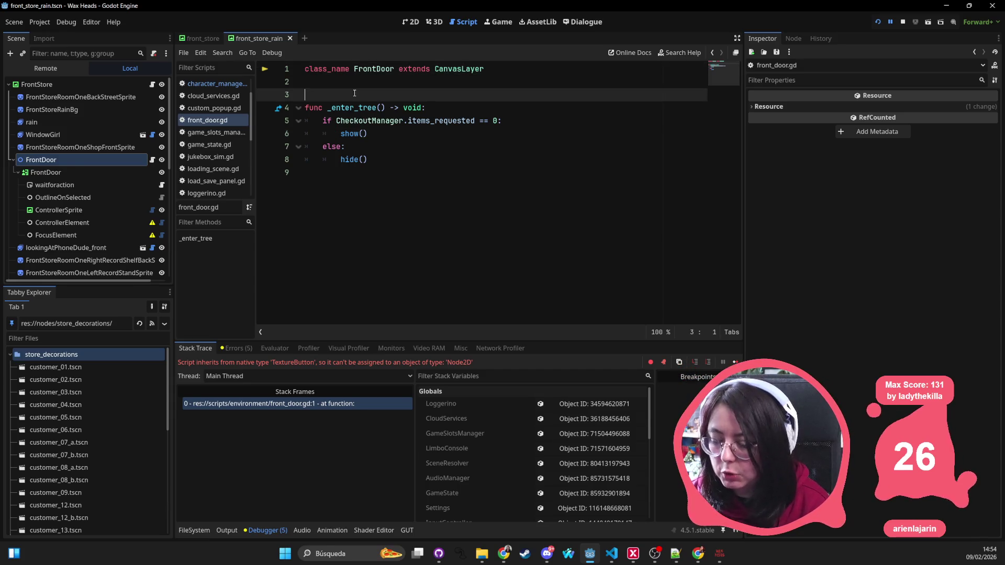
pyautogui.press('BackSpace')
pyautogui.click(415, 113)
pyautogui.press('F5')
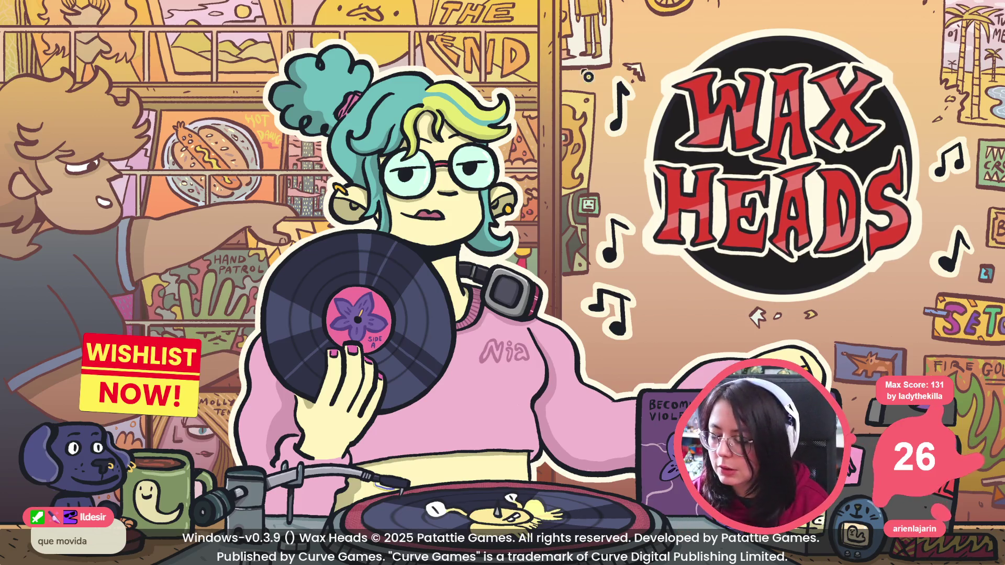
# Start another Sin reembolsos game from Nueva partida, confirming the save overwrite
pyautogui.click(529, 117)
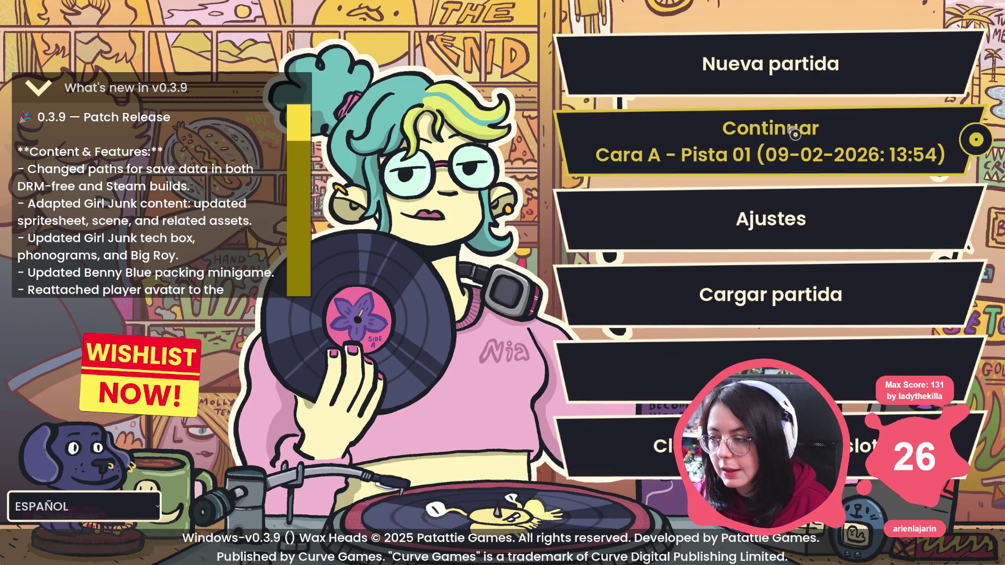
pyautogui.click(789, 65)
pyautogui.click(439, 305)
pyautogui.press('Return')
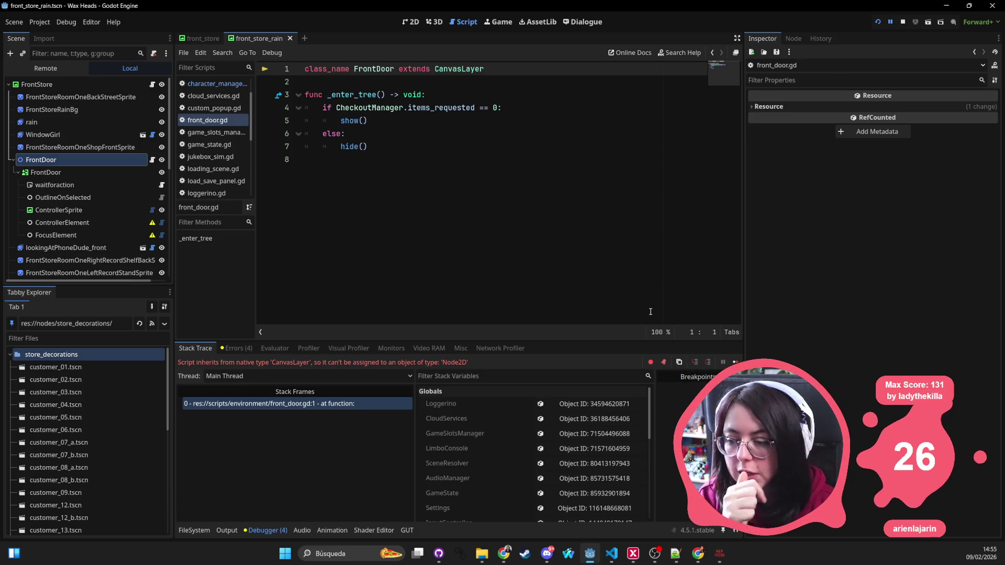
# Change front_door.gd's base class from CanvasLayer to CanvasItem and stop the running game
pyautogui.click(400, 244)
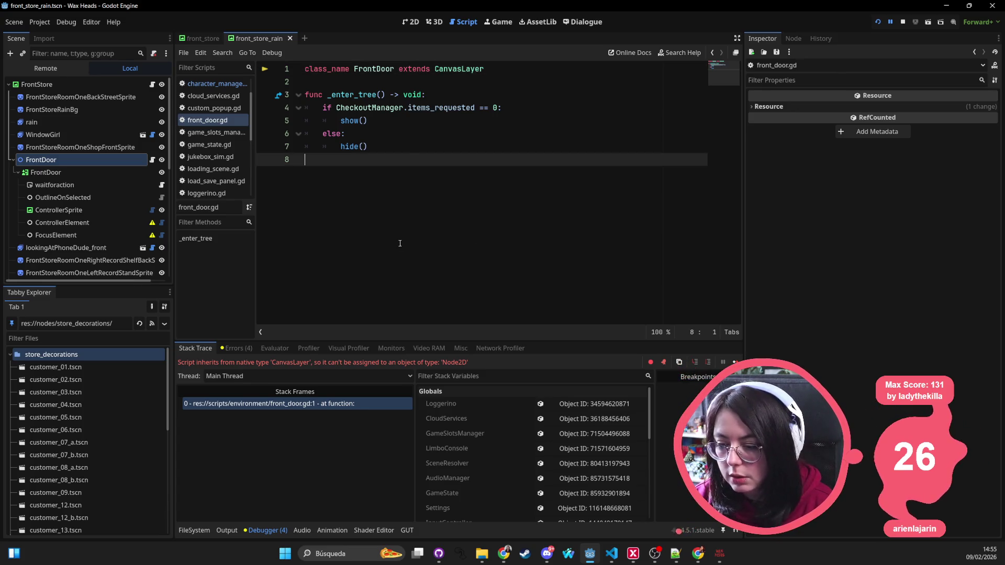
pyautogui.click(461, 69)
pyautogui.doubleClick(456, 68)
pyautogui.write('CanvasIt')
pyautogui.press('Return')
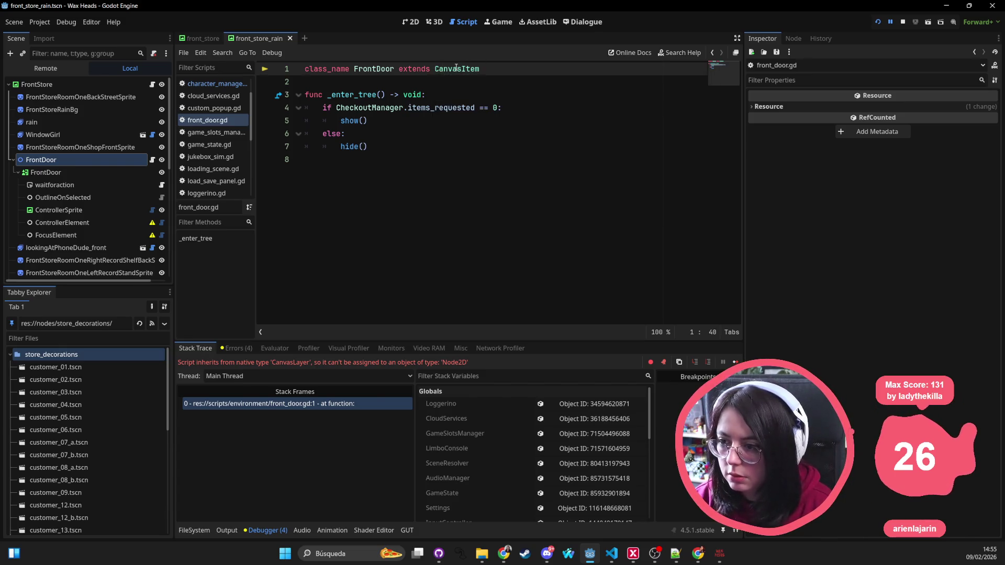
pyautogui.click(347, 133)
pyautogui.click(903, 23)
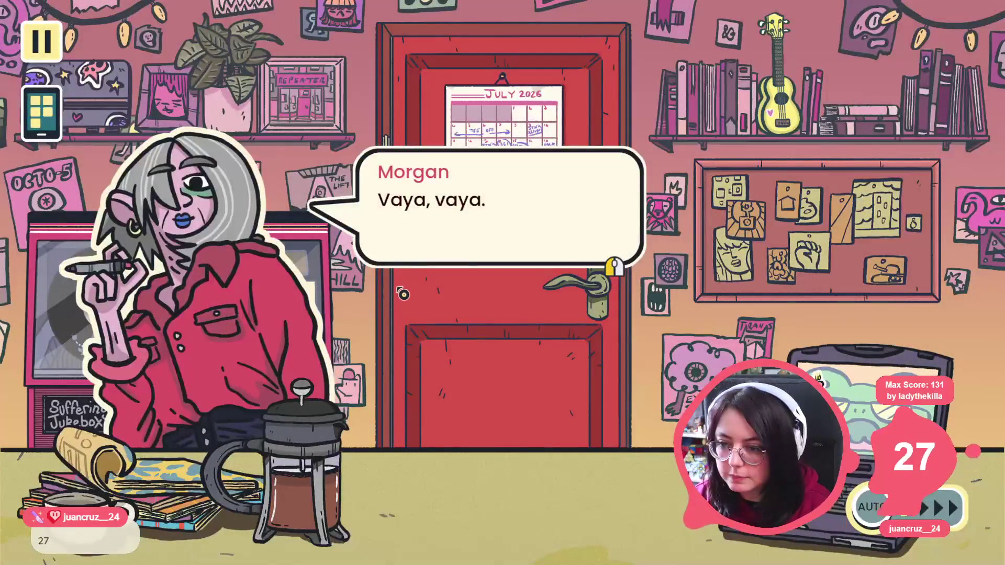
# Finish Morgan's staff-room talk, answering ¡No me despidas!, and leave the staff room
pyautogui.click(403, 294)
pyautogui.click(403, 294)
pyautogui.click(461, 168)
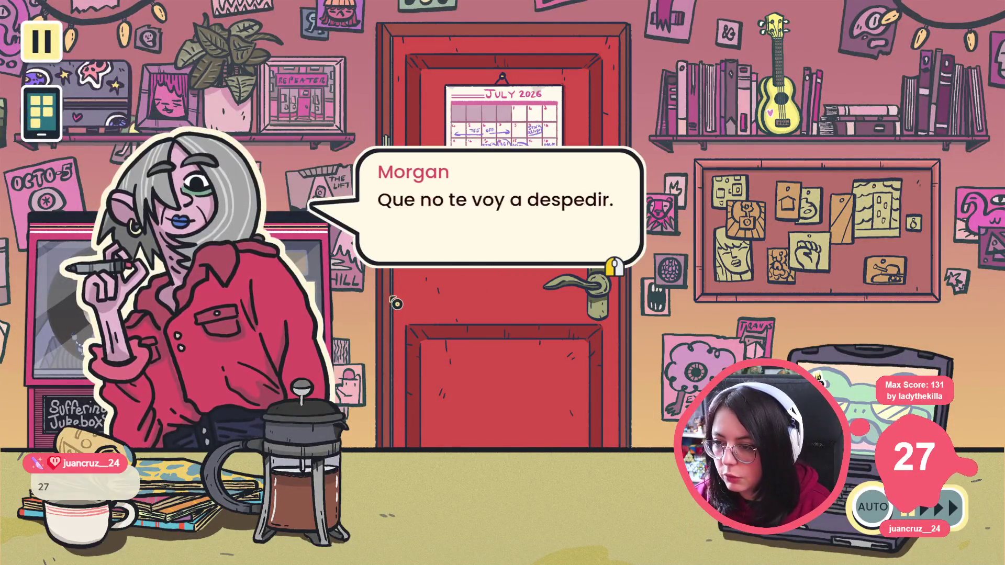
pyautogui.click(461, 168)
pyautogui.click(460, 168)
pyautogui.click(579, 186)
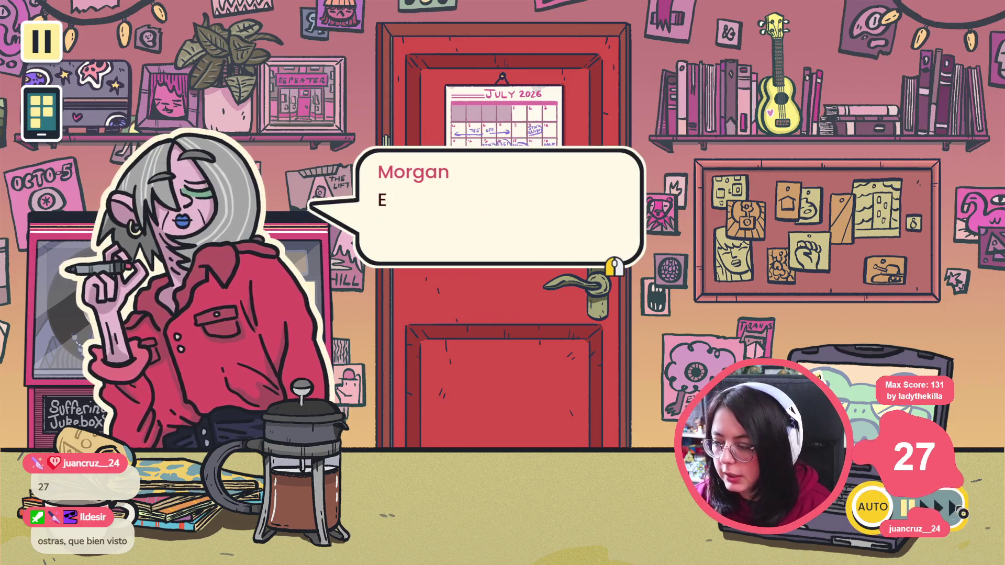
pyautogui.click(471, 243)
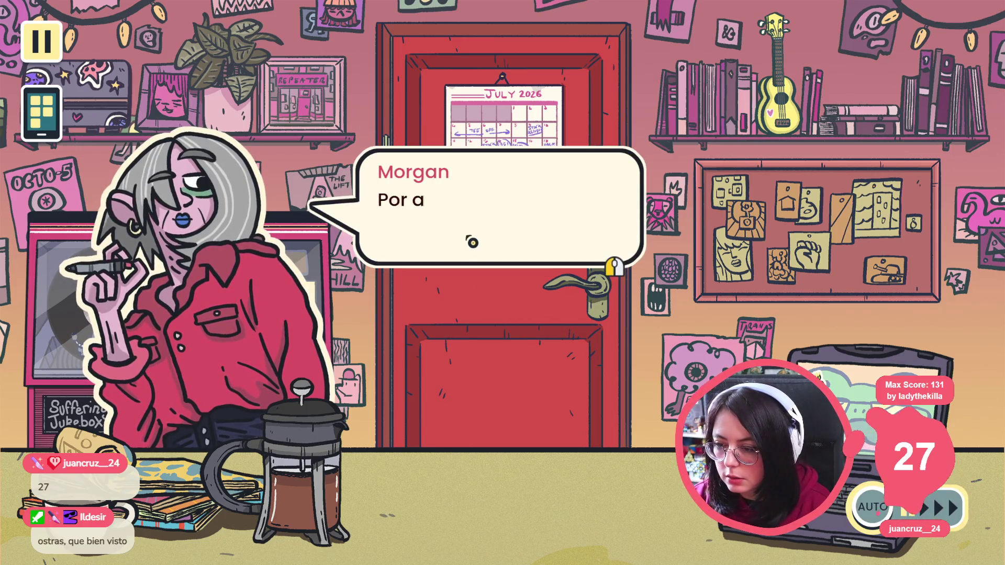
pyautogui.click(472, 243)
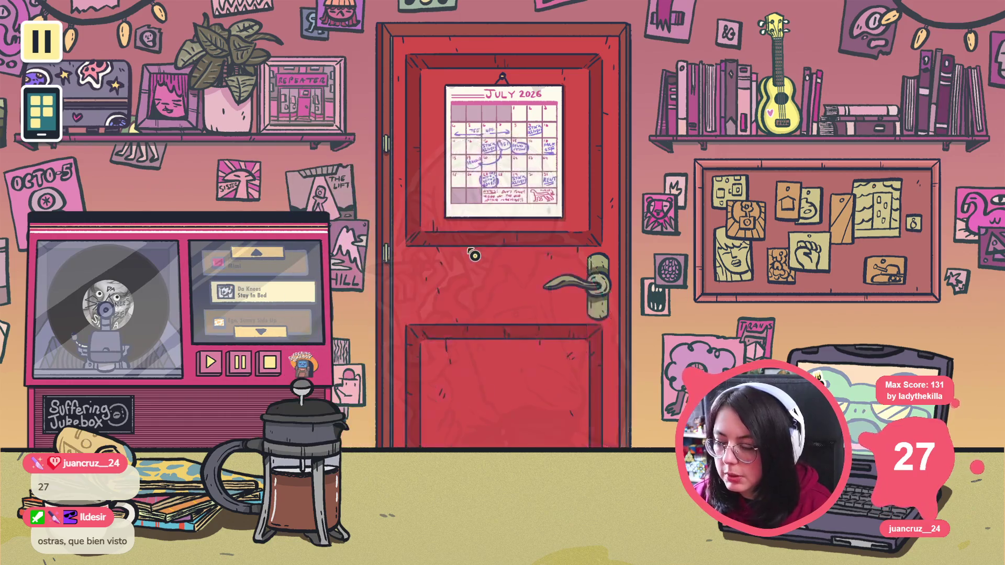
pyautogui.click(403, 314)
pyautogui.click(414, 308)
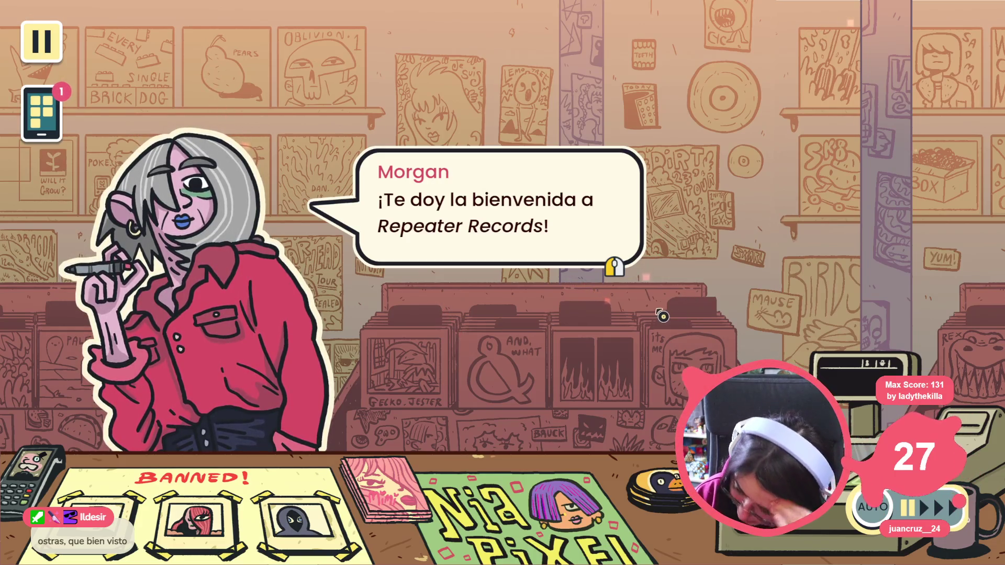
# Get through Morgan's welcome dialogue and answer ¡Abramos! to open the store
pyautogui.click(524, 286)
pyautogui.click(512, 285)
pyautogui.click(512, 284)
pyautogui.click(524, 262)
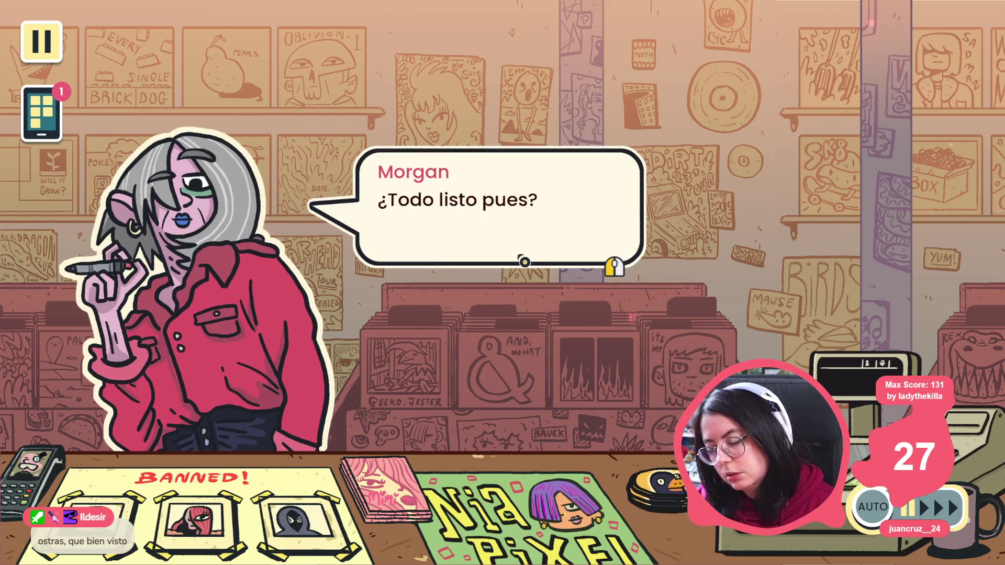
pyautogui.click(524, 261)
pyautogui.click(563, 164)
pyautogui.click(476, 343)
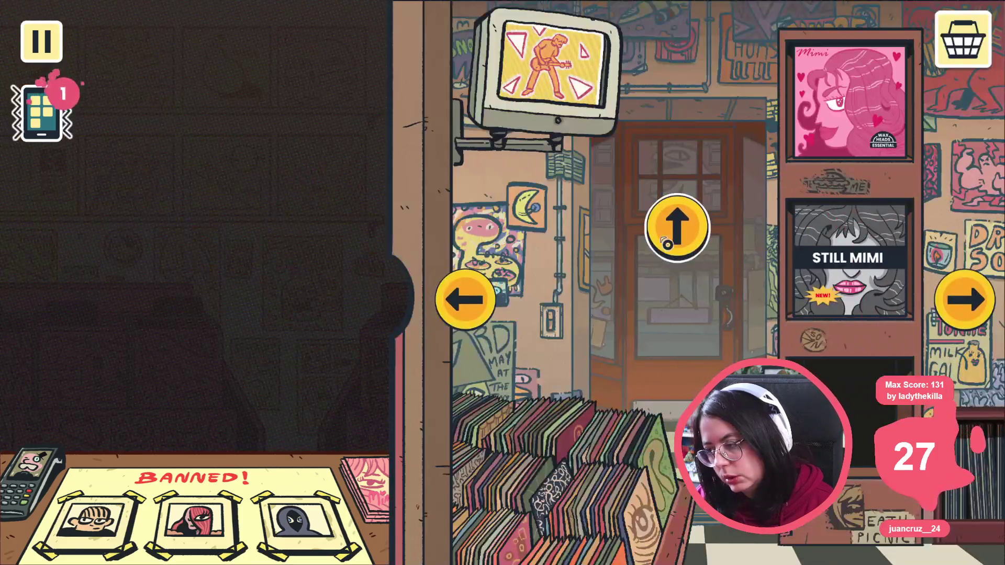
# Open the shop at the entrance door, agree to help the first customer, then stop with F8
pyautogui.click(664, 233)
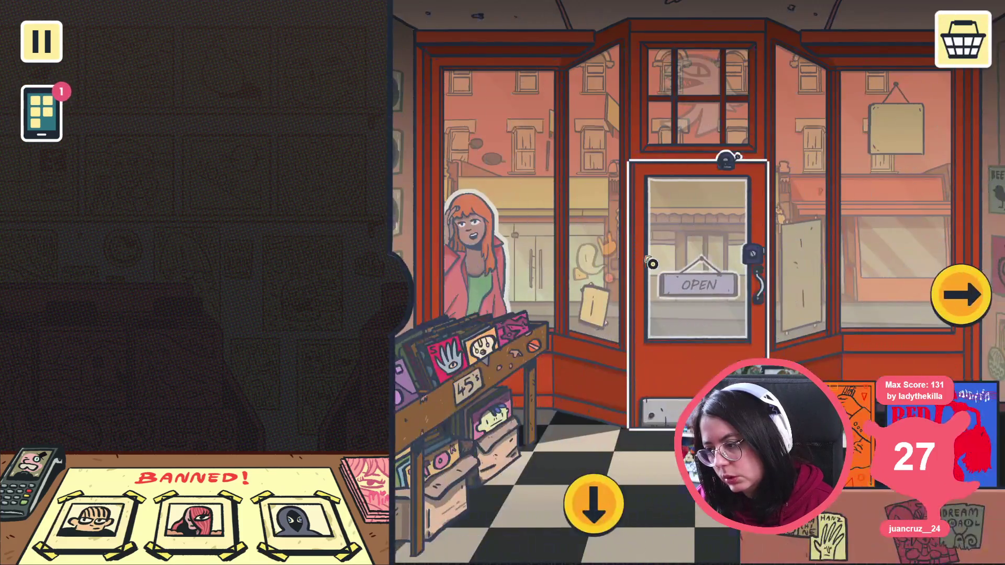
pyautogui.click(652, 263)
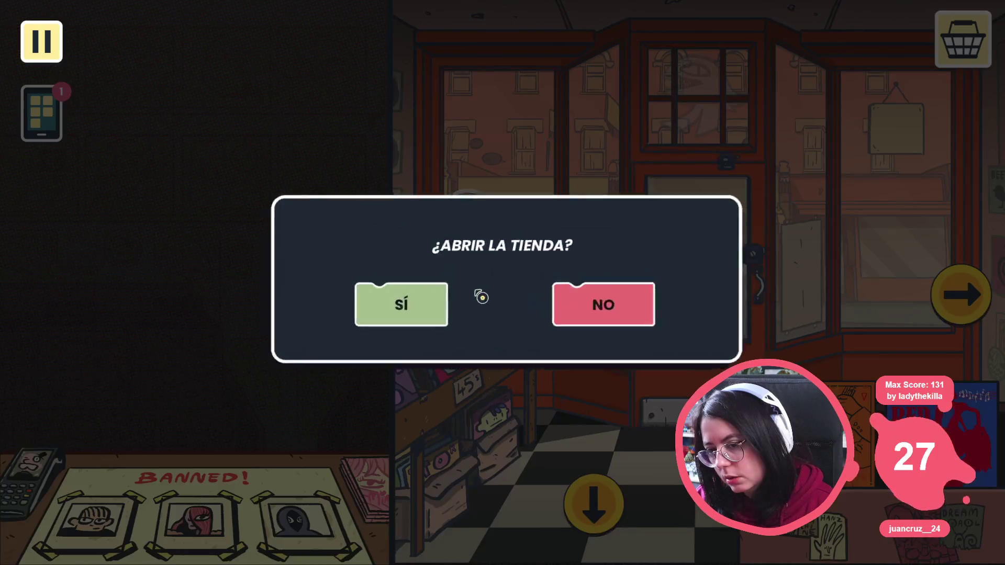
pyautogui.click(399, 283)
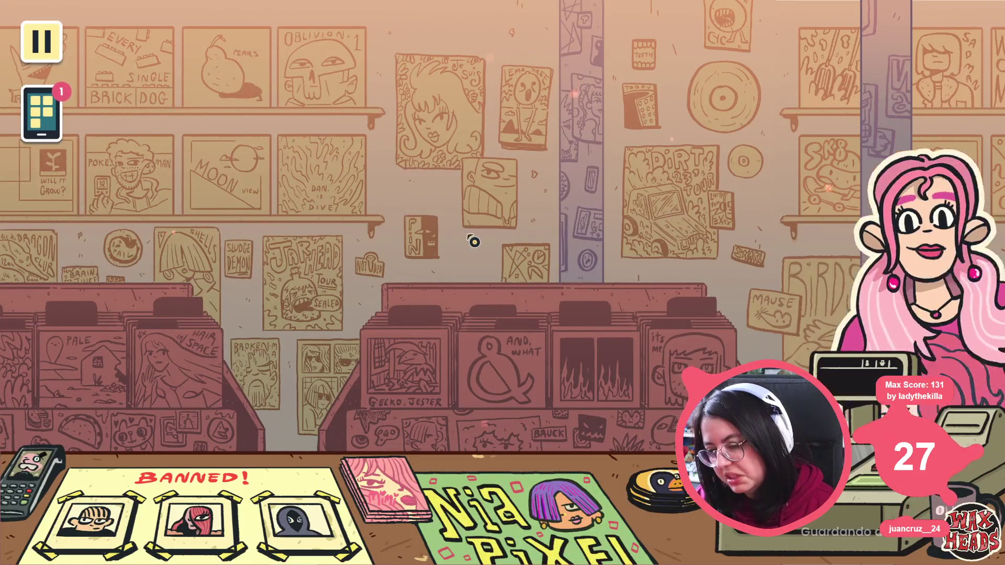
pyautogui.click(471, 217)
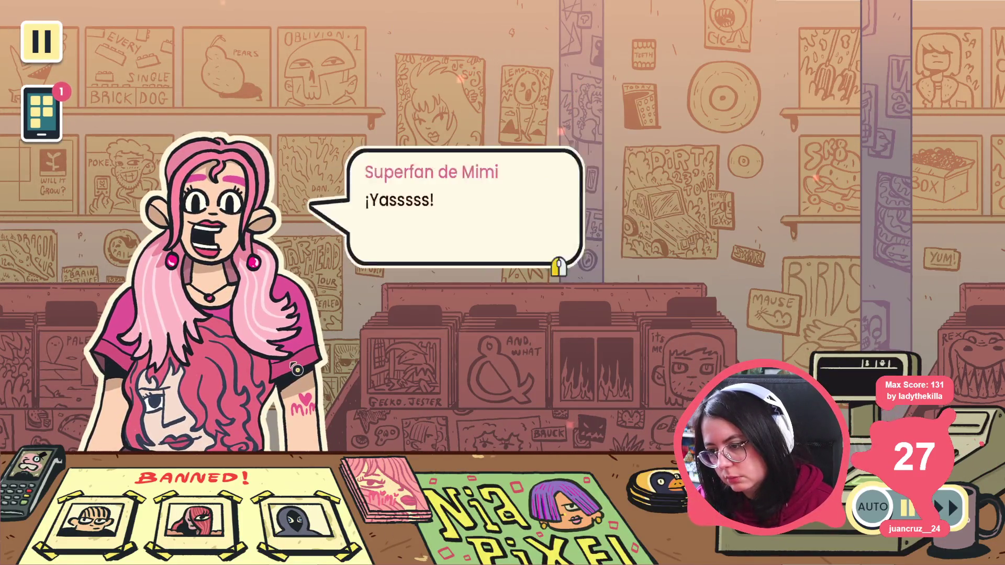
pyautogui.click(296, 370)
pyautogui.click(335, 330)
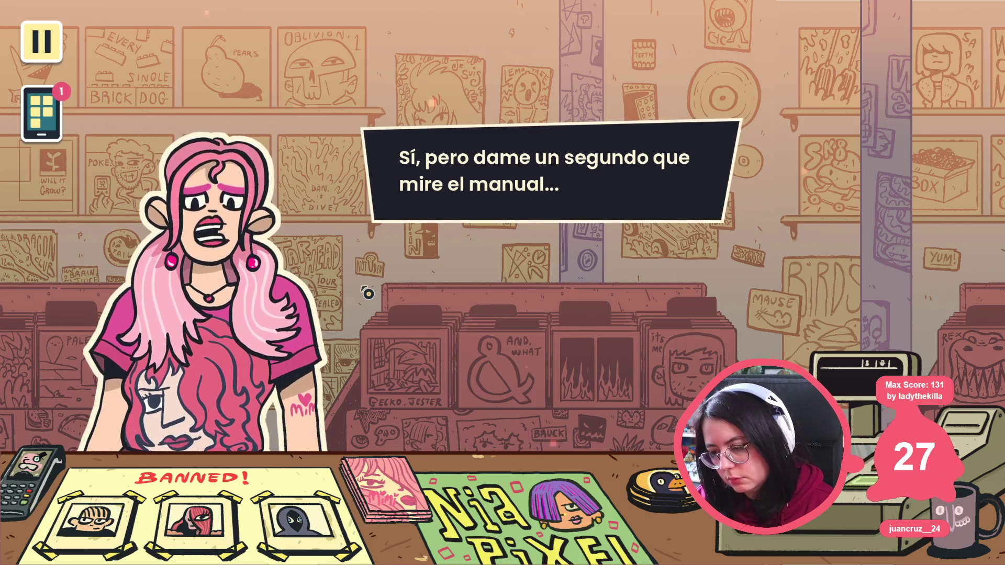
pyautogui.press('F8')
pyautogui.click(71, 207)
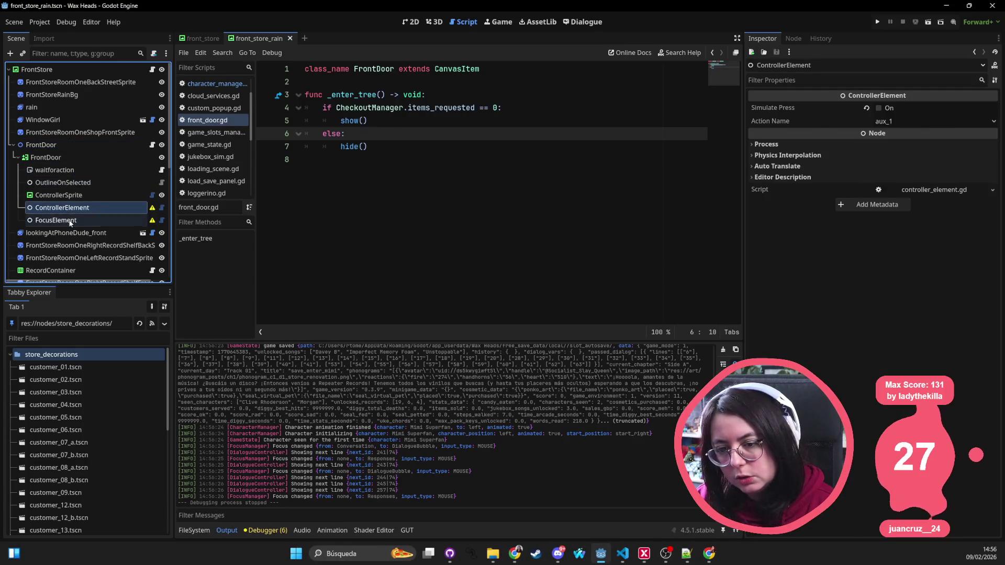
# Review FrontDoor's ControllerElement, FocusElement and OutlineOnSelected nodes, then save front_store_rain
pyautogui.click(71, 221)
pyautogui.click(71, 208)
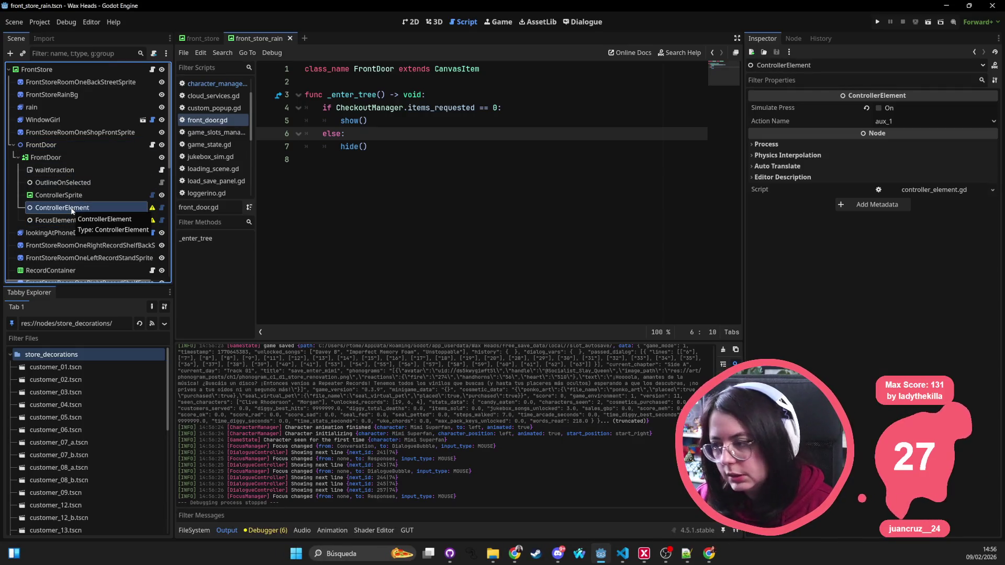
pyautogui.click(74, 220)
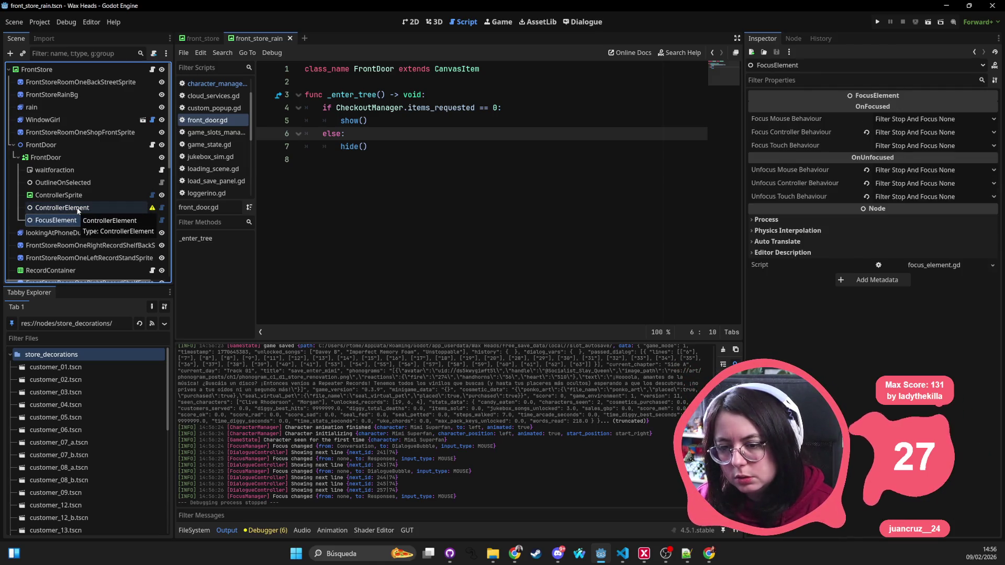
pyautogui.click(77, 209)
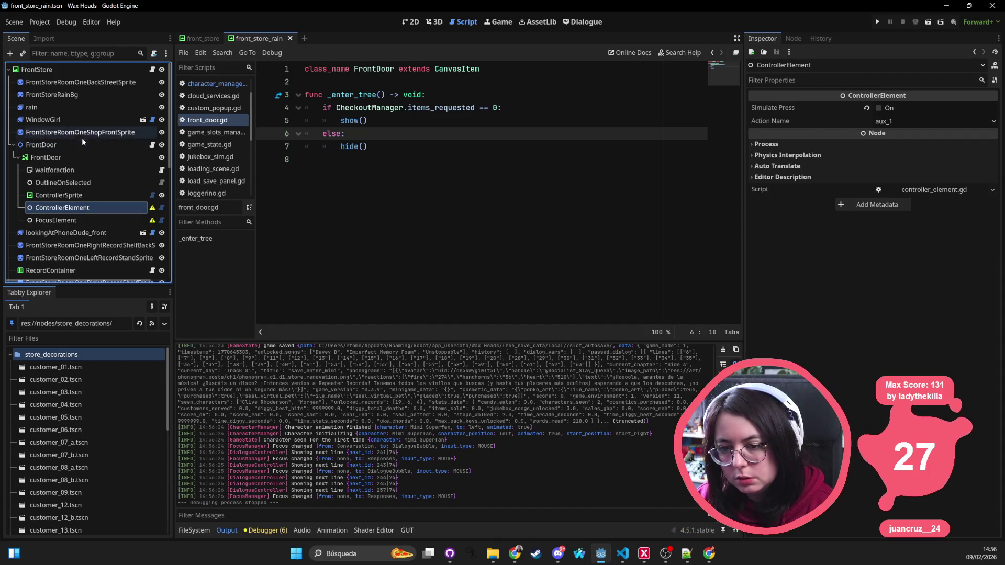
pyautogui.click(86, 158)
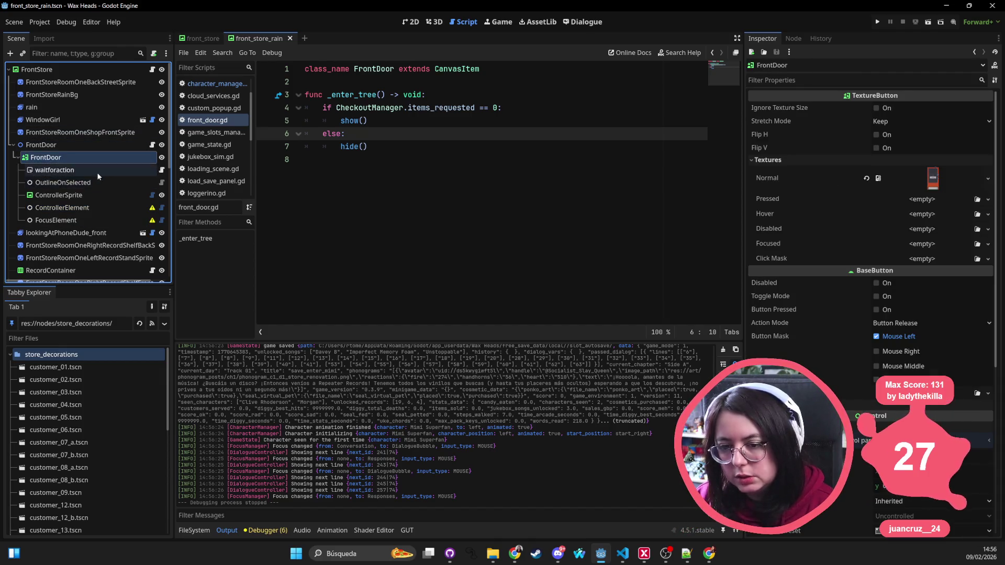
pyautogui.click(98, 184)
pyautogui.hotkey('ctrl', 's')
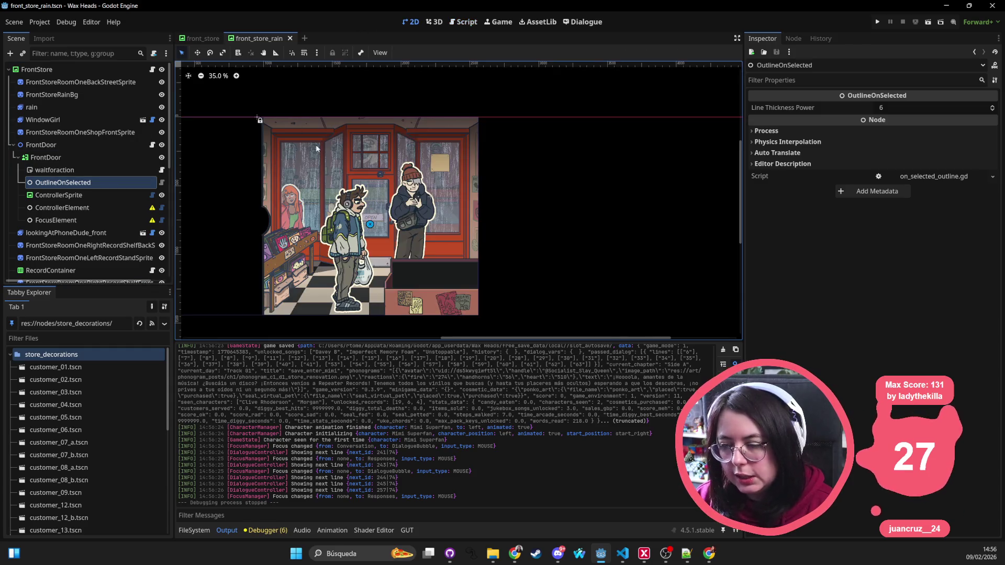
# Recheck the ControllerElement and FocusElement nodes, then close the front_store_rain scene tab
pyautogui.click(92, 208)
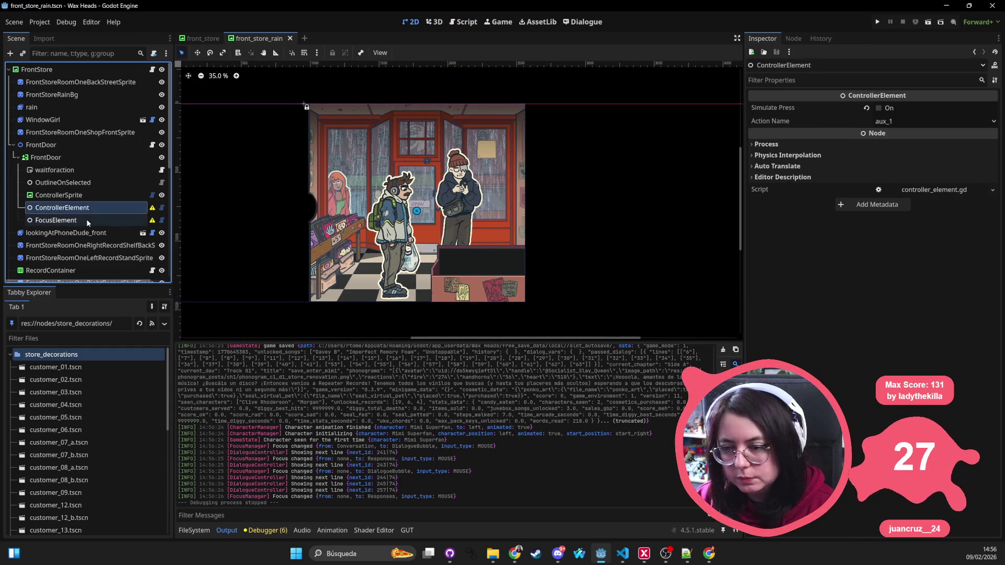
pyautogui.click(86, 218)
pyautogui.click(90, 208)
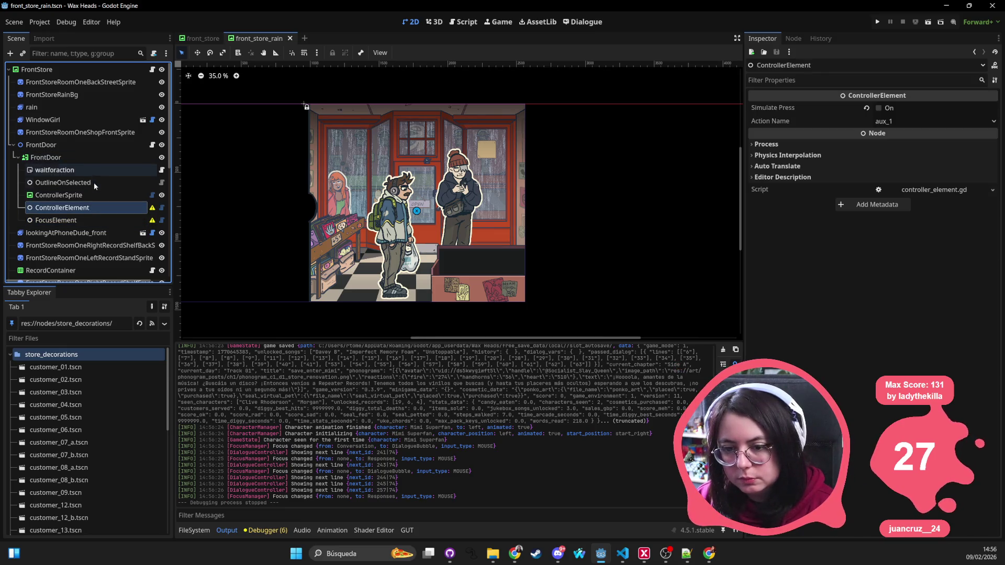
pyautogui.click(76, 220)
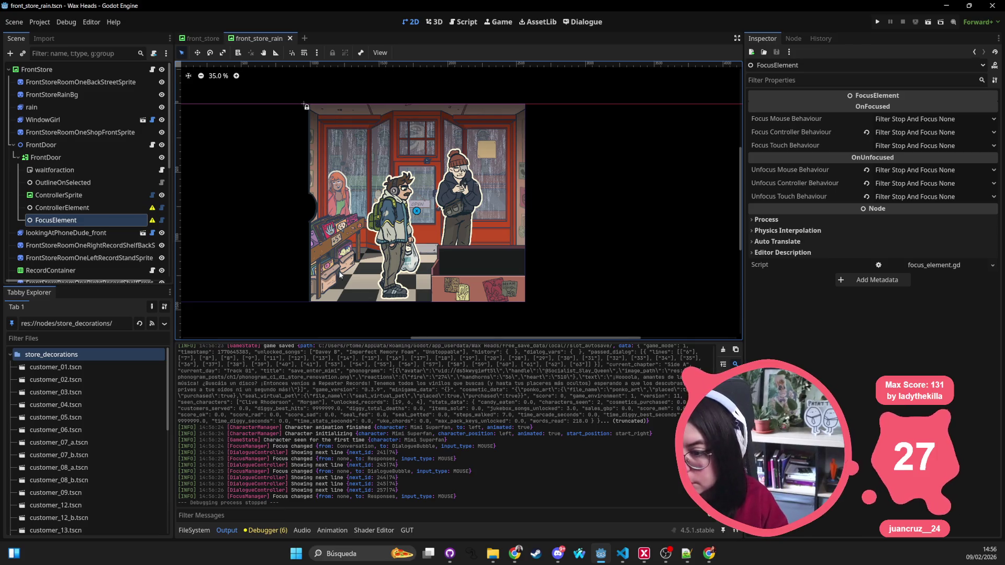
pyautogui.scroll(8, 323, 167)
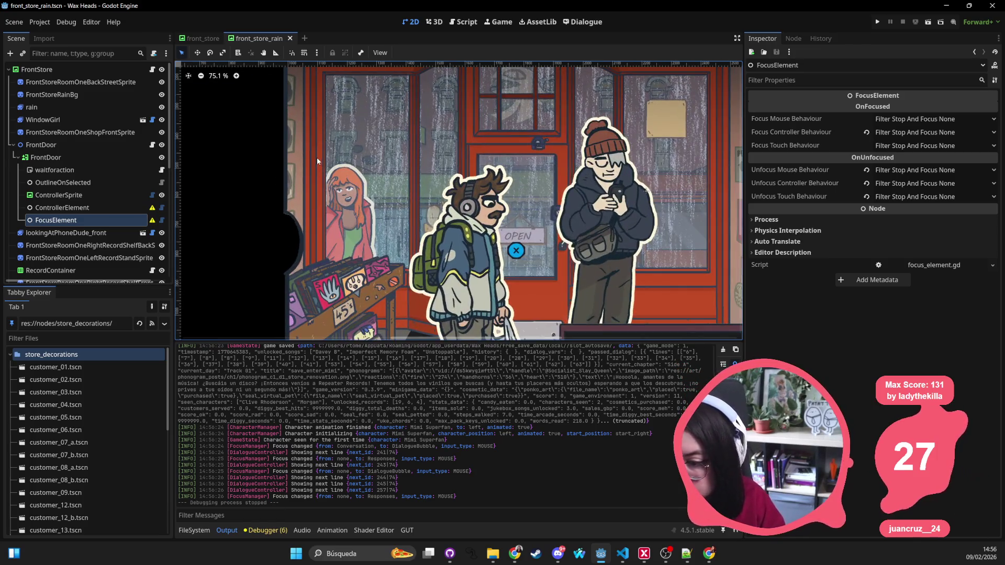
pyautogui.scroll(-7, 312, 166)
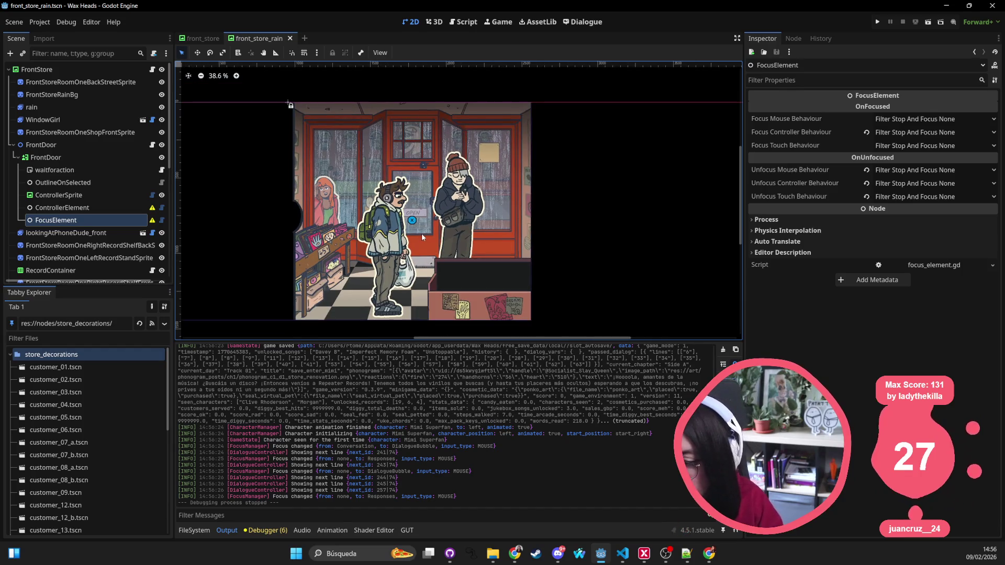
pyautogui.moveTo(422, 237); pyautogui.dragTo(431, 223)
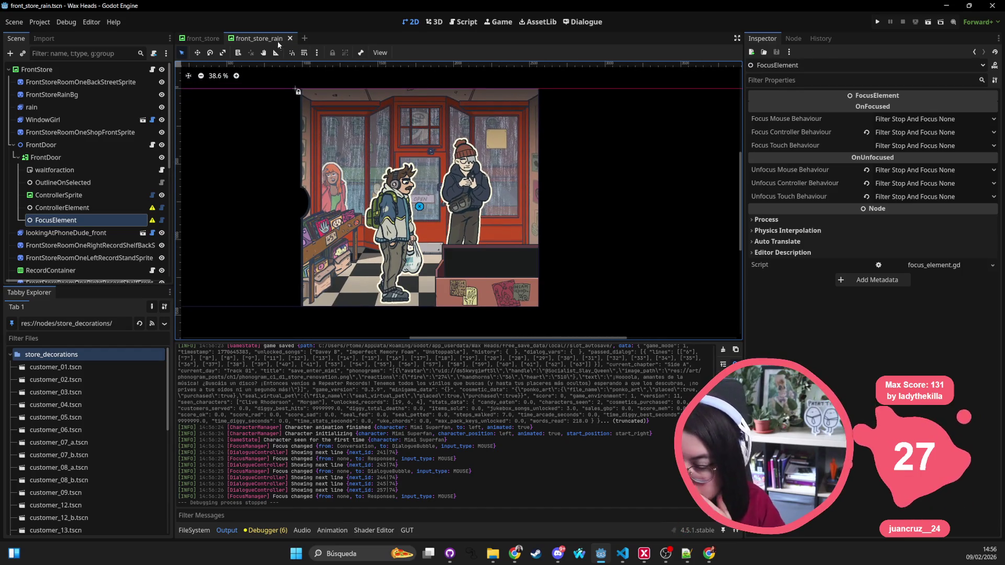
pyautogui.middleClick(278, 44)
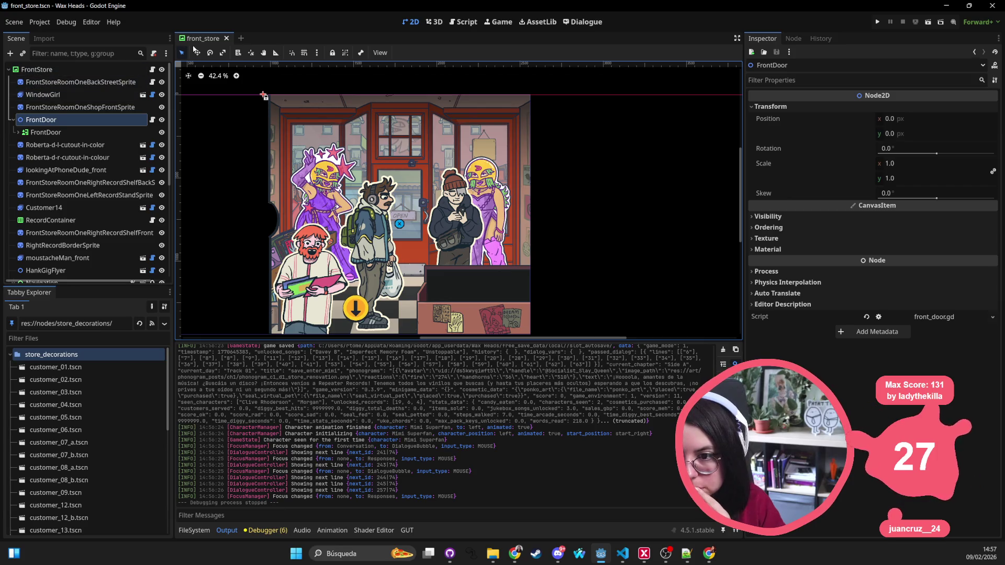
# Close the front_store scene and open store_decoration.gd through Quick Open
pyautogui.middleClick(202, 38)
pyautogui.click(195, 531)
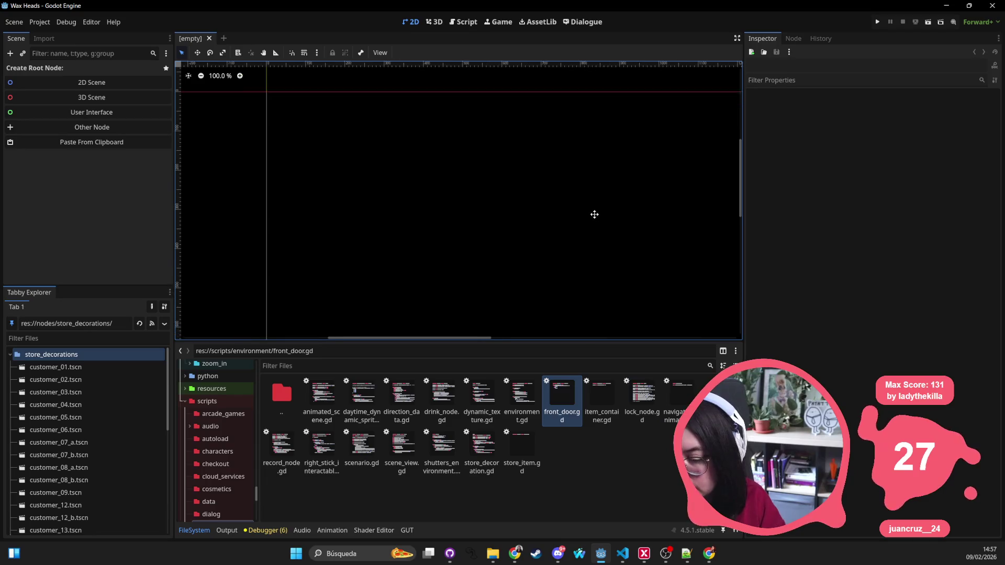
pyautogui.hotkey('shift', 'alt', 'o')
pyautogui.write('store_deco')
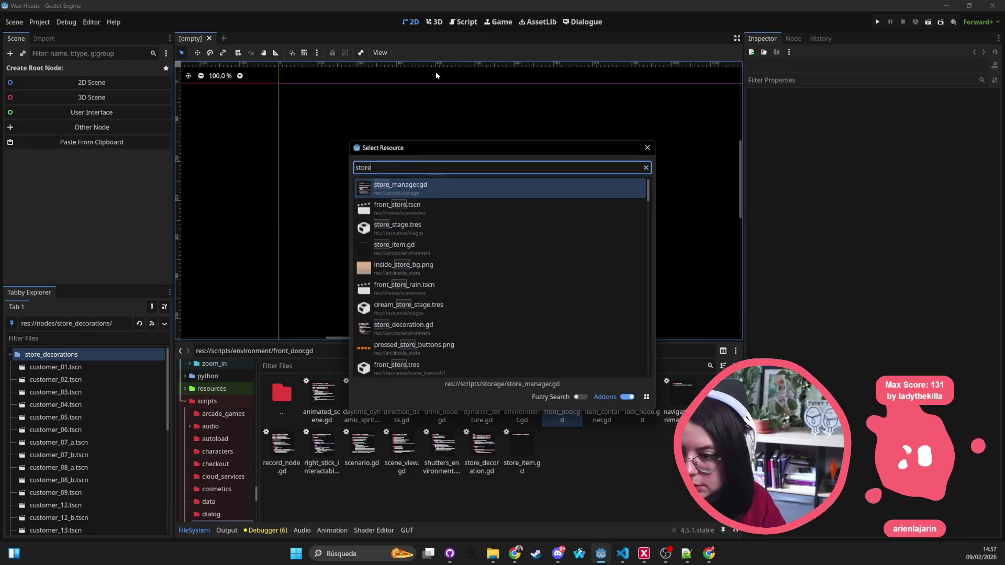
pyautogui.press('Return')
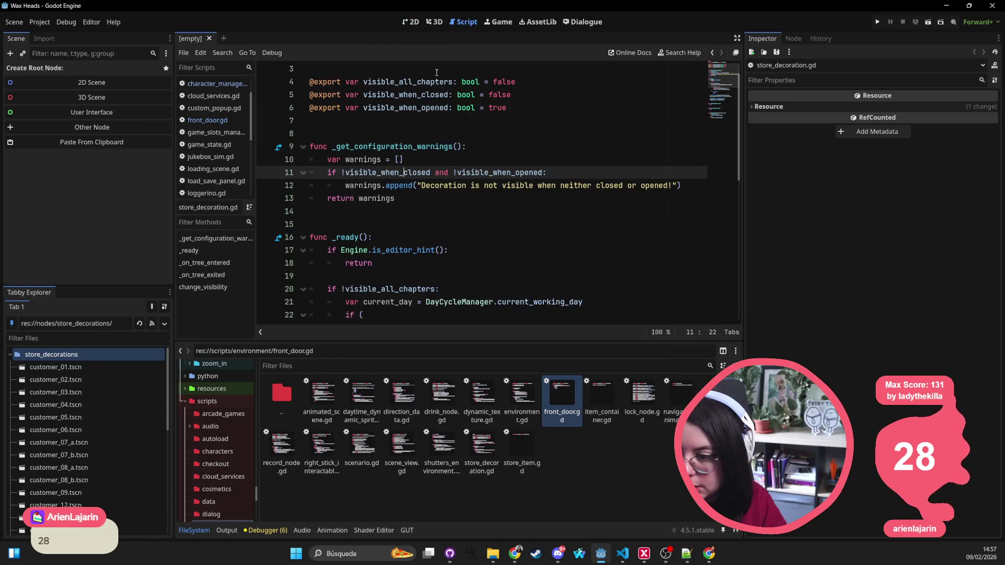
pyautogui.scroll(1, 434, 76)
pyautogui.doubleClick(516, 82)
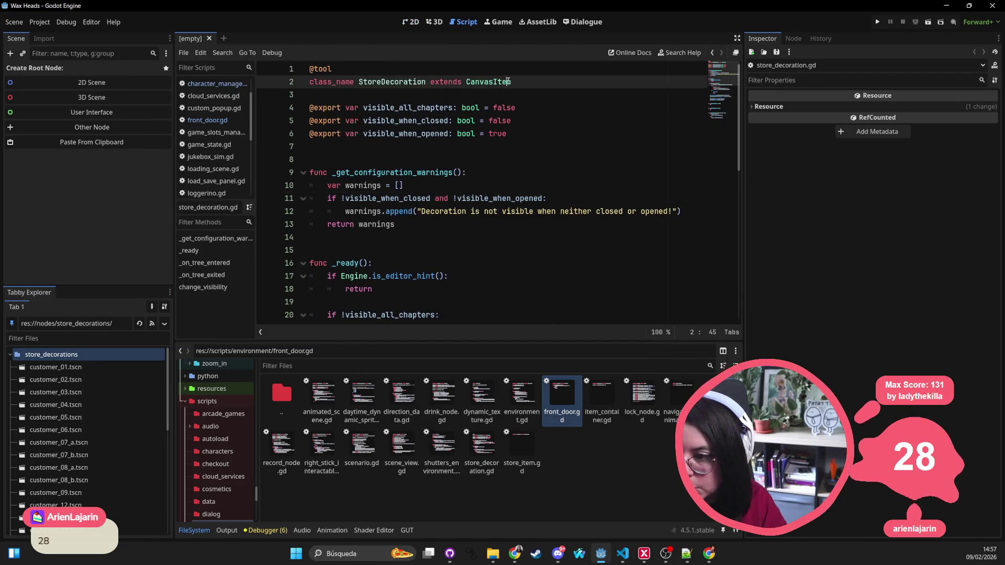
# Filter FileSystem for store_de, select the store_decorations folder, and clear the filter
pyautogui.click(314, 365)
pyautogui.write('store:')
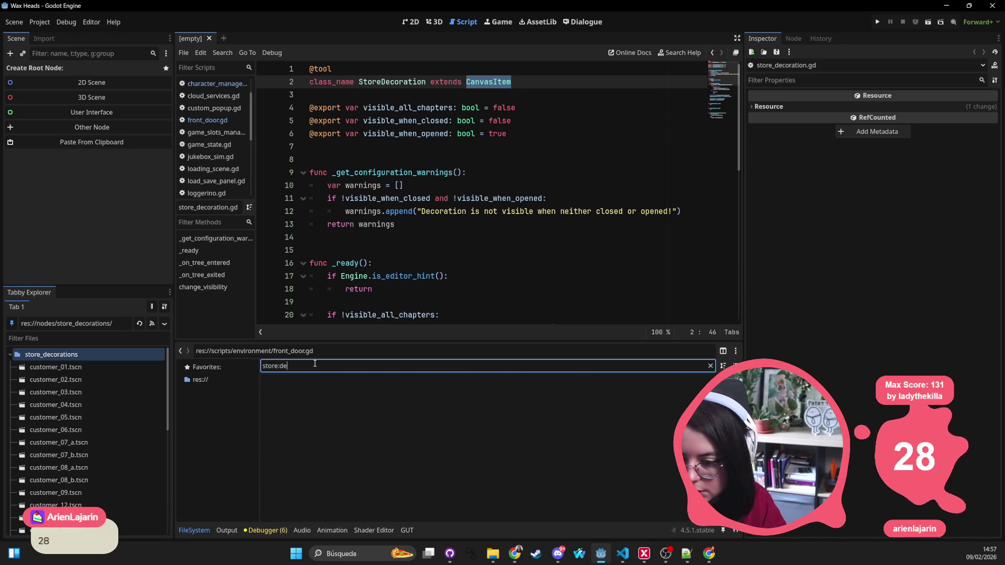
pyautogui.press('BackSpace')
pyautogui.write('_de')
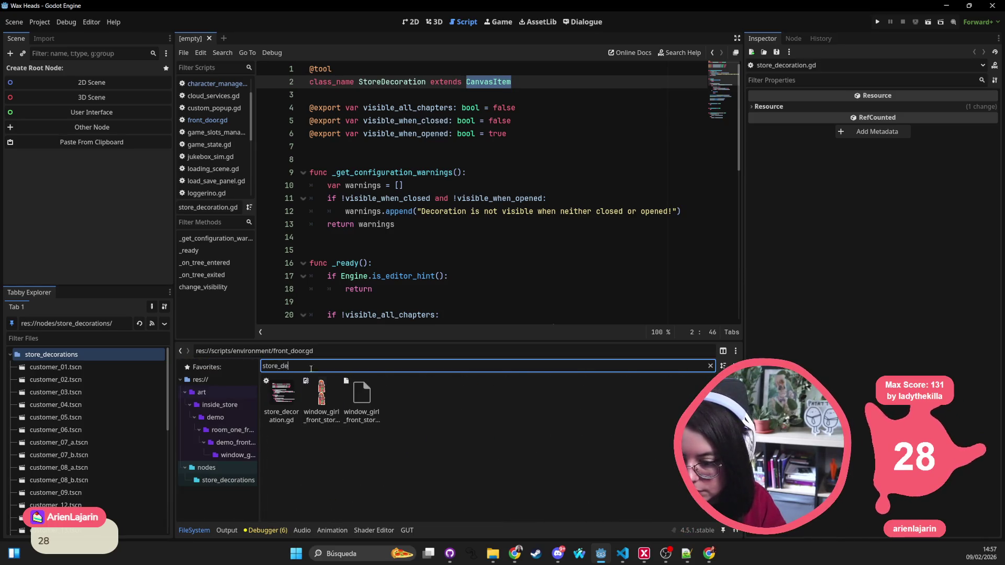
pyautogui.click(233, 481)
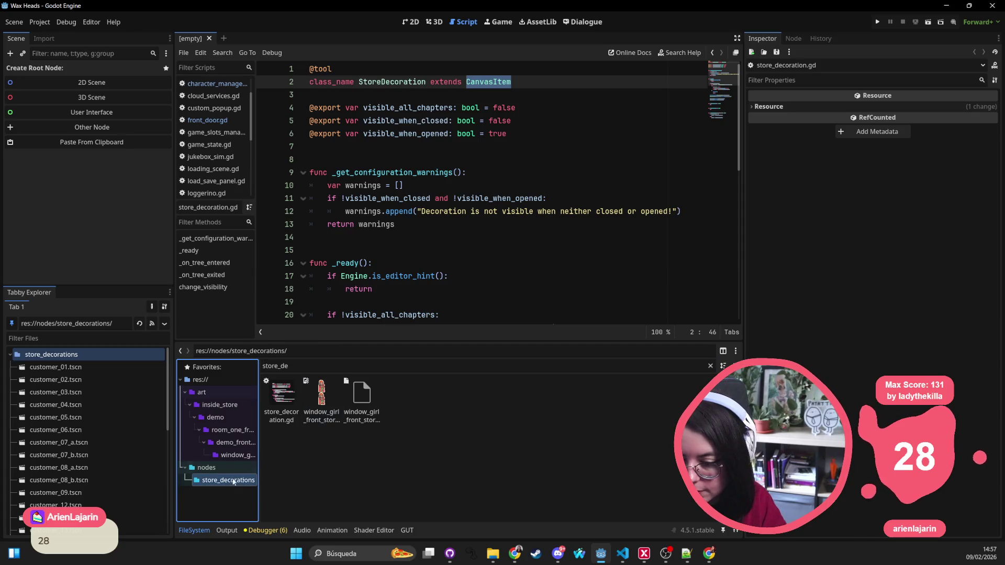
pyautogui.click(710, 365)
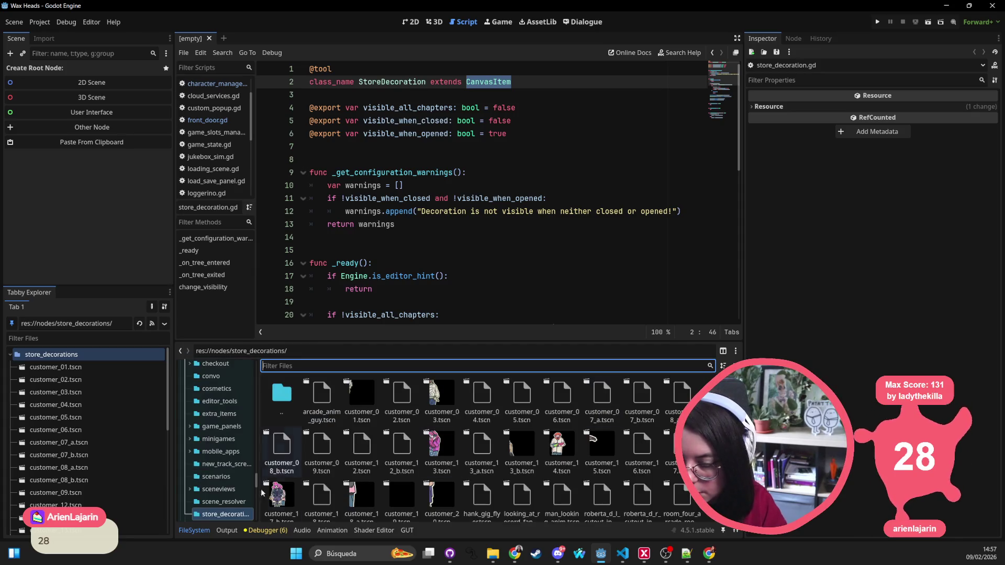
# Open the arcade_anim_guy, customer_01 to customer_08_a, and customer_14 to customer_17 scenes
pyautogui.doubleClick(322, 395)
pyautogui.doubleClick(362, 395)
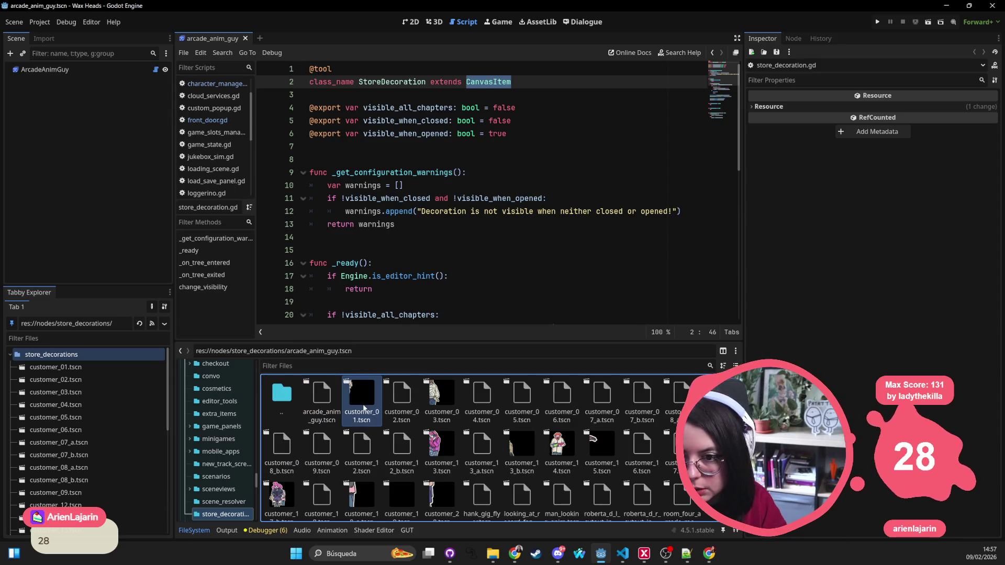
pyautogui.doubleClick(414, 403)
pyautogui.doubleClick(442, 403)
pyautogui.doubleClick(472, 412)
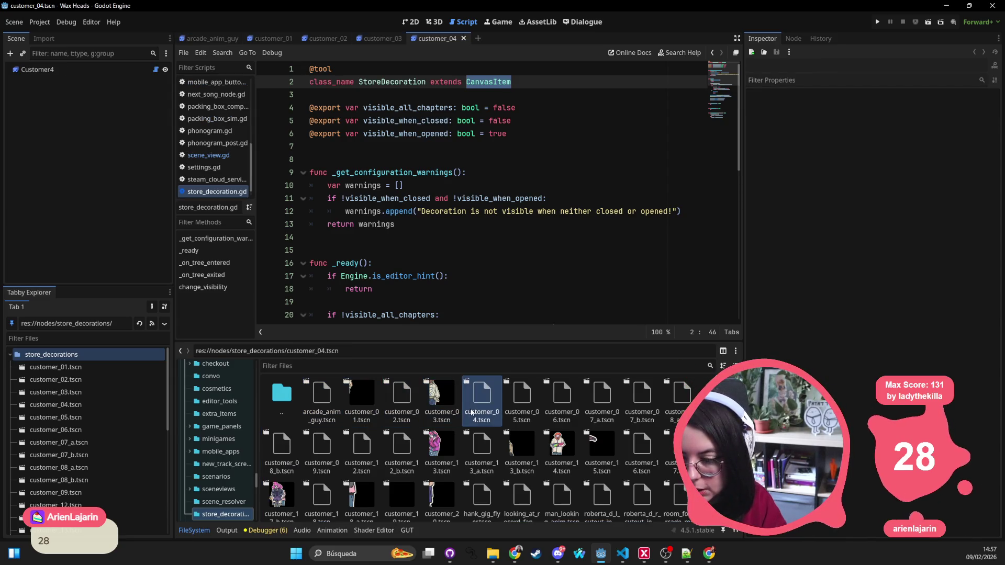
pyautogui.doubleClick(522, 403)
pyautogui.doubleClick(562, 403)
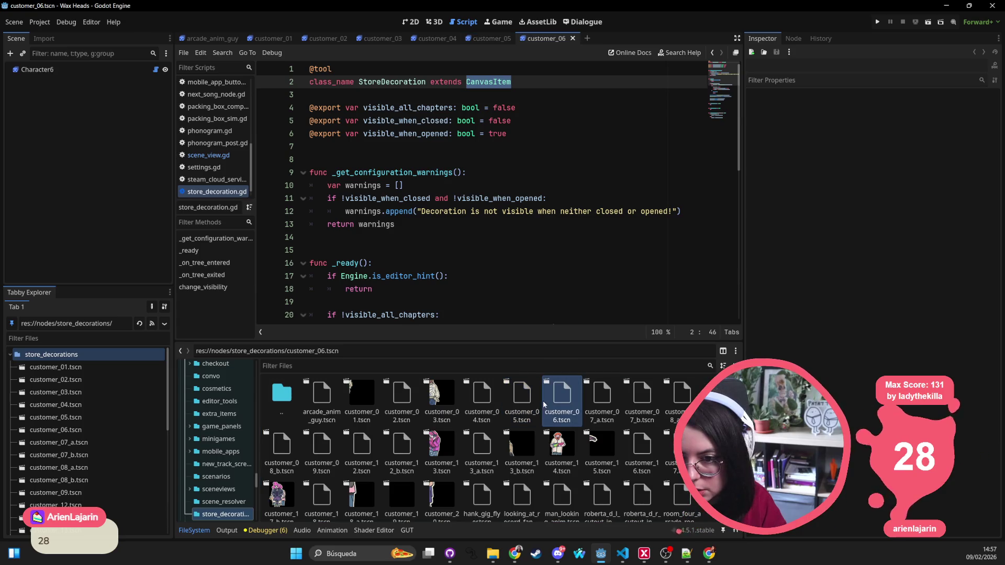
pyautogui.doubleClick(601, 403)
pyautogui.doubleClick(642, 403)
pyautogui.doubleClick(681, 403)
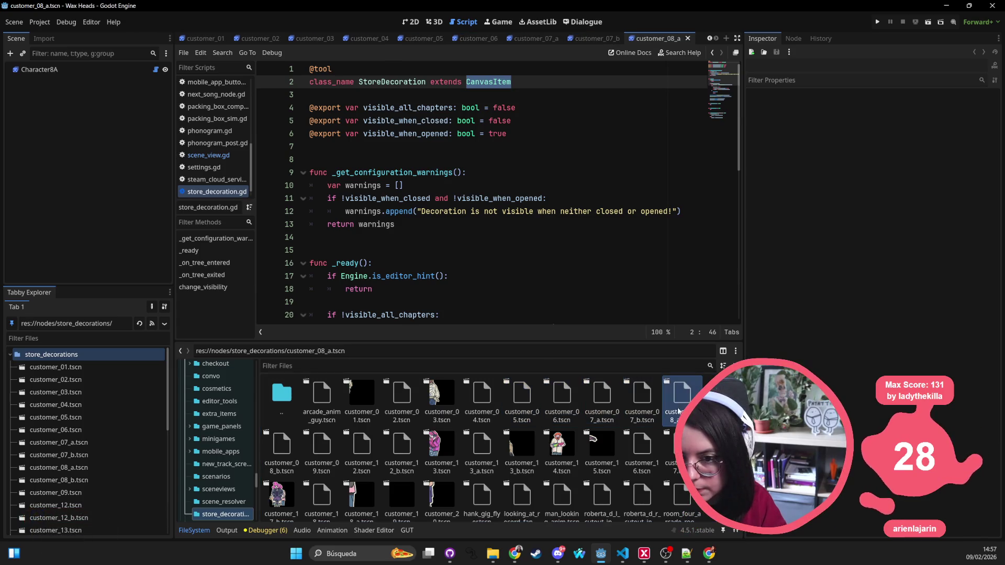
pyautogui.doubleClick(680, 445)
pyautogui.doubleClick(642, 450)
pyautogui.doubleClick(602, 450)
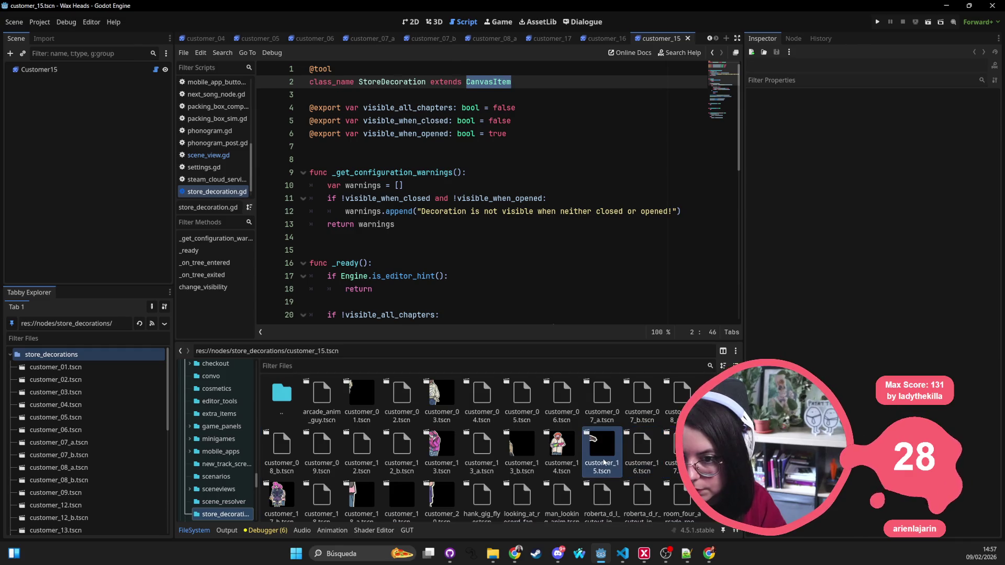
pyautogui.doubleClick(562, 450)
# Open customer_13, 12, 09, 08_b and 17_b to 20, then hank_gig_flyer in the 2D view
pyautogui.click(521, 458)
pyautogui.doubleClick(521, 459)
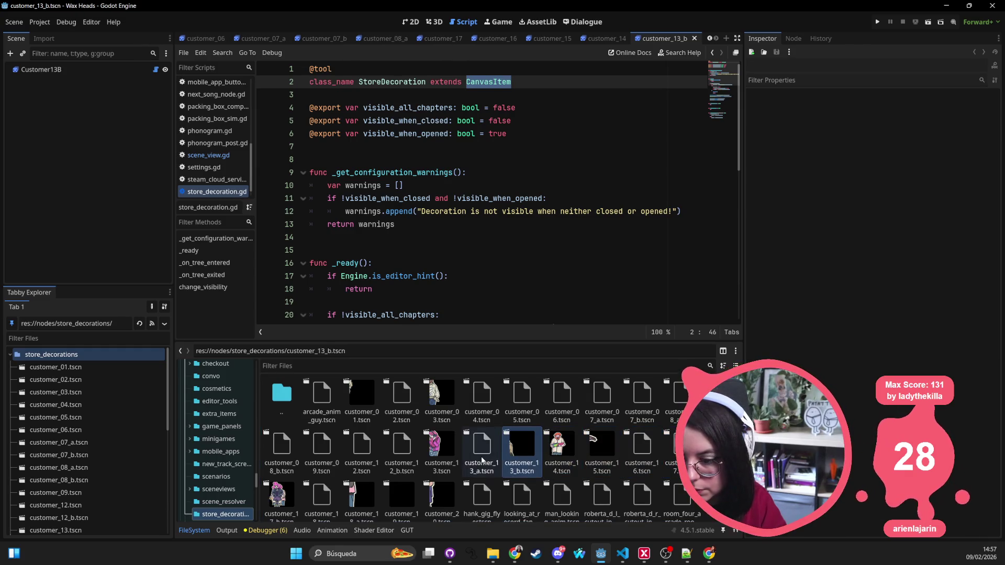
pyautogui.doubleClick(482, 451)
pyautogui.doubleClick(442, 450)
pyautogui.doubleClick(388, 456)
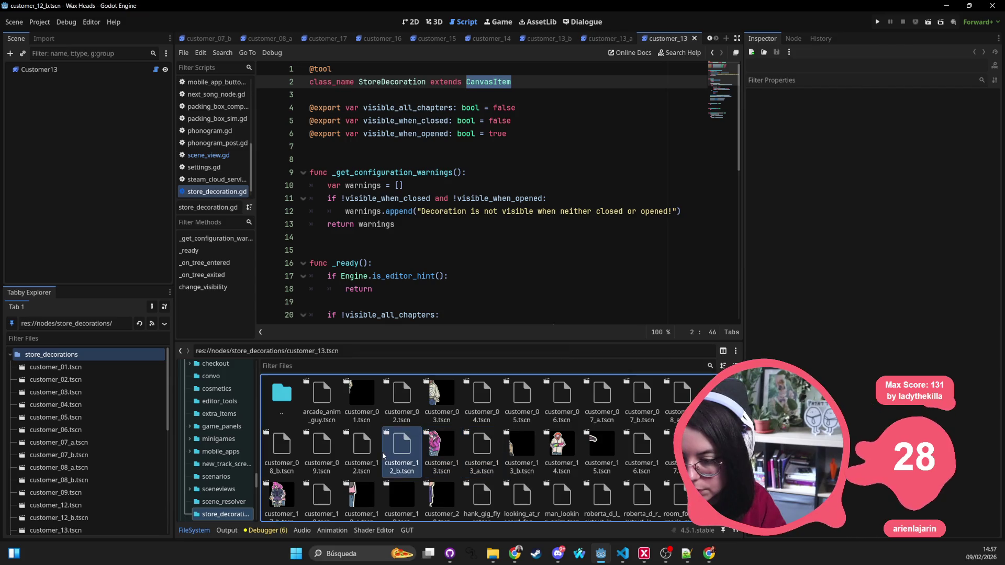
pyautogui.doubleClick(363, 454)
pyautogui.doubleClick(317, 450)
pyautogui.doubleClick(277, 450)
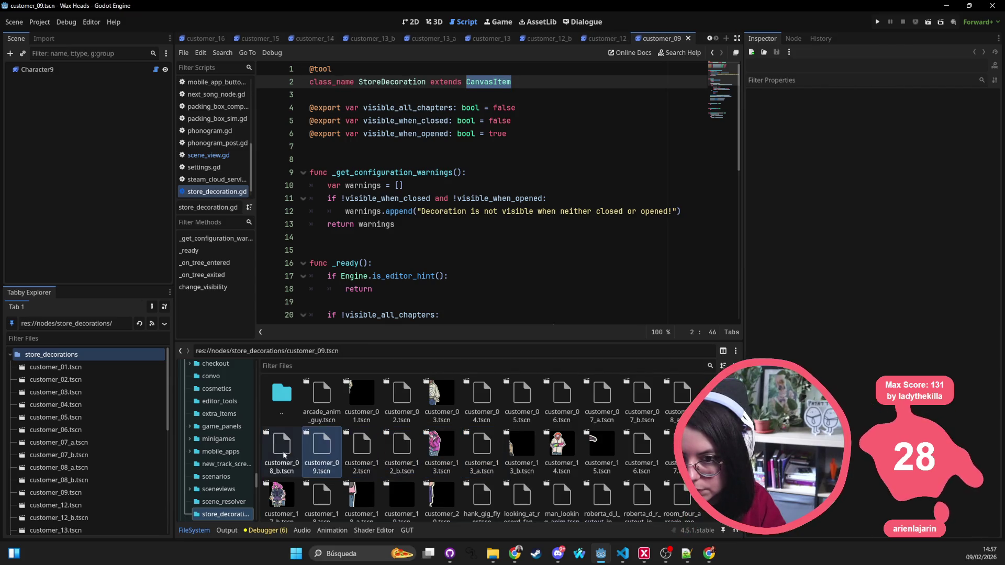
pyautogui.doubleClick(274, 502)
pyautogui.doubleClick(321, 489)
pyautogui.doubleClick(378, 491)
pyautogui.doubleClick(402, 490)
pyautogui.doubleClick(442, 489)
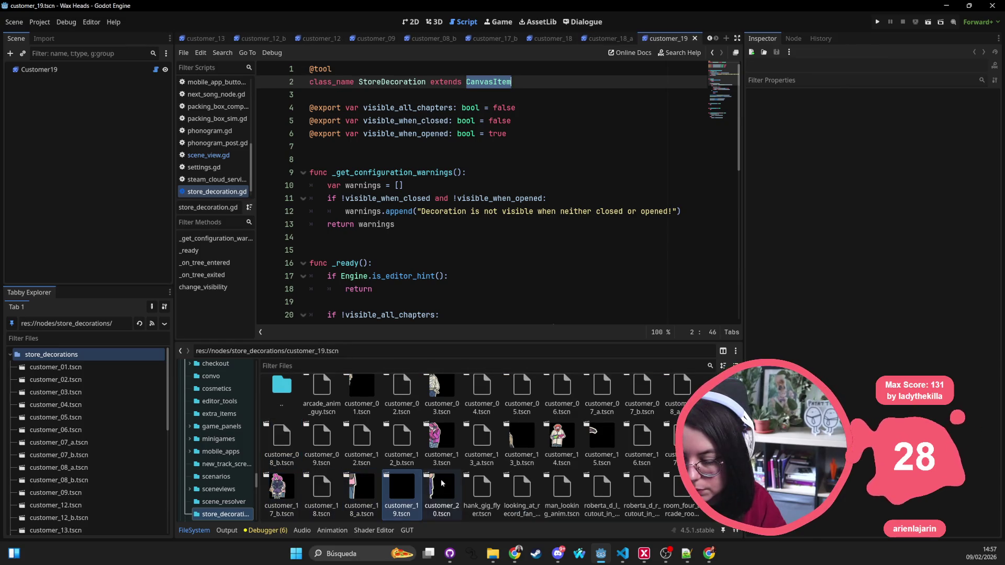
pyautogui.click(469, 486)
pyautogui.doubleClick(469, 487)
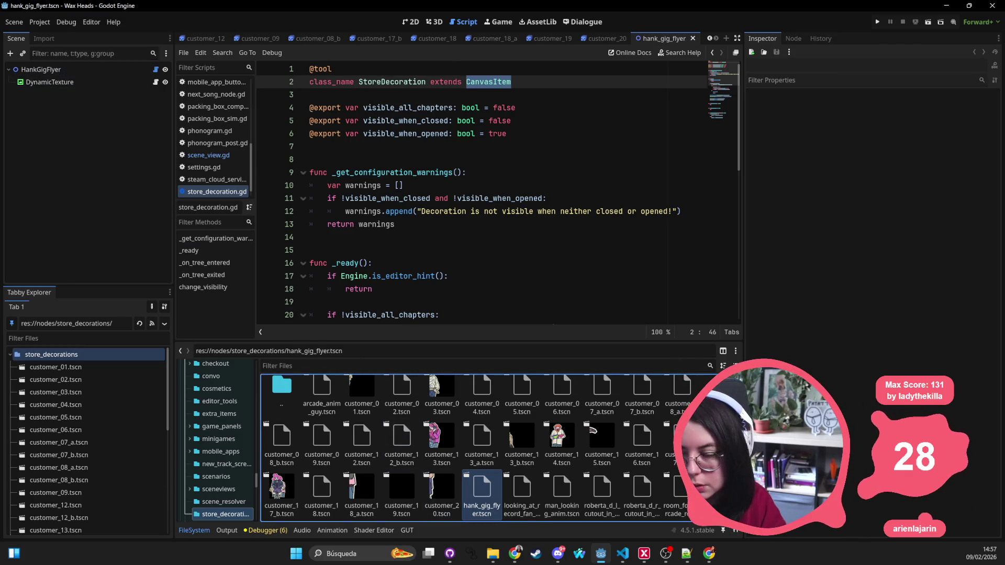
pyautogui.click(411, 25)
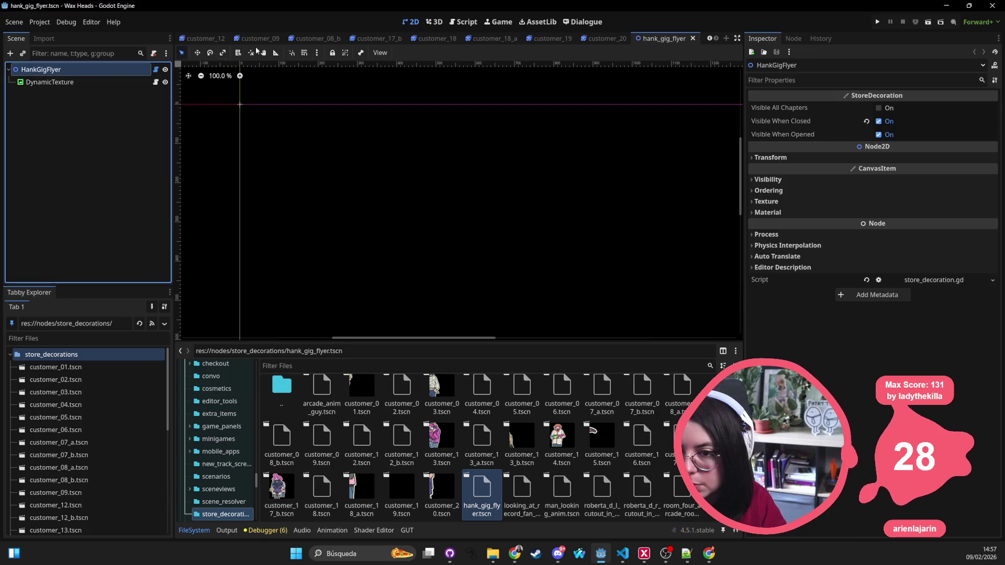
# Inspect DynamicTexture, then use View Owners on dynamic_texture.gd to open front_store_rain.tscn
pyautogui.scroll(-5, 384, 141)
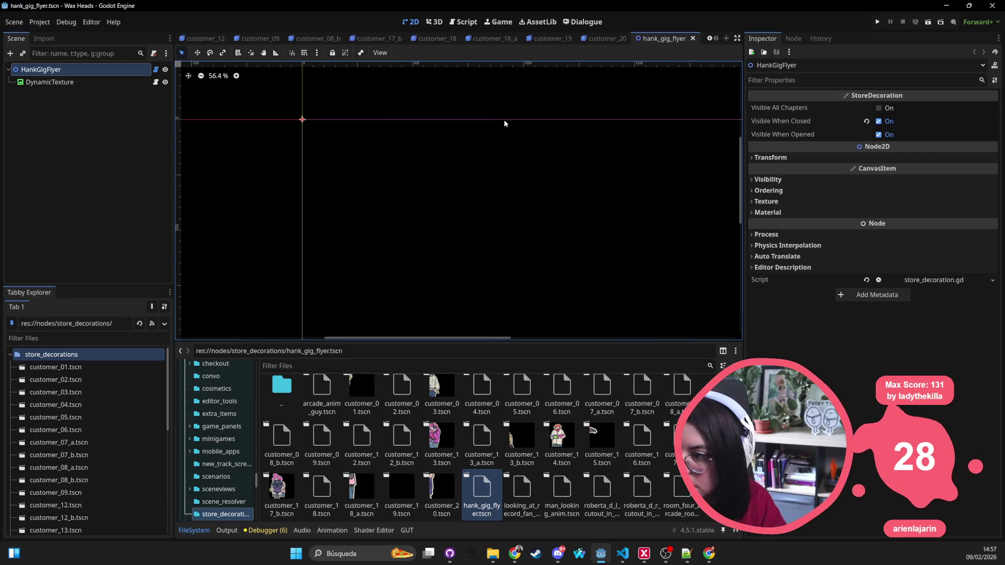
pyautogui.click(102, 85)
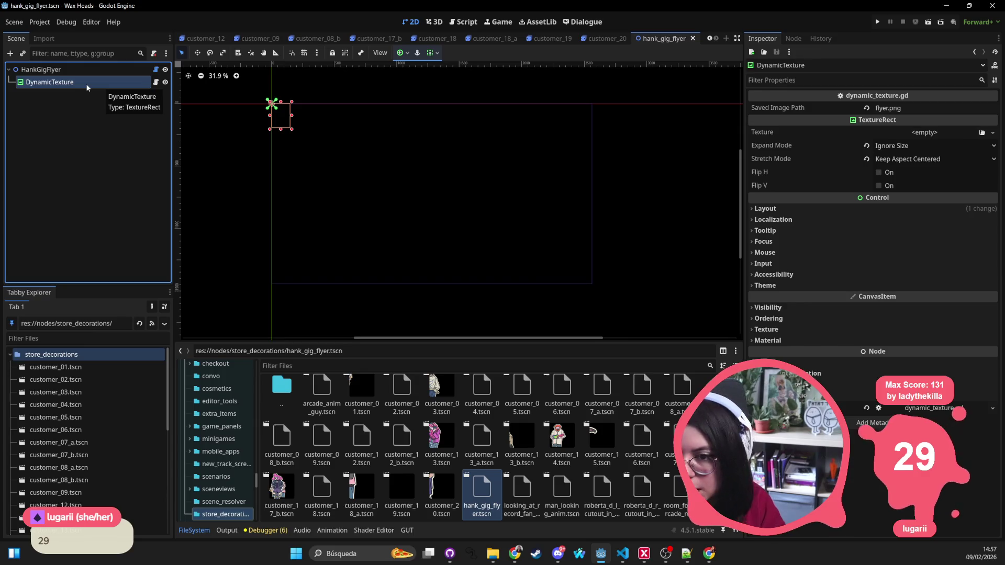
pyautogui.click(306, 365)
pyautogui.write('dynamic_')
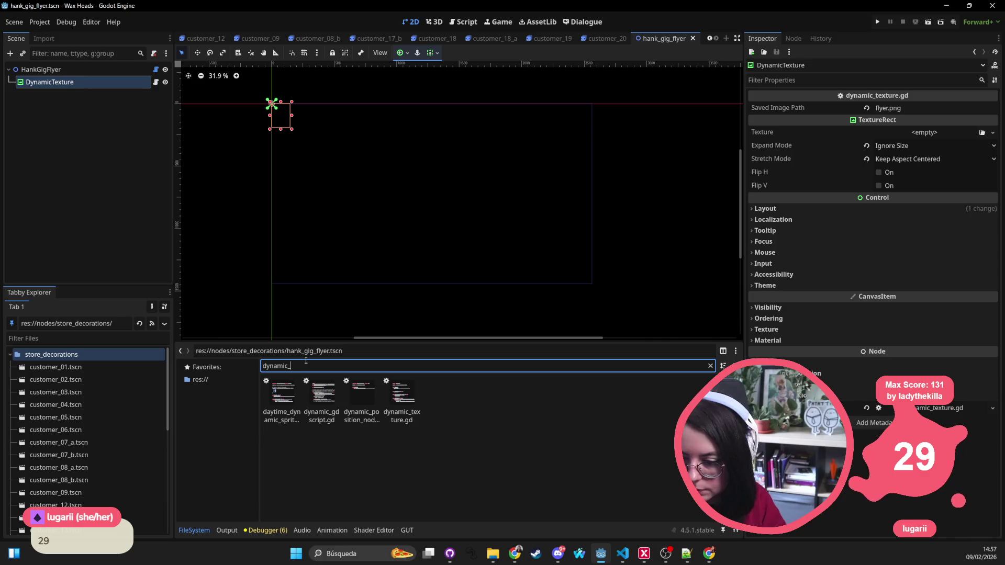
pyautogui.write('tex')
pyautogui.rightClick(291, 413)
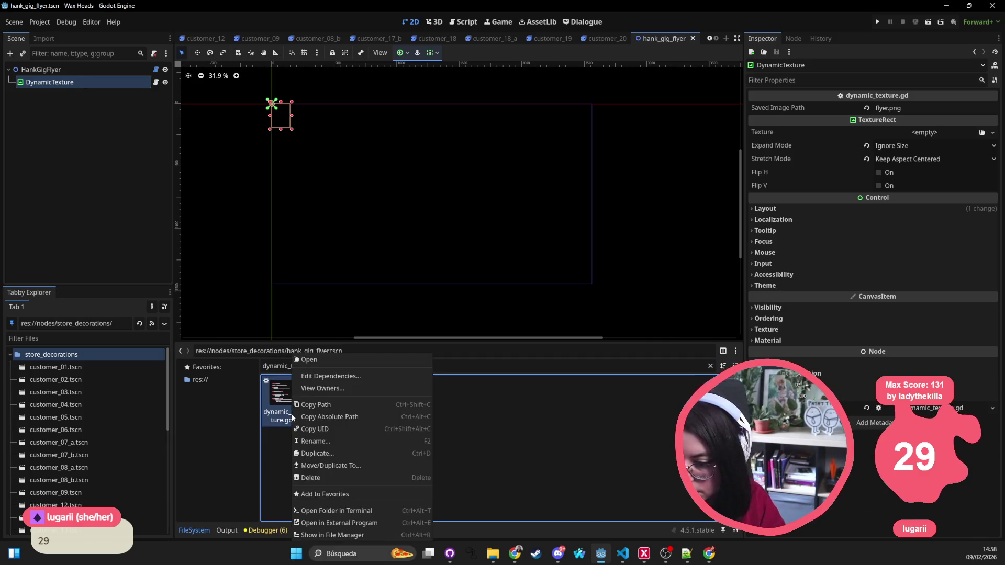
pyautogui.click(315, 391)
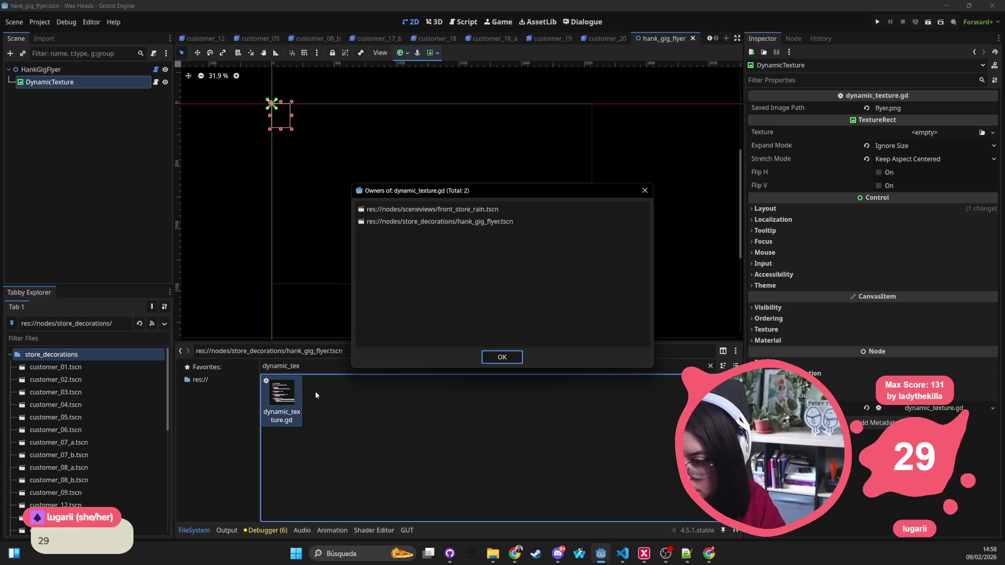
pyautogui.doubleClick(463, 211)
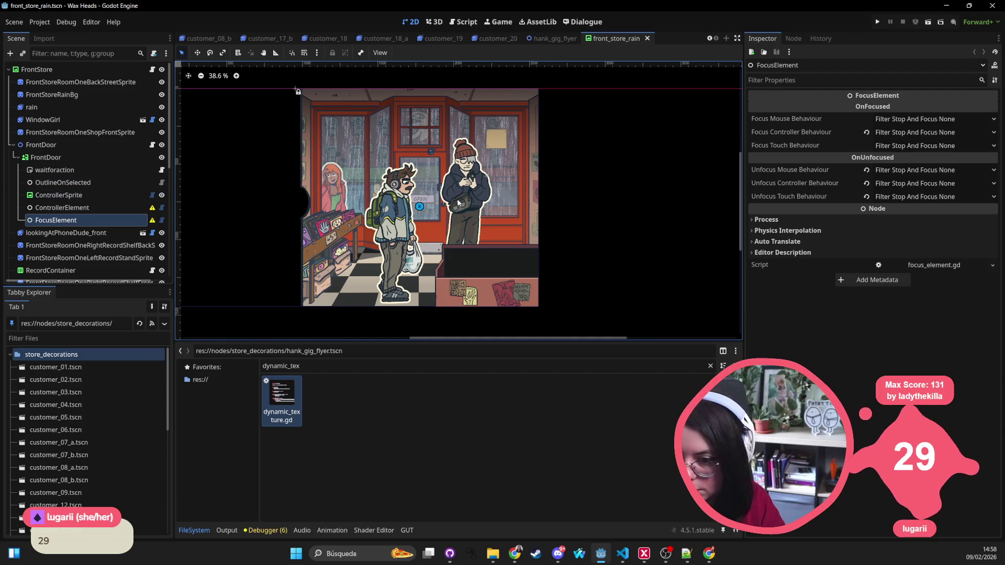
# Search Quick Open for hank_ and dismiss it without opening anything
pyautogui.hotkey('alt', 'shift', 'o')
pyautogui.write('hank_')
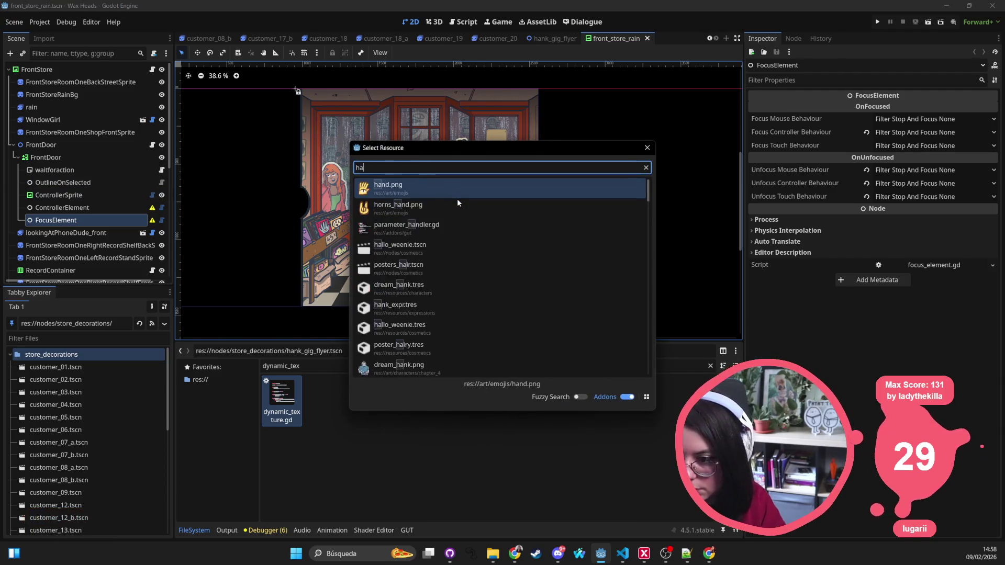
pyautogui.press('Escape')
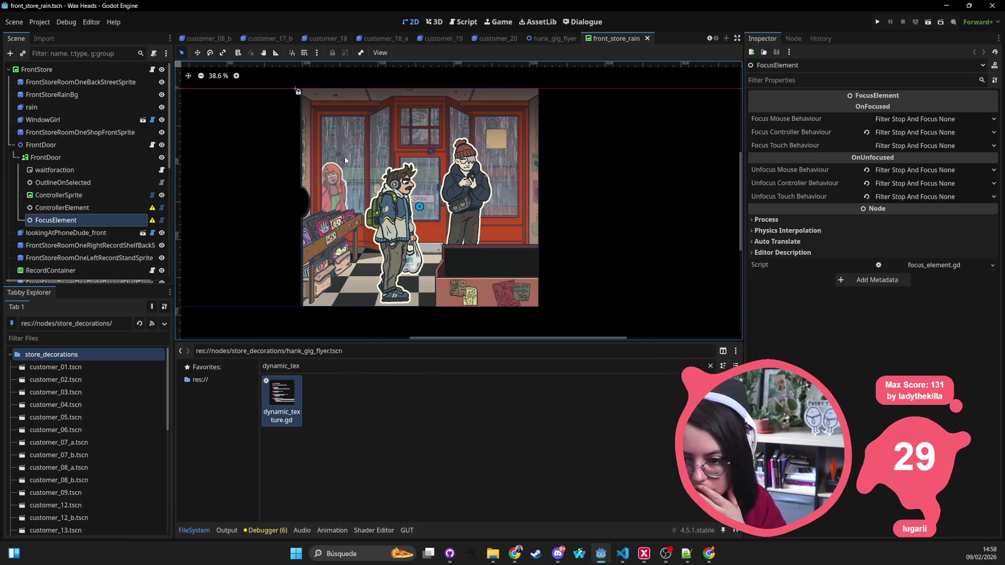
pyautogui.scroll(-5, 138, 183)
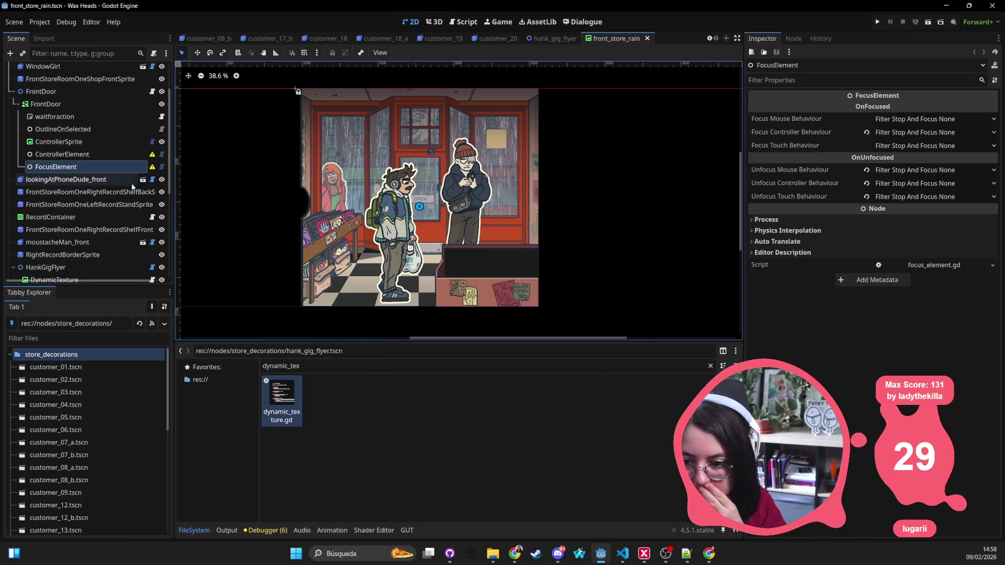
# Select HankGigFlyer in front_store_rain, then close all the leftover customer scene tabs
pyautogui.click(87, 160)
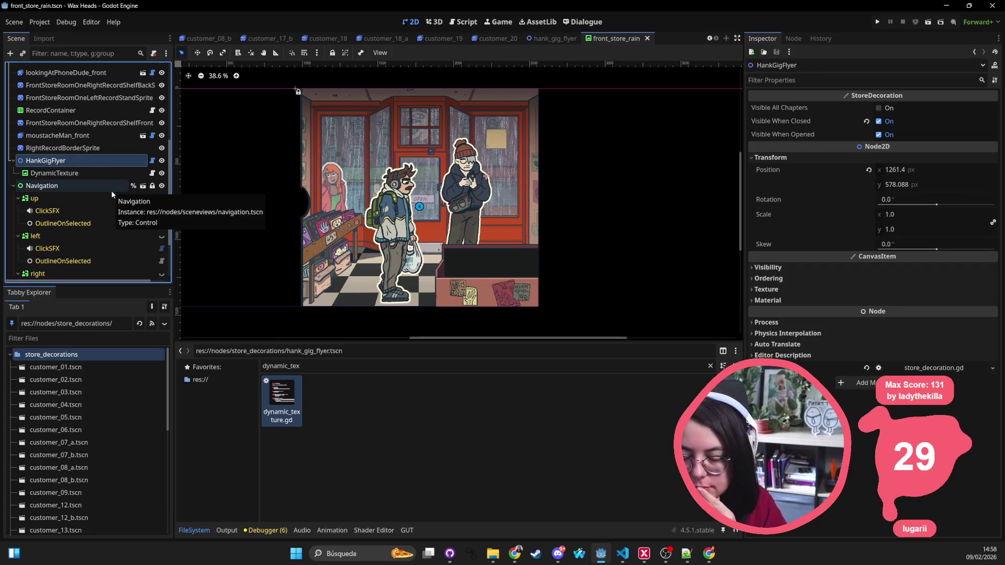
pyautogui.middleClick(199, 42)
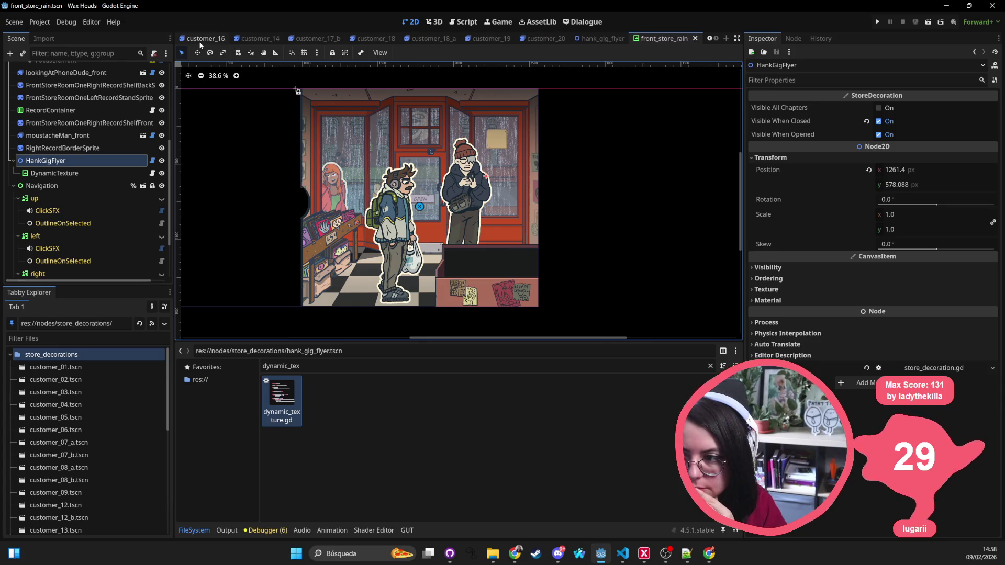
pyautogui.middleClick(200, 42)
pyautogui.middleClick(200, 42)
pyautogui.middleClick(200, 43)
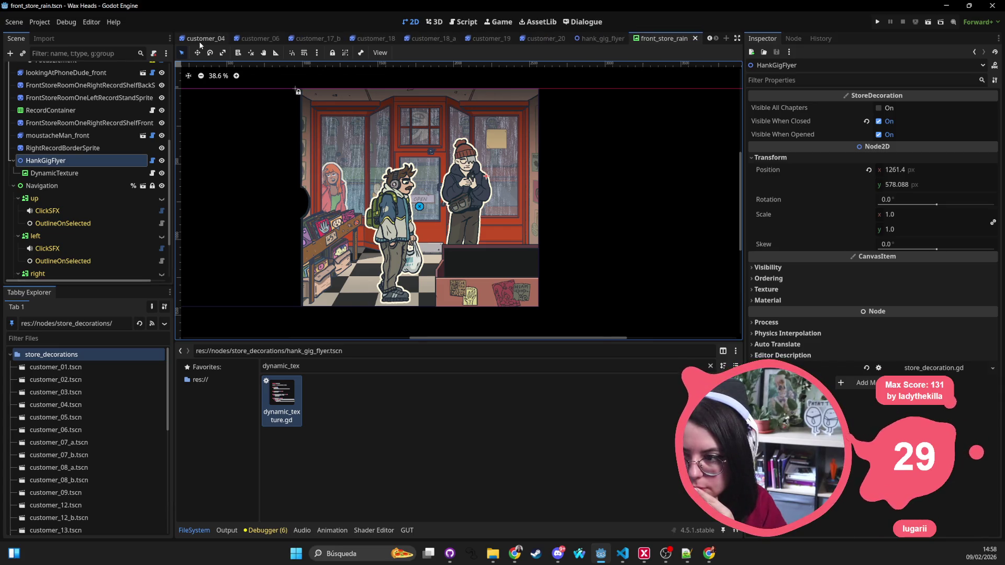
pyautogui.middleClick(200, 42)
pyautogui.middleClick(200, 42)
pyautogui.middleClick(199, 42)
pyautogui.middleClick(199, 42)
pyautogui.middleClick(200, 42)
pyautogui.middleClick(200, 41)
pyautogui.middleClick(200, 41)
pyautogui.middleClick(200, 42)
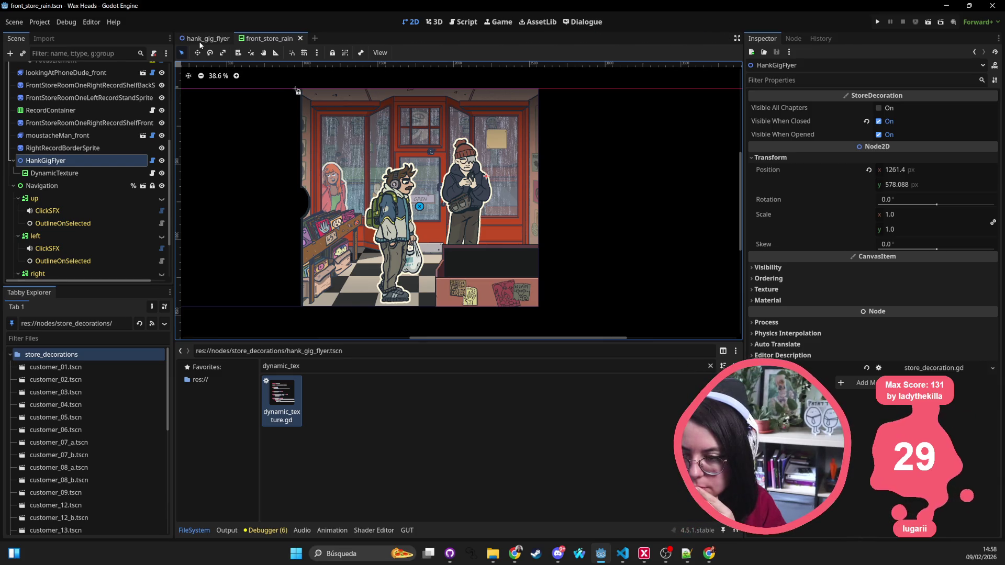
# Return to hank_gig_flyer, select its HankGigFlyer root, and right-click the DynamicTexture node
pyautogui.click(214, 40)
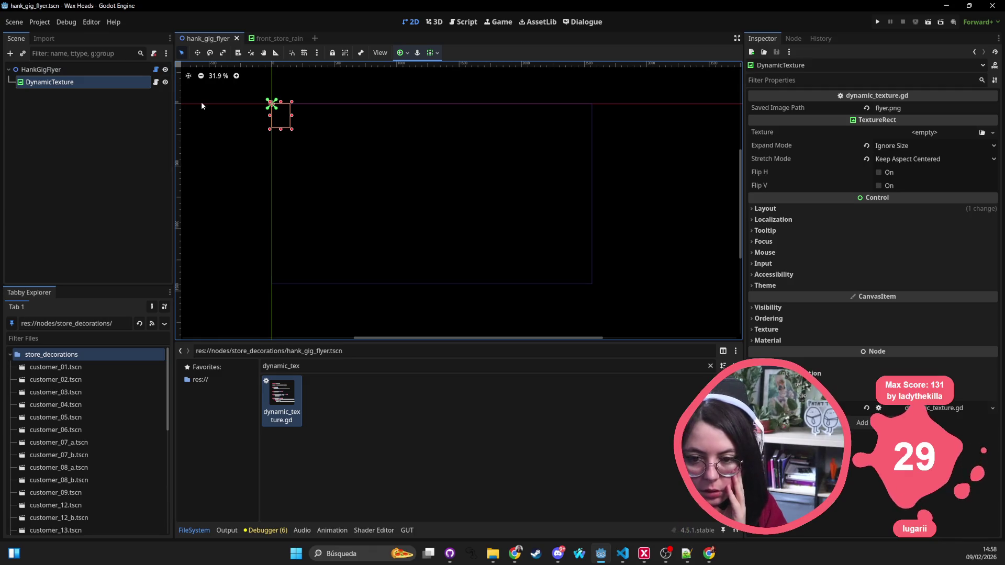
pyautogui.click(58, 76)
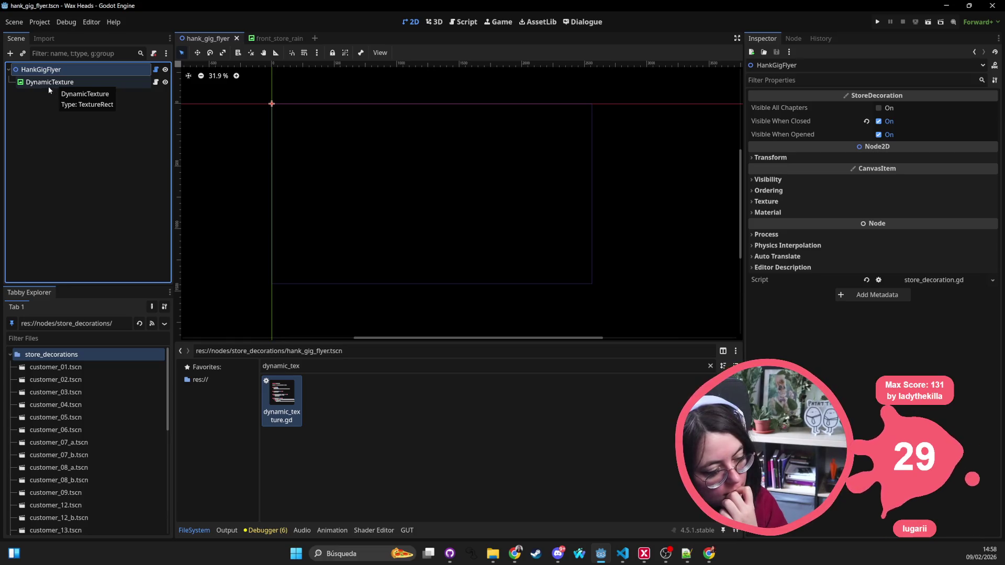
pyautogui.rightClick(46, 78)
pyautogui.click(43, 68)
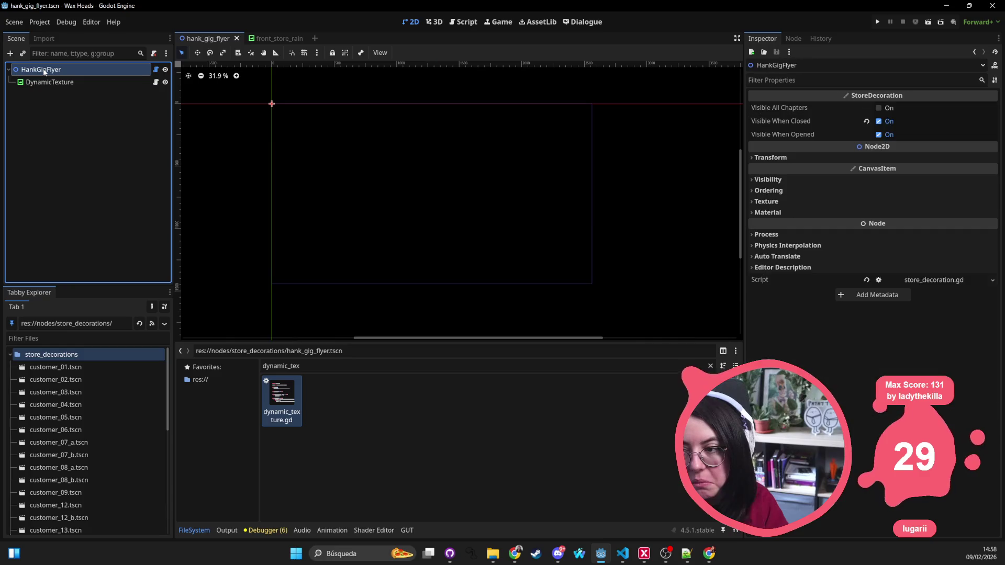
pyautogui.rightClick(43, 68)
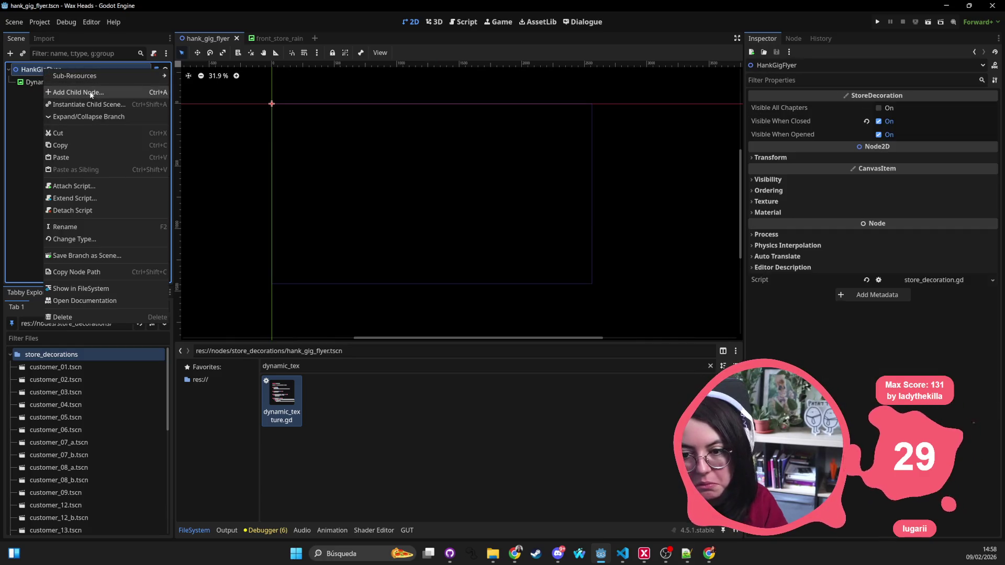
pyautogui.click(84, 238)
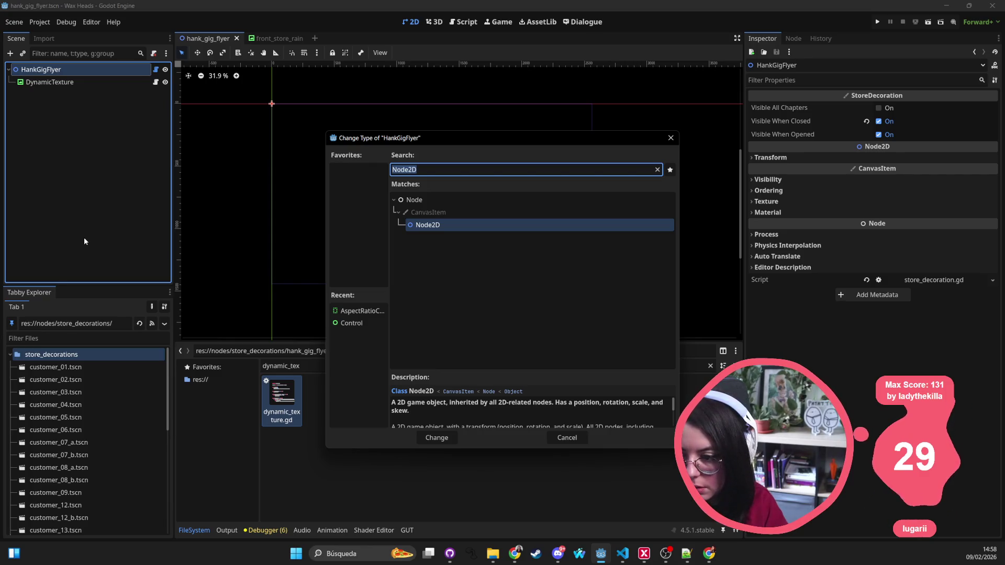
pyautogui.press('Escape')
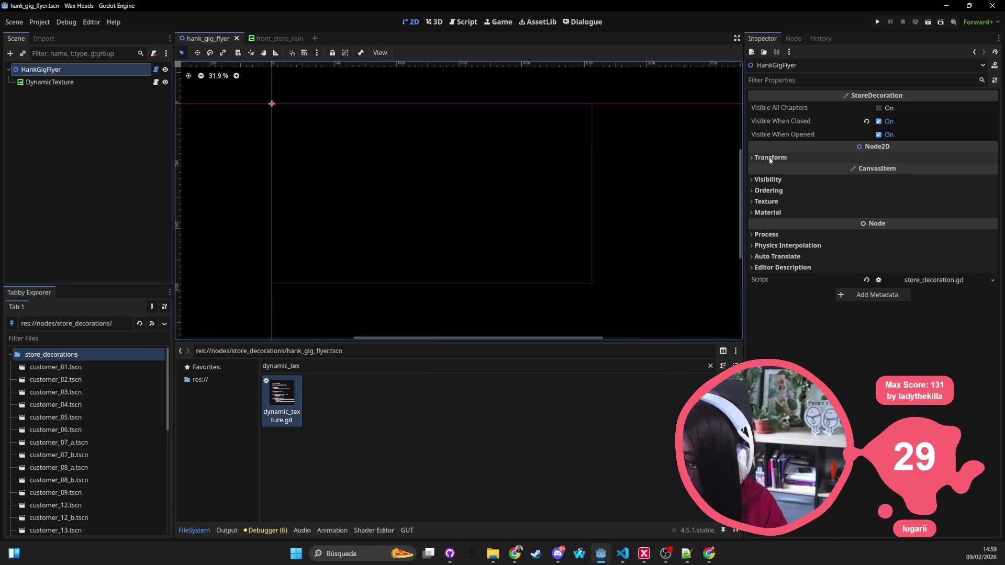
pyautogui.click(840, 180)
pyautogui.click(840, 179)
pyautogui.click(831, 158)
pyautogui.click(830, 158)
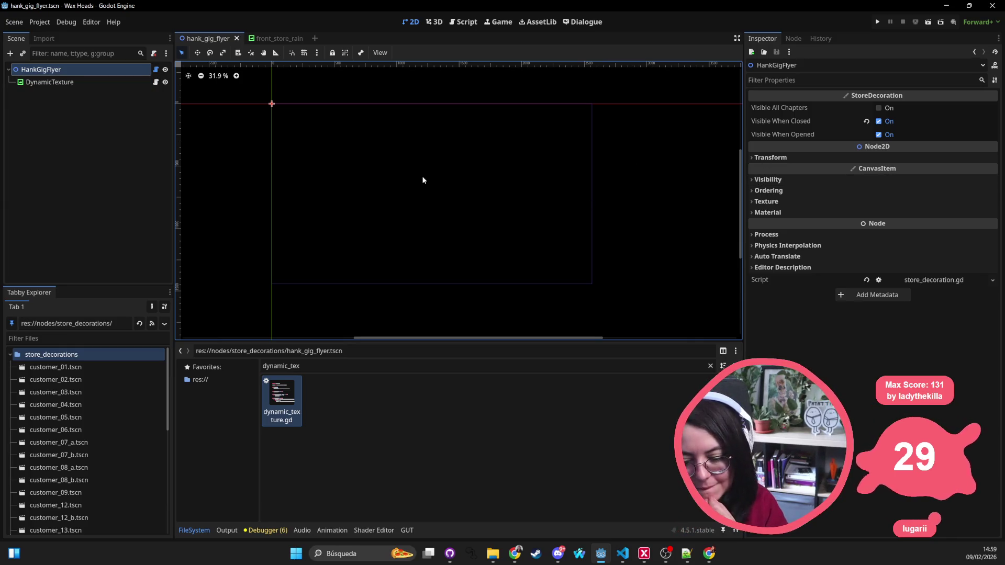
pyautogui.hotkey('ctrl', 'shift', 'o')
pyautogui.press('Escape')
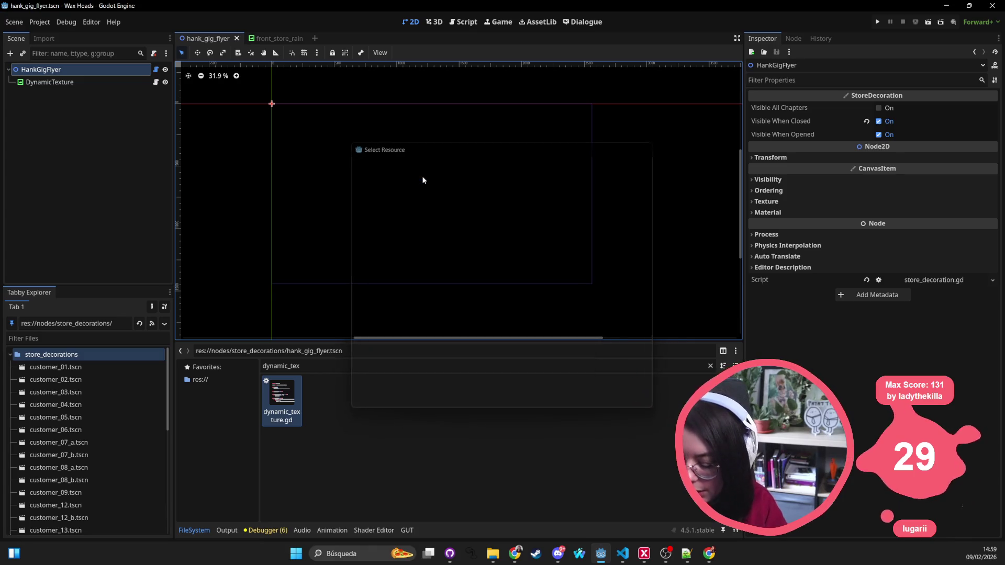
# Open the Create New Node list for HankGigFlyer and browse the Node2D types, expanding Sprite2D's derived types
pyautogui.rightClick(96, 68)
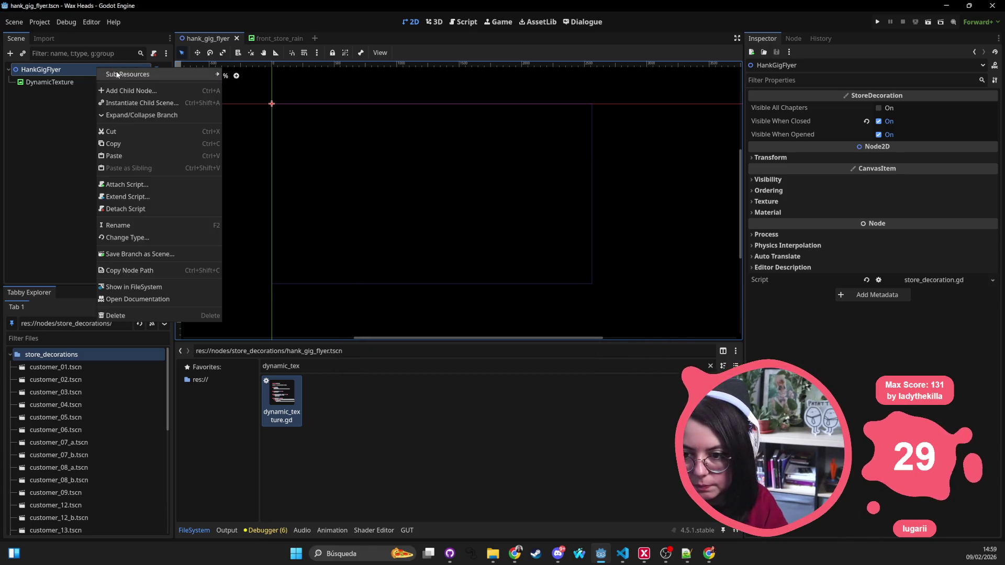
pyautogui.click(123, 90)
pyautogui.press('BackSpace')
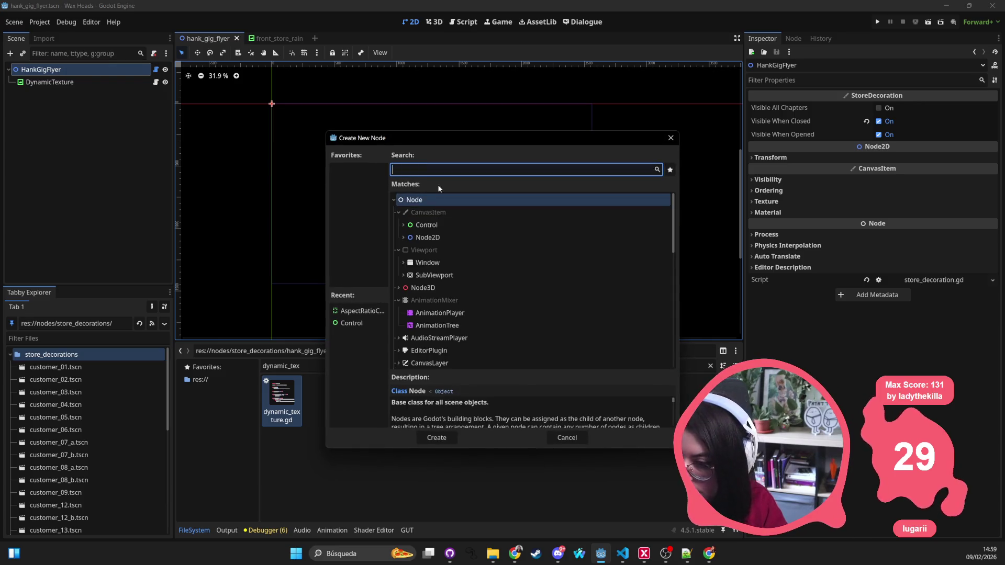
pyautogui.click(401, 236)
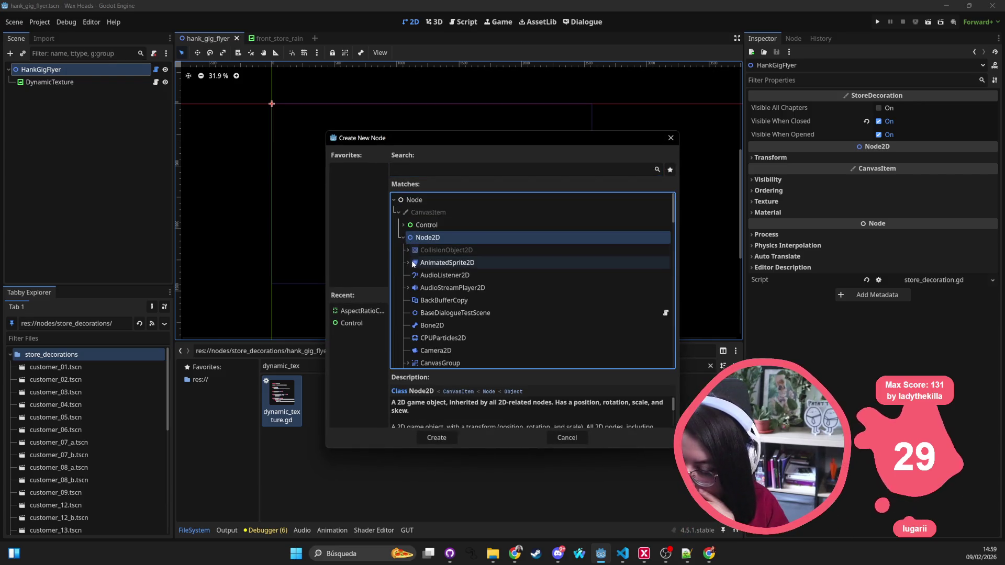
pyautogui.scroll(-3, 432, 282)
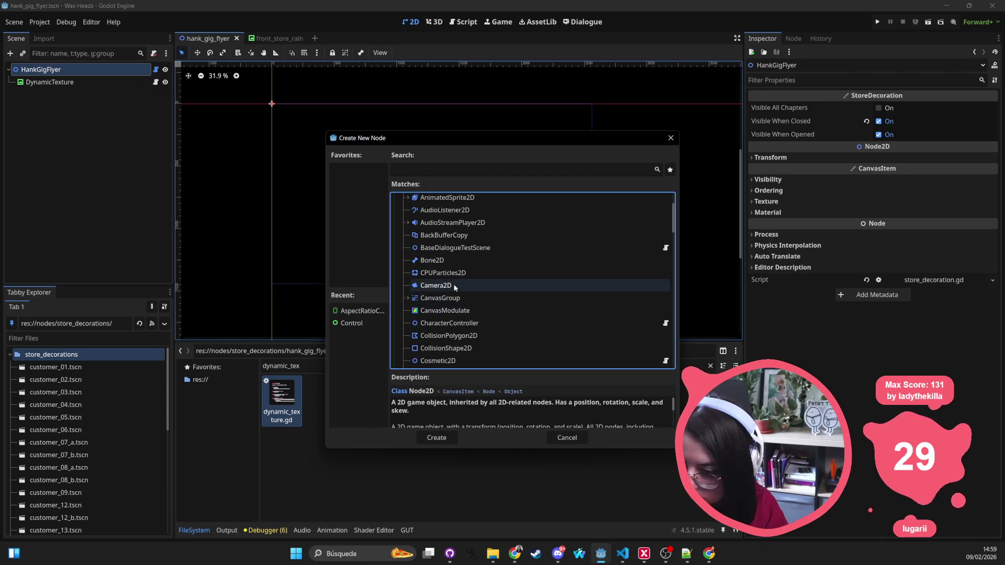
pyautogui.scroll(-2, 458, 300)
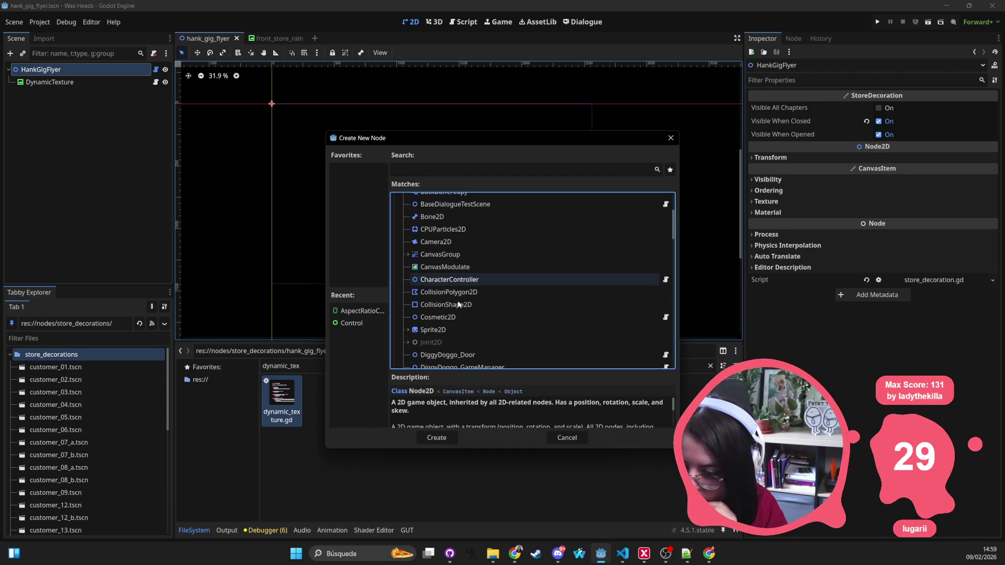
pyautogui.click(419, 330)
pyautogui.click(409, 330)
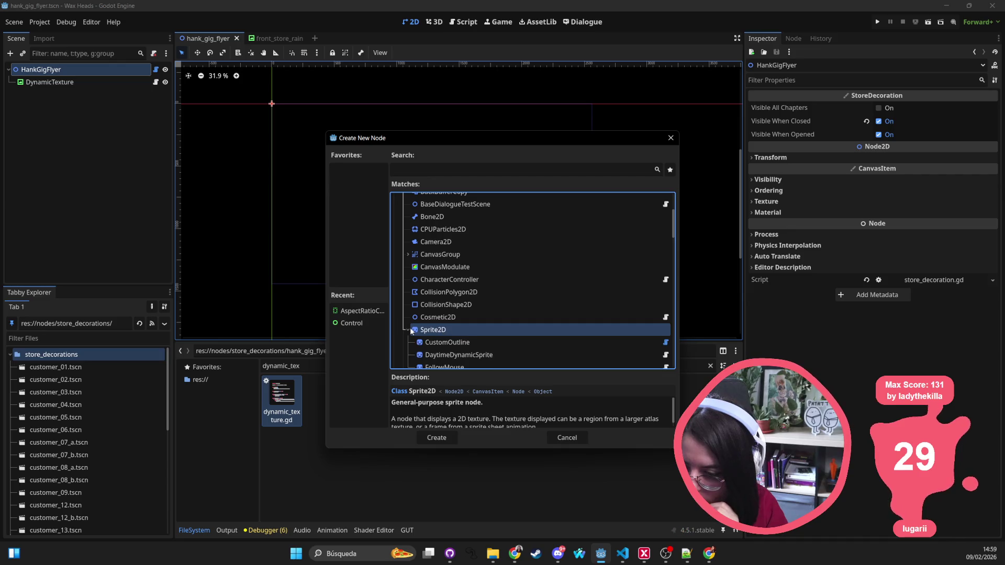
pyautogui.scroll(-2, 423, 325)
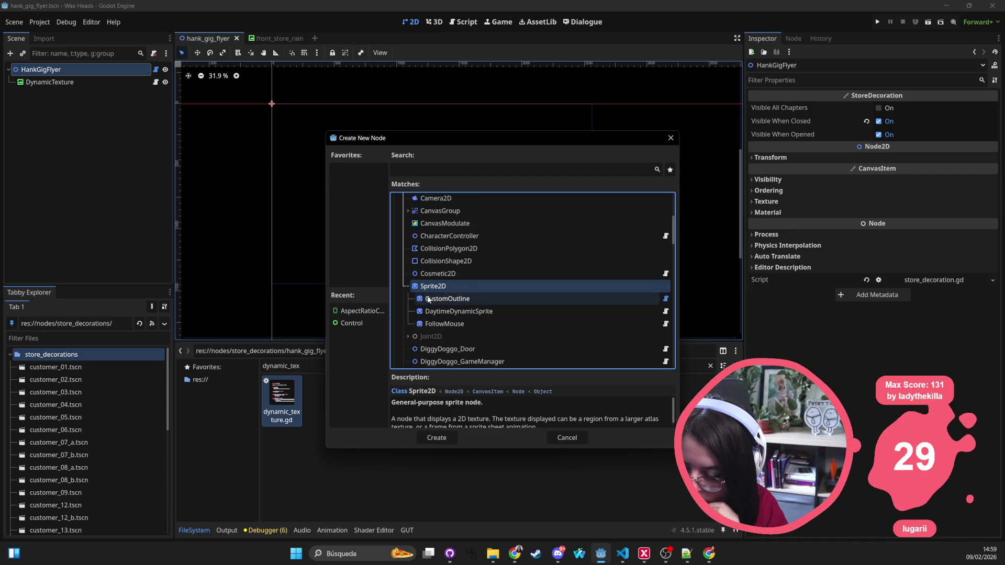
pyautogui.click(406, 286)
# Read the AnimatedSprite2D and Node2D descriptions, then close the dialog without adding a node
pyautogui.scroll(-4, 408, 289)
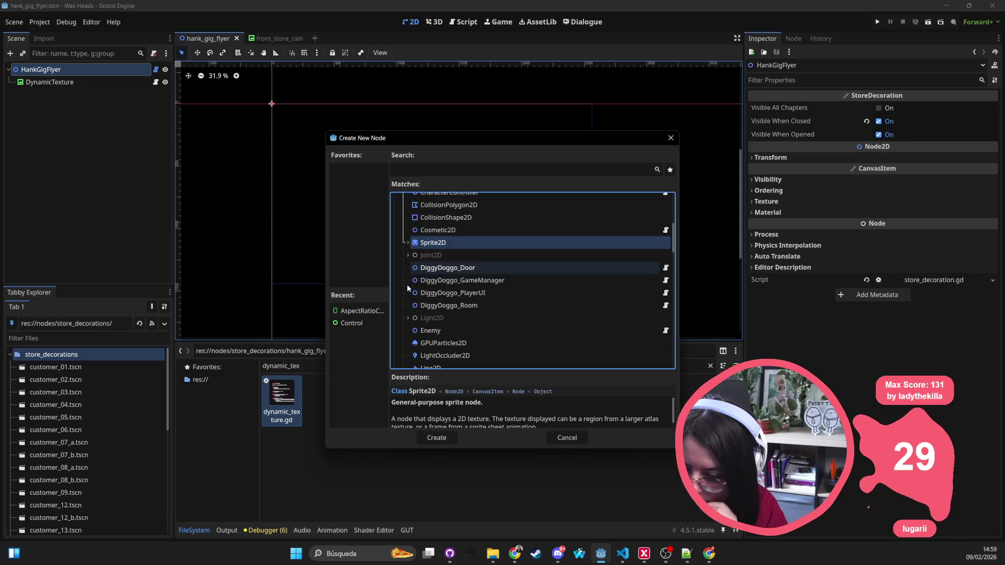
pyautogui.scroll(-1, 409, 290)
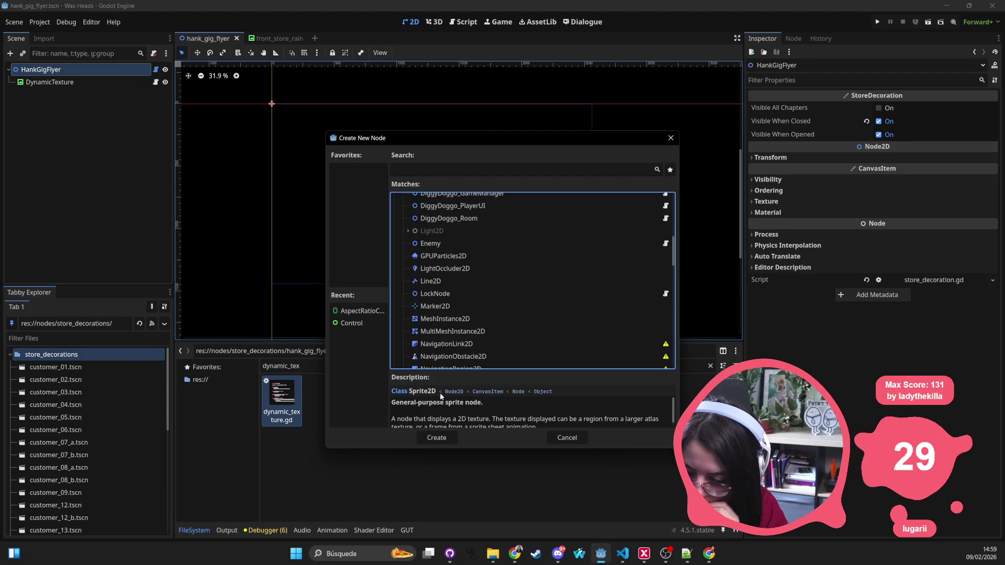
pyautogui.scroll(-6, 451, 341)
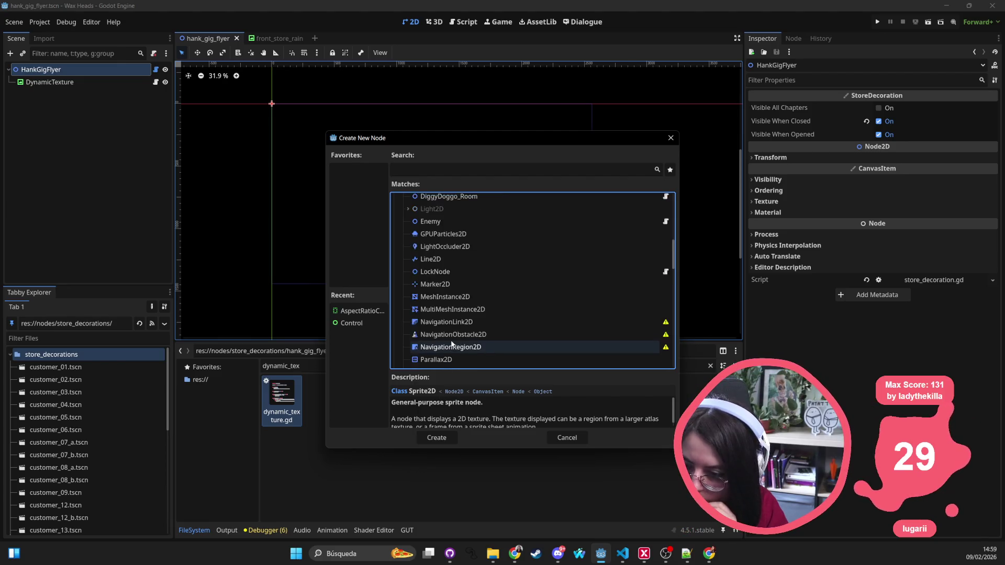
pyautogui.scroll(-4, 451, 342)
pyautogui.scroll(4, 450, 343)
pyautogui.scroll(10, 450, 343)
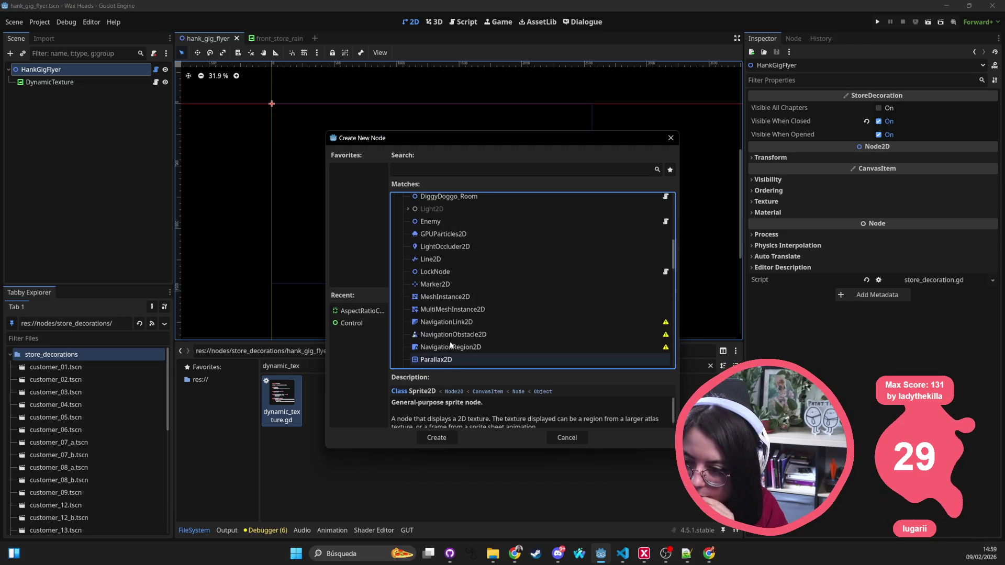
pyautogui.scroll(8, 450, 345)
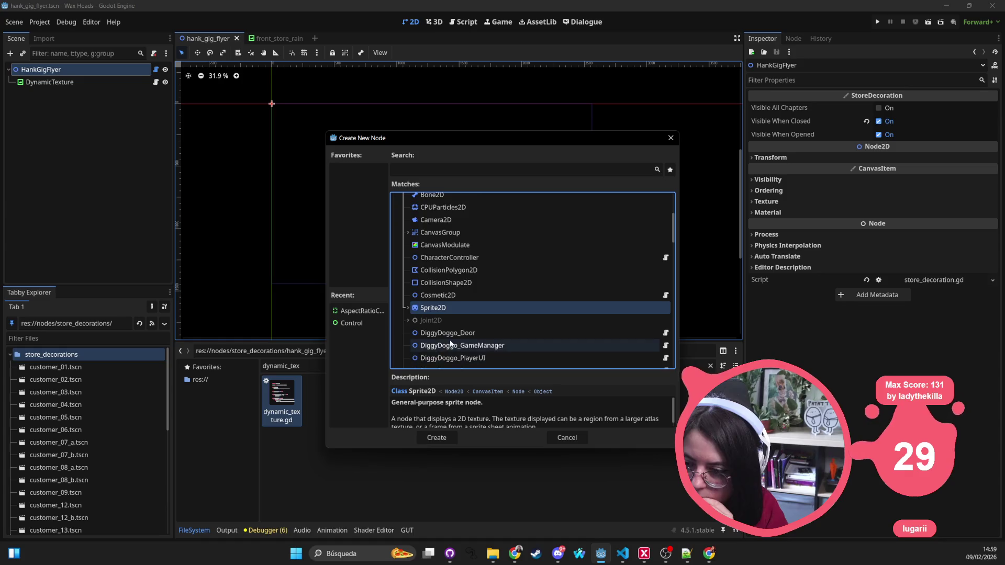
pyautogui.scroll(2, 450, 343)
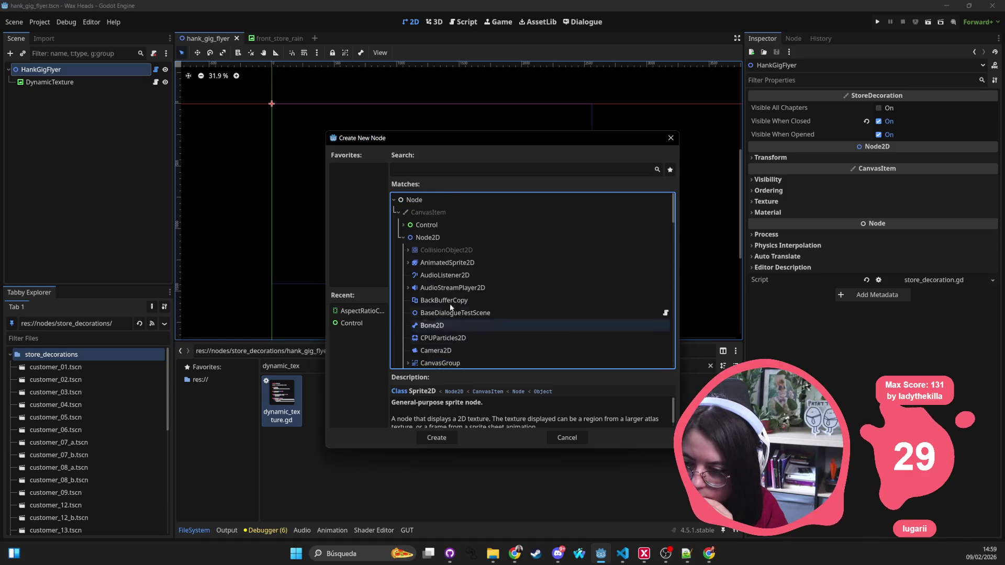
pyautogui.click(454, 266)
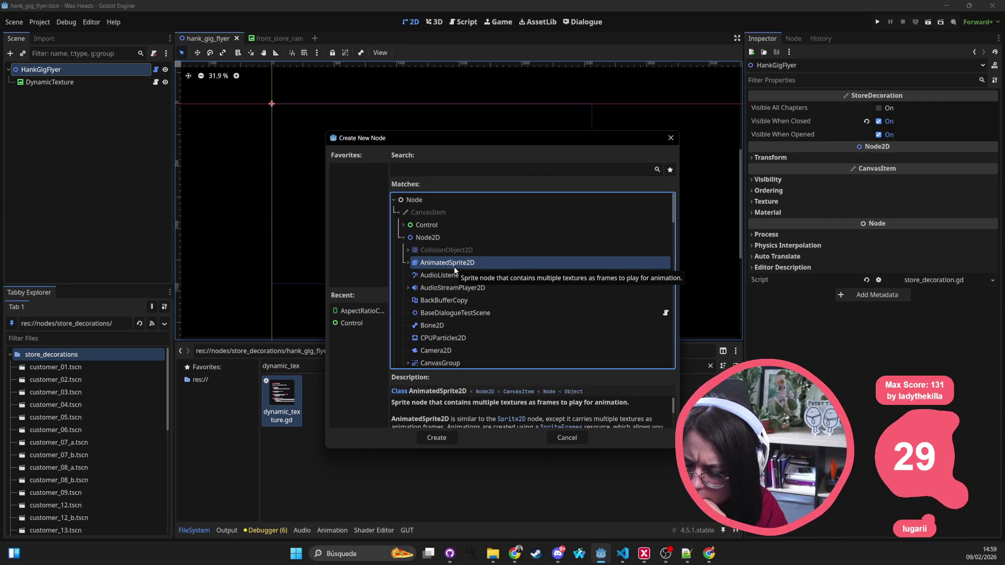
pyautogui.click(452, 239)
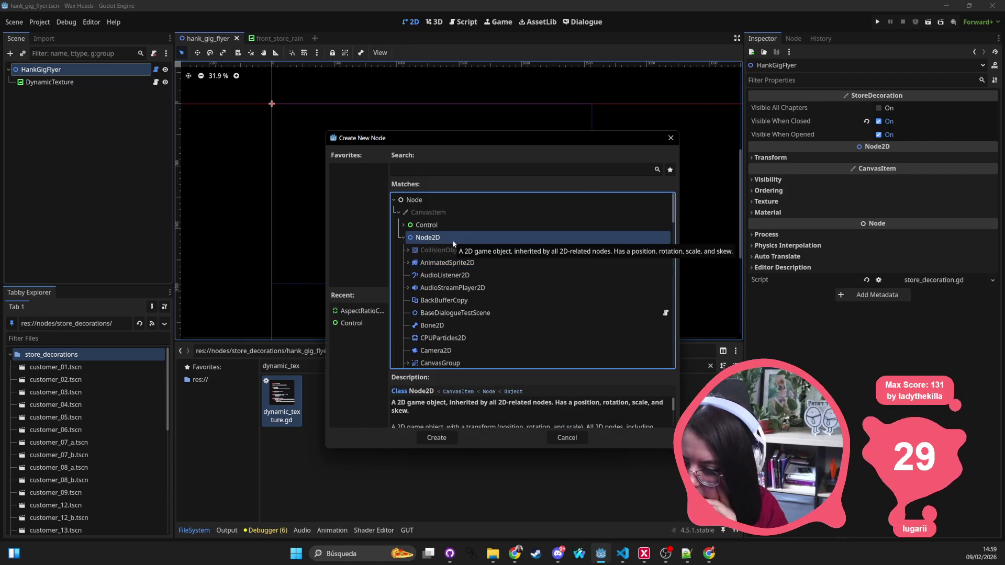
pyautogui.click(668, 140)
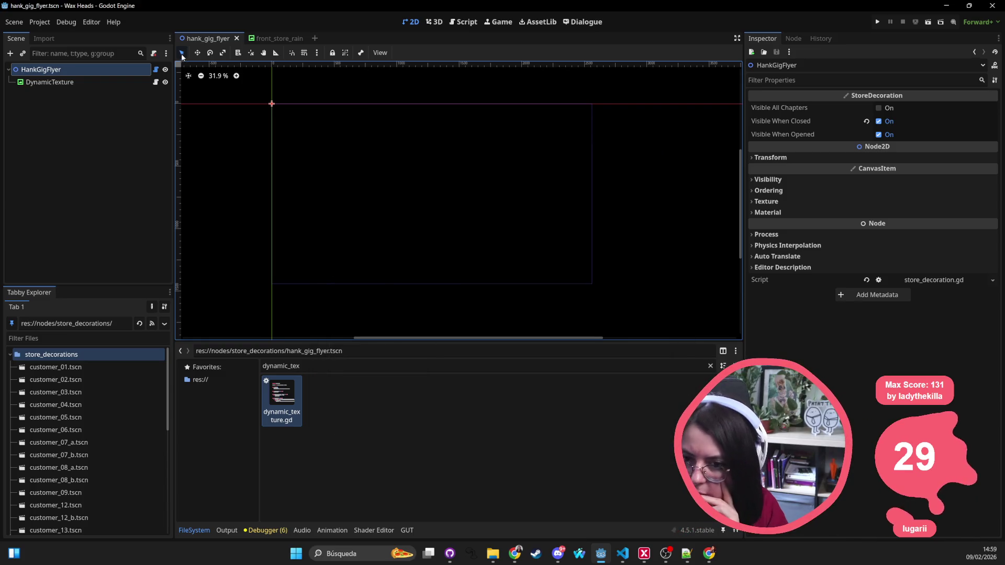
# Expand HankGigFlyer's Transform values and clear the FileSystem filter to list the whole folder
pyautogui.click(924, 157)
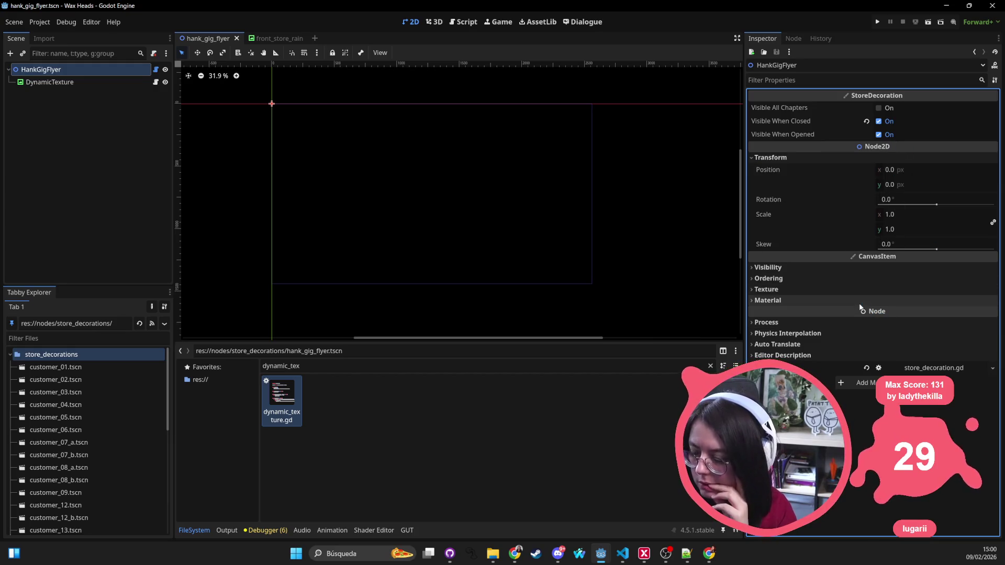
pyautogui.click(843, 266)
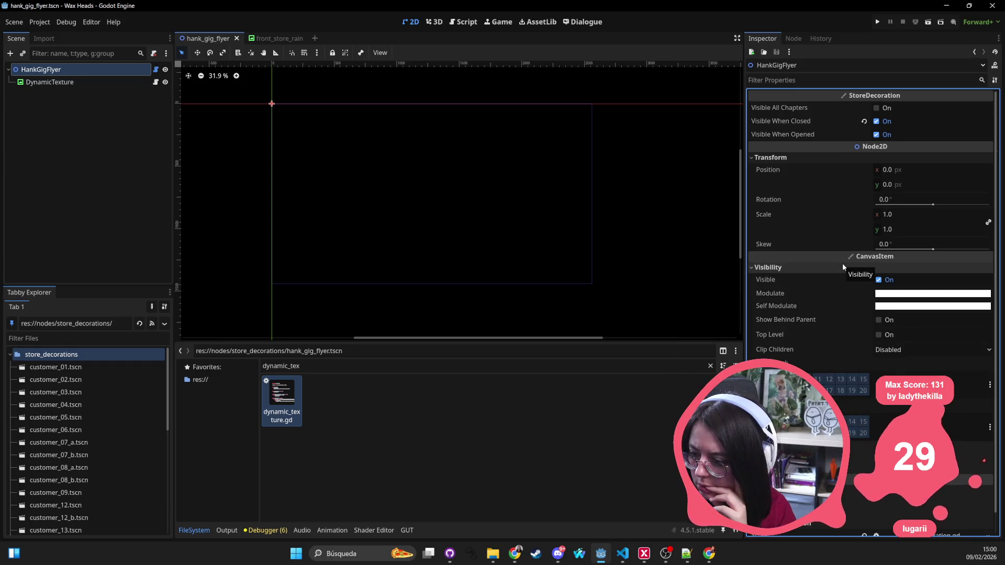
pyautogui.click(843, 266)
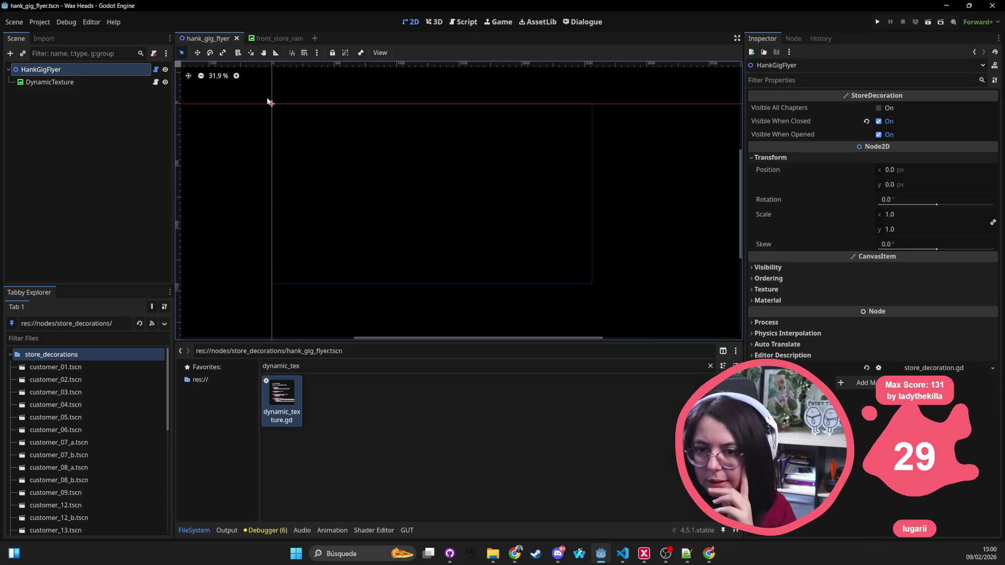
pyautogui.doubleClick(302, 367)
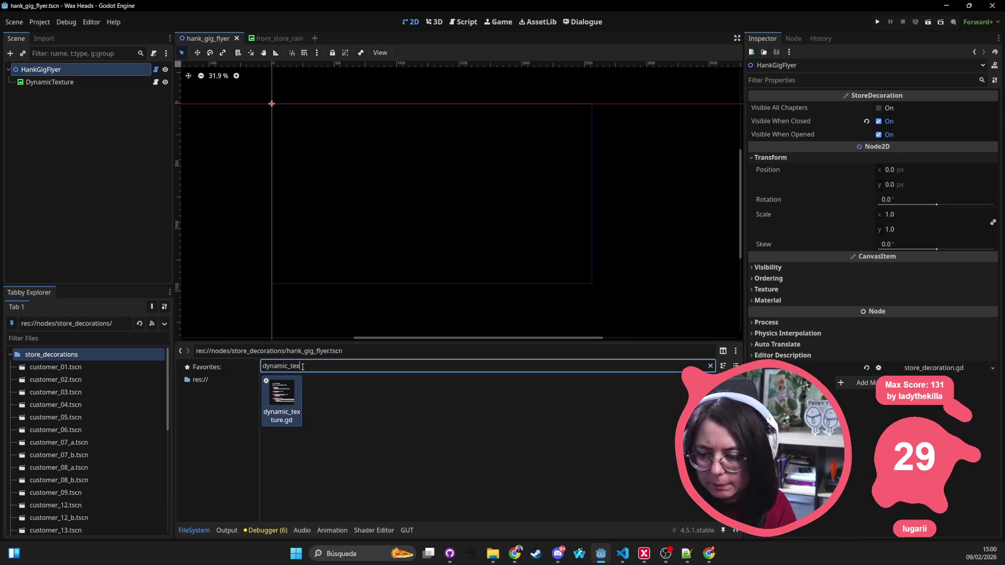
pyautogui.press('BackSpace')
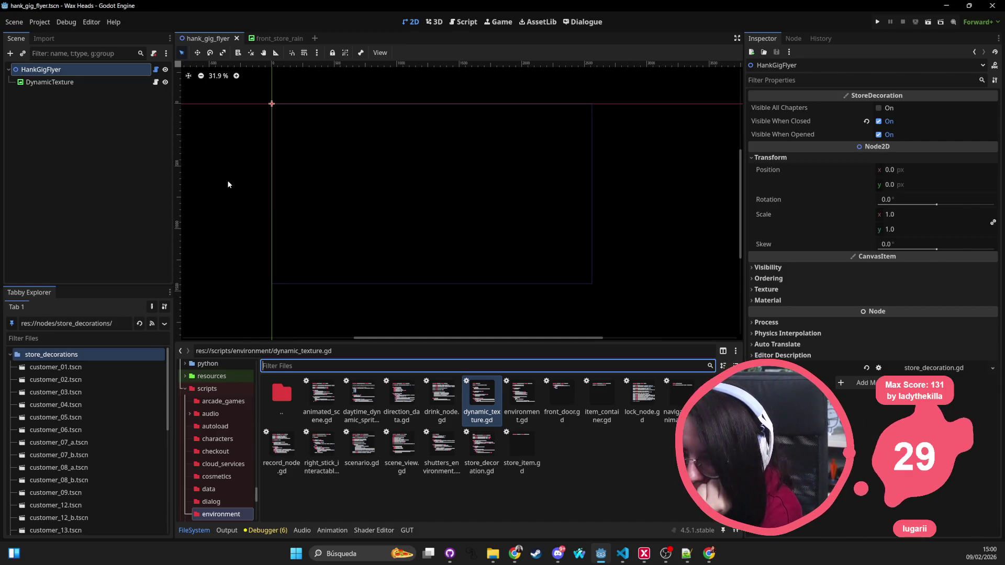
# Search project resources for 'sprite_', cancel the search, and bring up HankGigFlyer's node actions
pyautogui.hotkey('shift', 'alt', 'o')
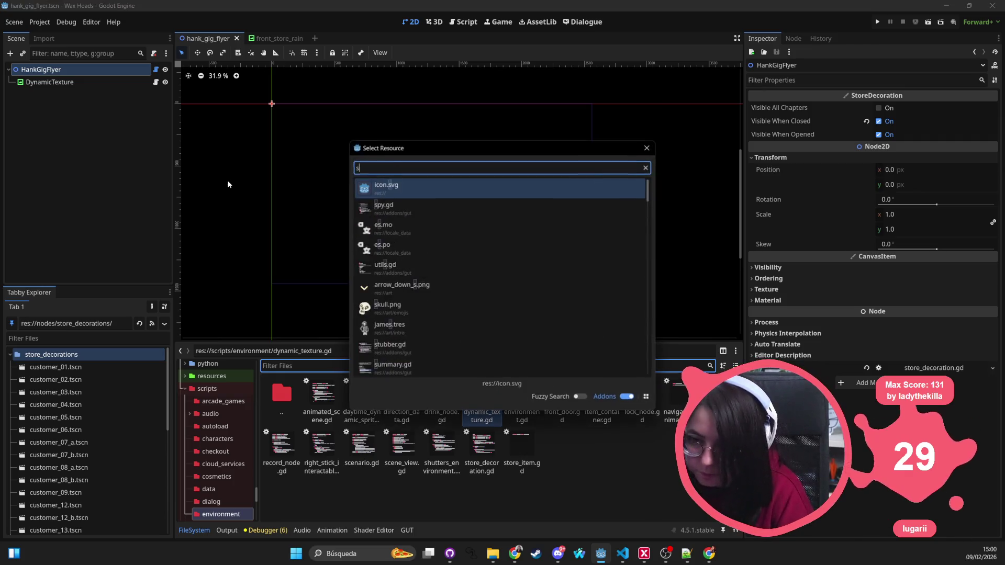
pyautogui.write('sprite_d')
pyautogui.press('BackSpace')
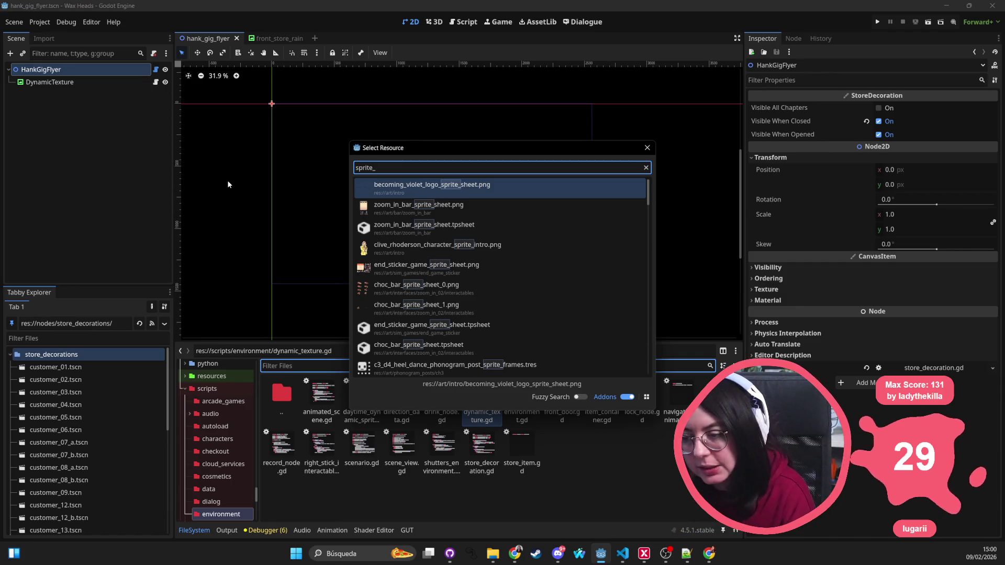
pyautogui.press('Escape')
pyautogui.rightClick(111, 74)
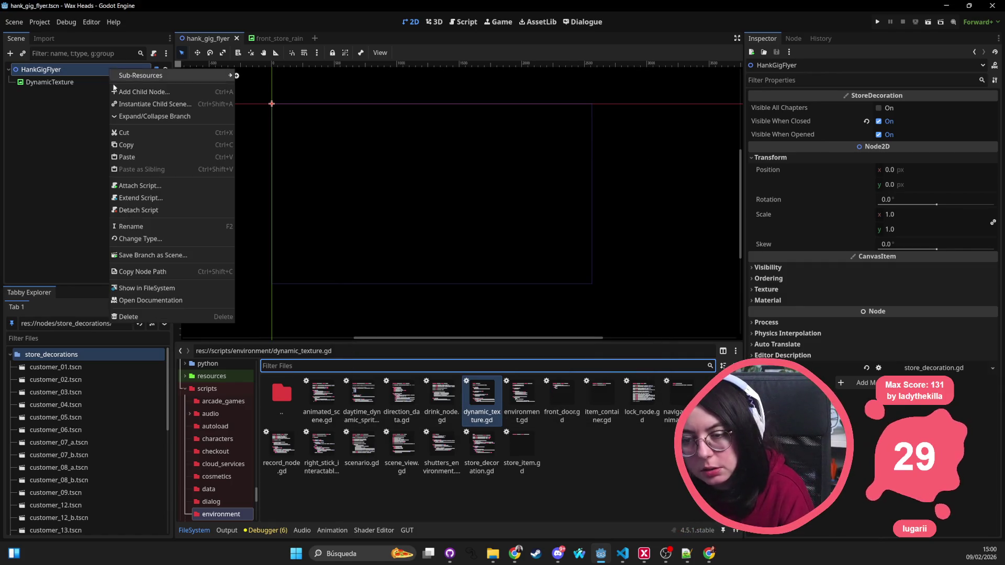
# Add Sprite2D and AnimatedSprite2D child nodes under HankGigFlyer
pyautogui.click(115, 88)
pyautogui.scroll(-5, 419, 238)
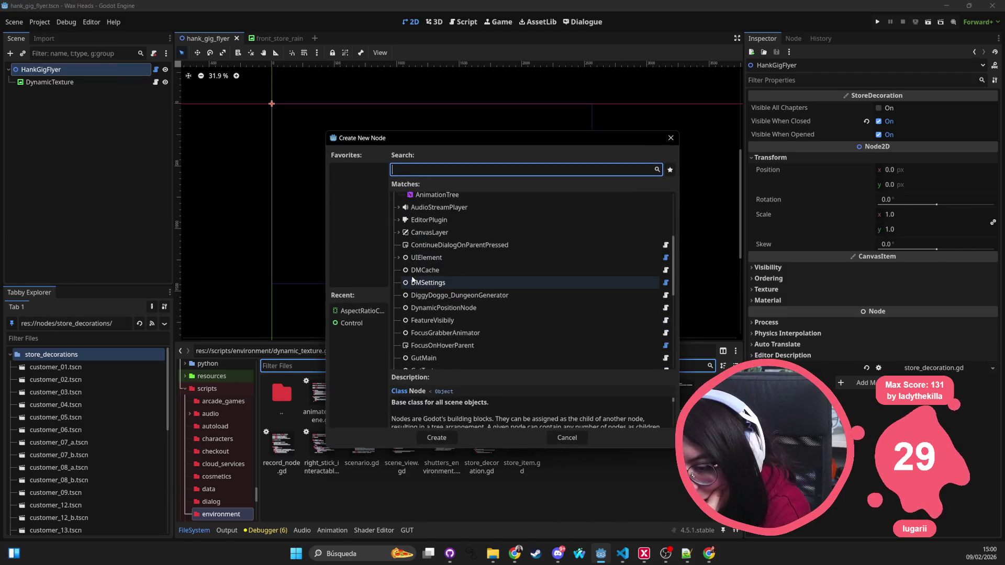
pyautogui.scroll(5, 441, 241)
pyautogui.write('sprite2d')
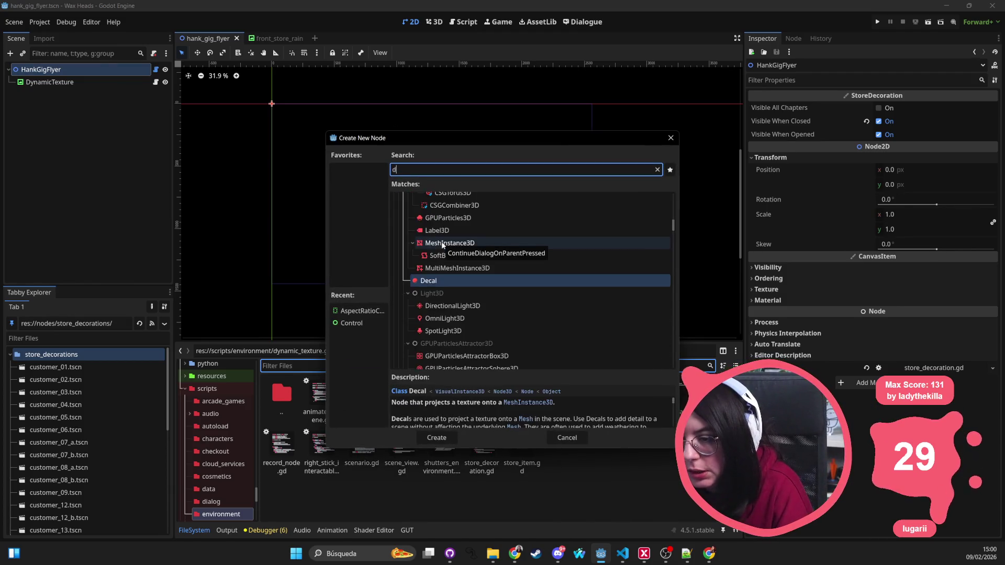
pyautogui.press('Return')
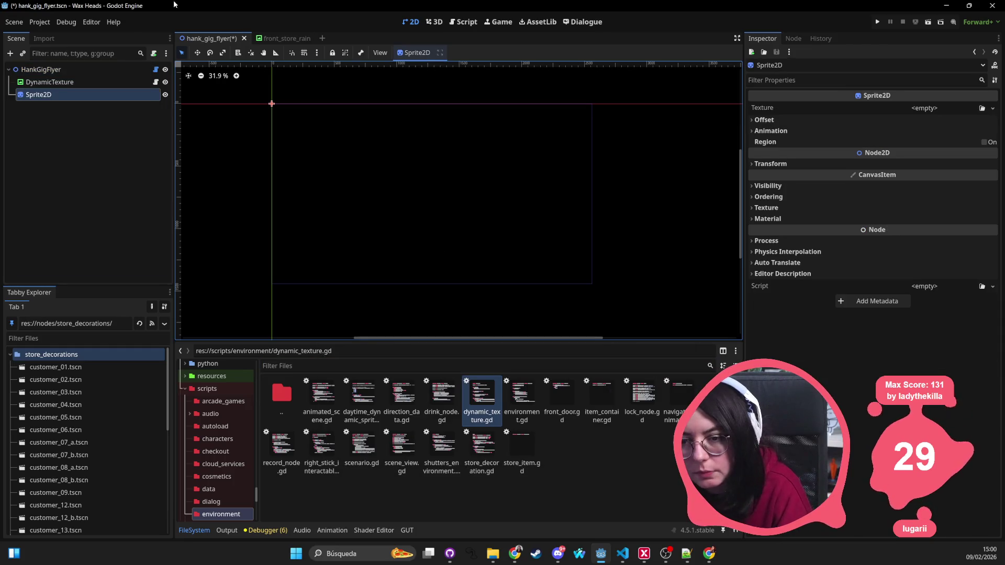
pyautogui.rightClick(108, 65)
pyautogui.click(129, 75)
pyautogui.write('an')
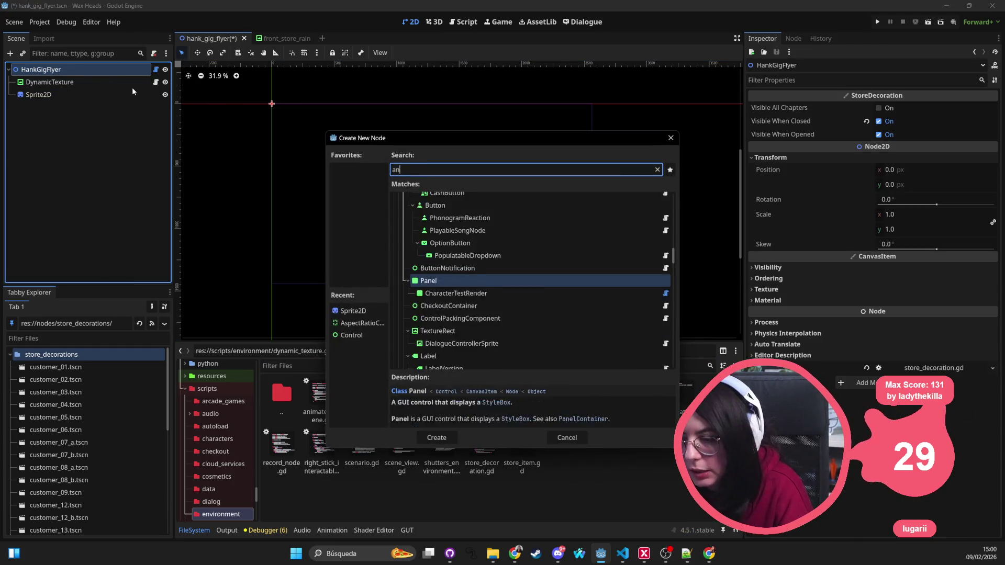
pyautogui.write('imatedspri')
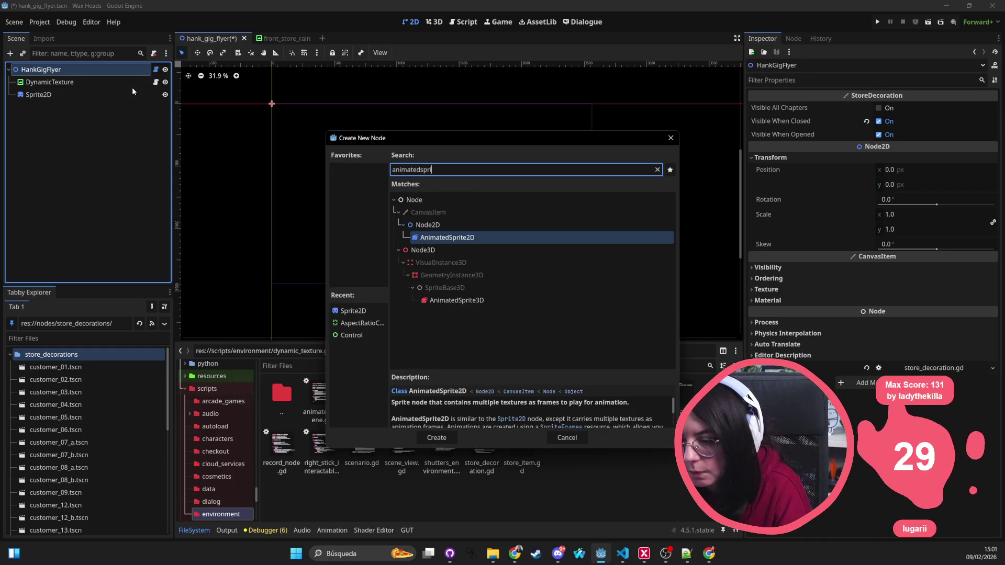
pyautogui.press('Return')
# Compare the Sprite2D and AnimatedSprite2D properties, including their Offset sections
pyautogui.click(123, 96)
pyautogui.click(120, 108)
pyautogui.click(785, 159)
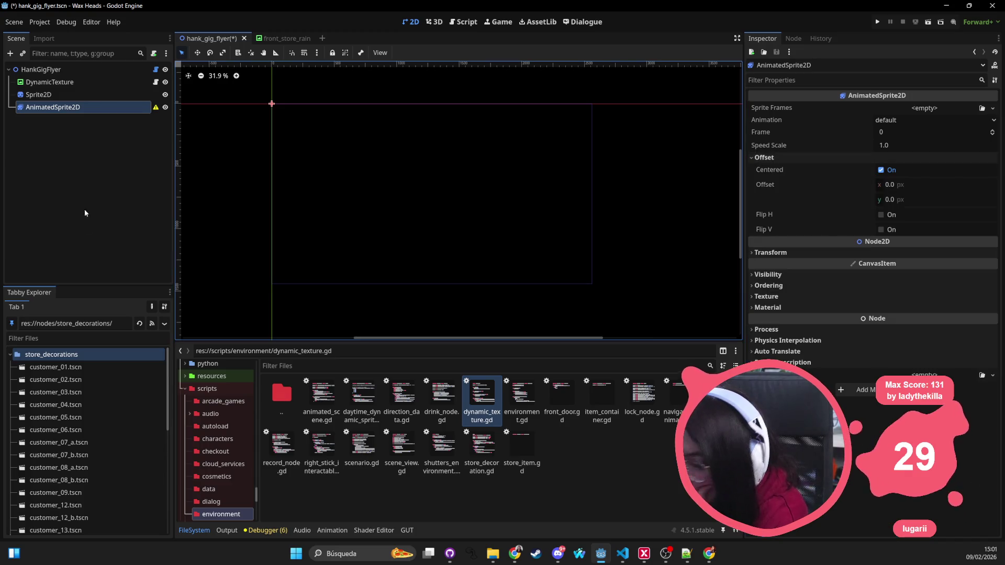
pyautogui.click(63, 95)
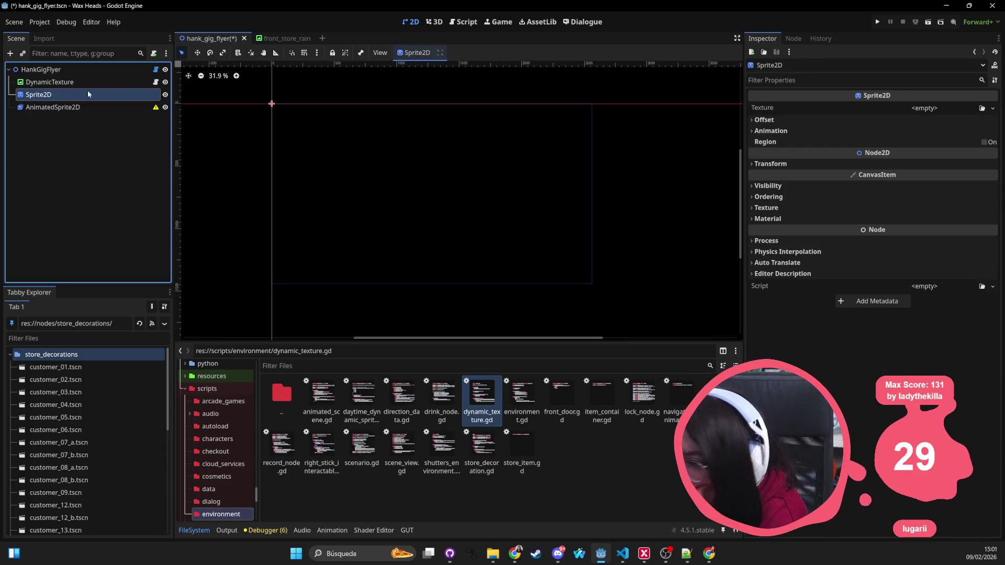
pyautogui.click(790, 120)
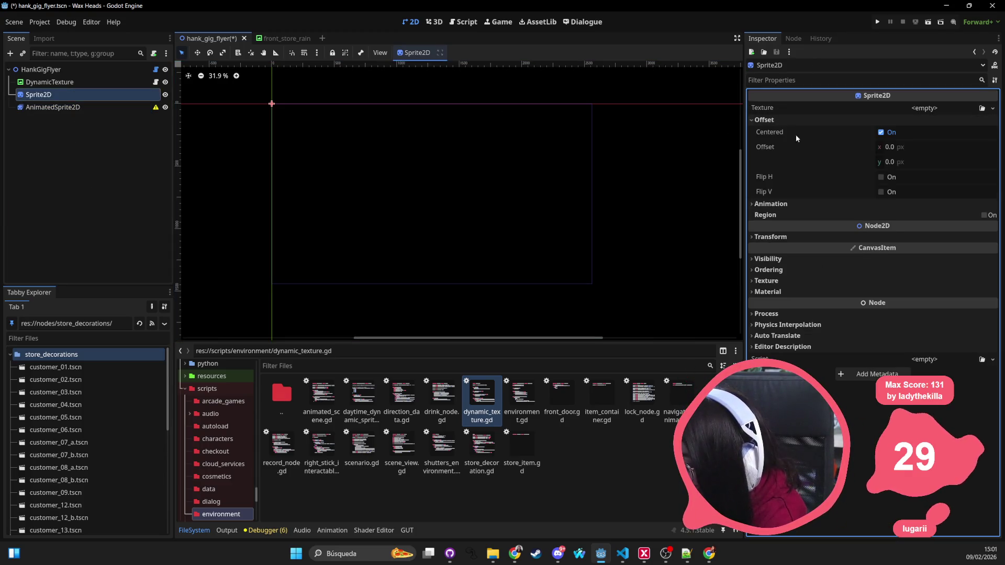
pyautogui.click(51, 107)
pyautogui.click(51, 96)
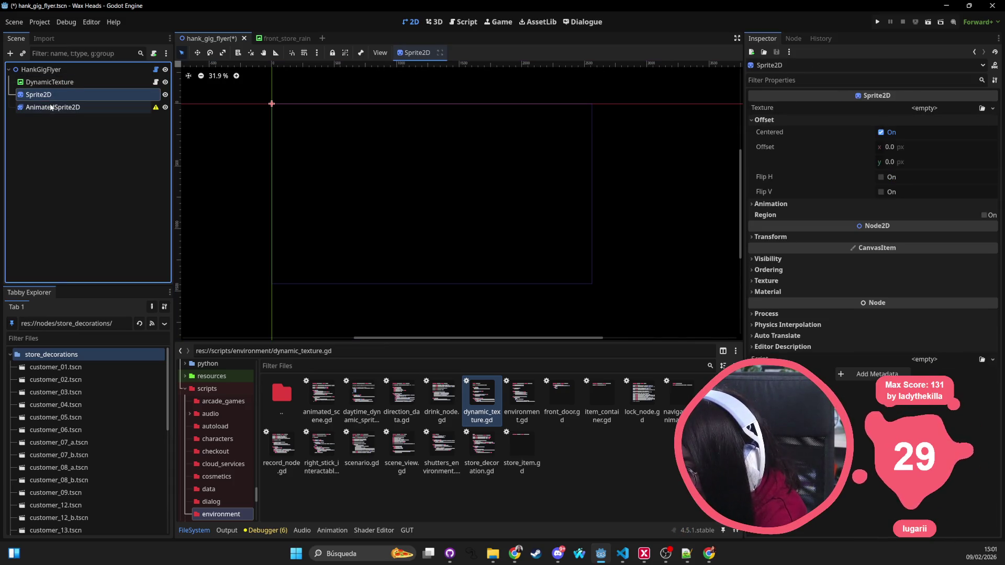
pyautogui.click(51, 104)
pyautogui.click(49, 96)
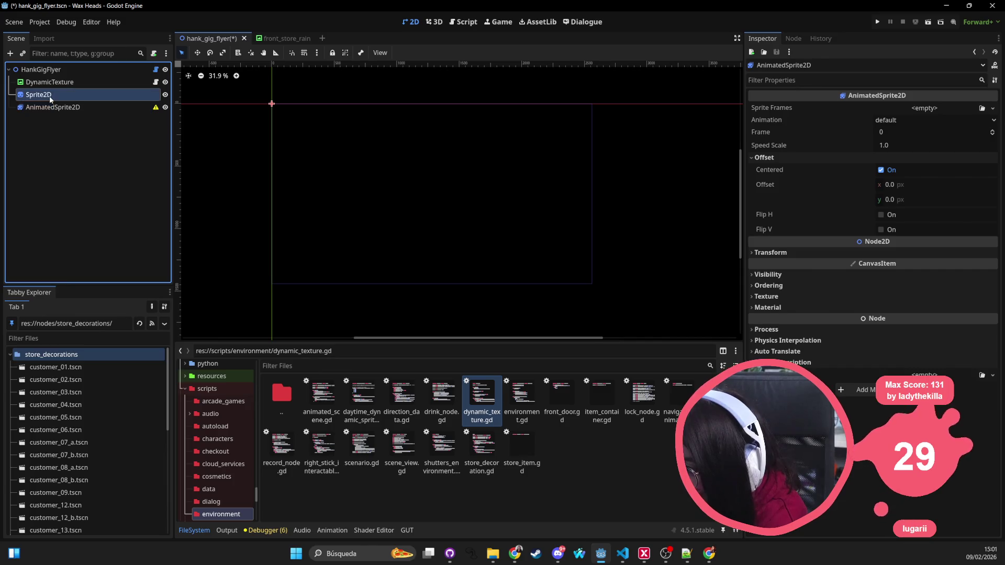
pyautogui.click(48, 107)
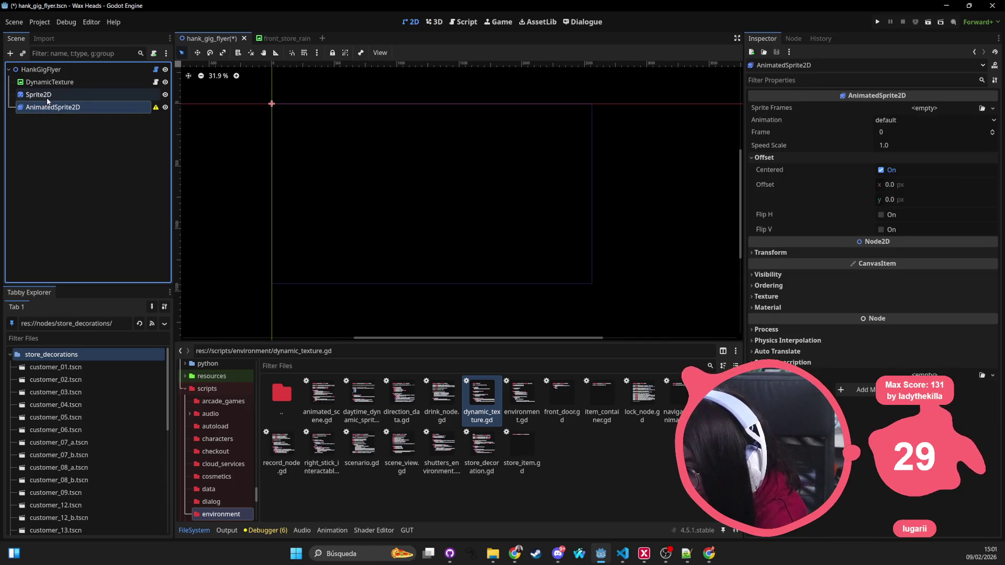
pyautogui.click(48, 99)
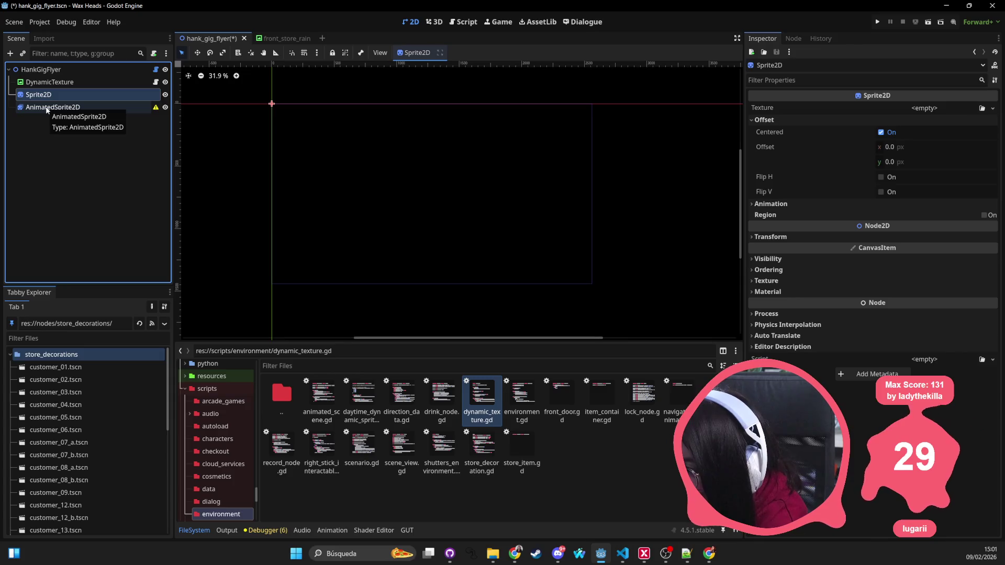
# Delete both sprite nodes, leaving only DynamicTexture, and reselect the HankGigFlyer root
pyautogui.click(42, 108)
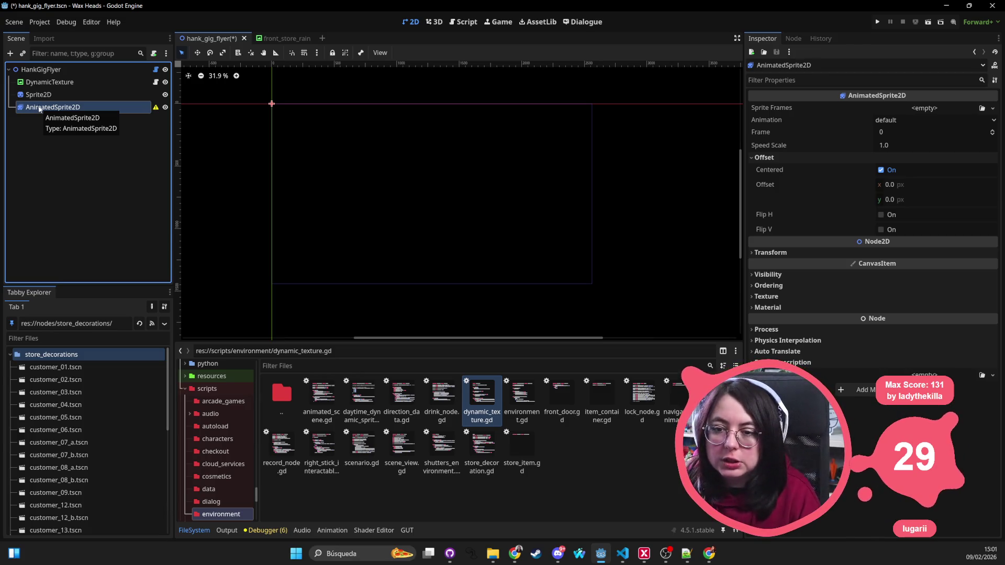
pyautogui.keyDown('shift'); pyautogui.click(40, 97); pyautogui.keyUp('shift')
pyautogui.press('Delete')
pyautogui.press('Return')
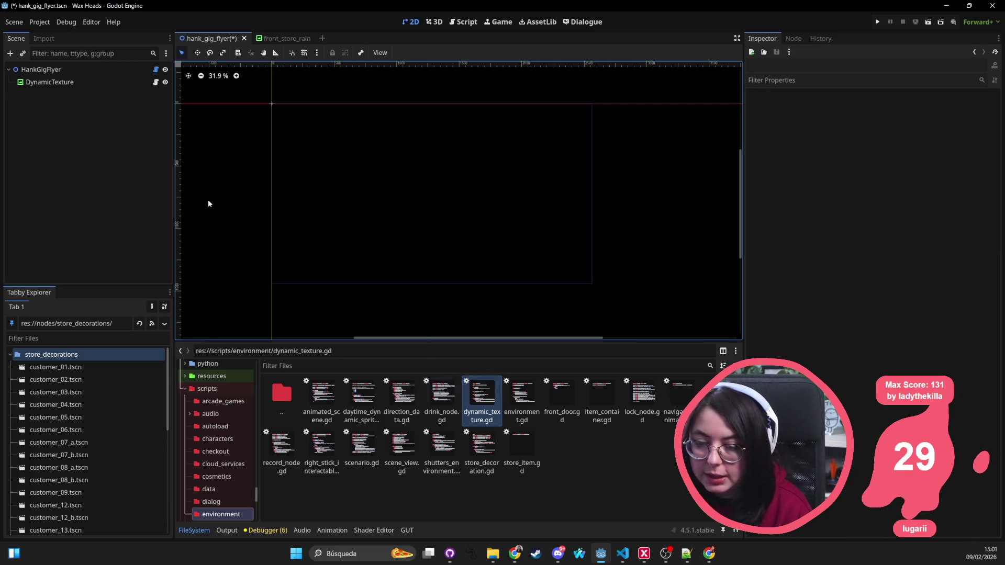
pyautogui.click(95, 69)
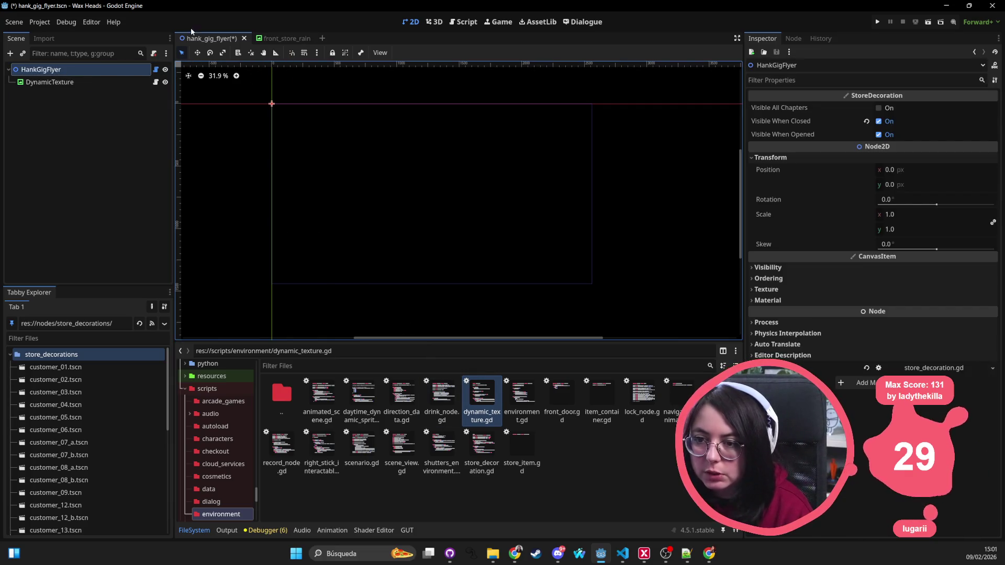
# Save hank_gig_flyer, switch to front_store_rain, and filter FileSystem for 'hank_gig'
pyautogui.hotkey('ctrl', 's')
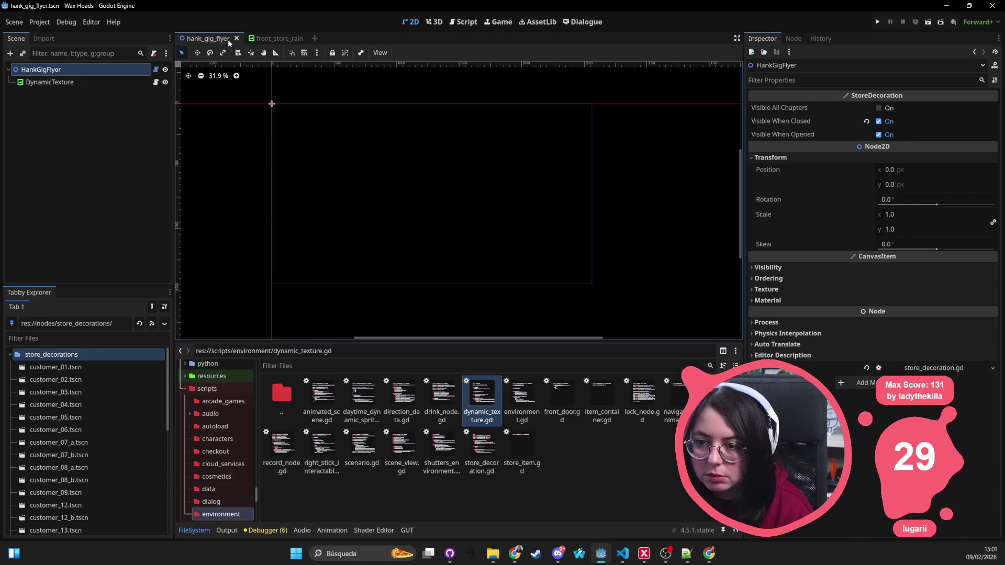
pyautogui.click(270, 40)
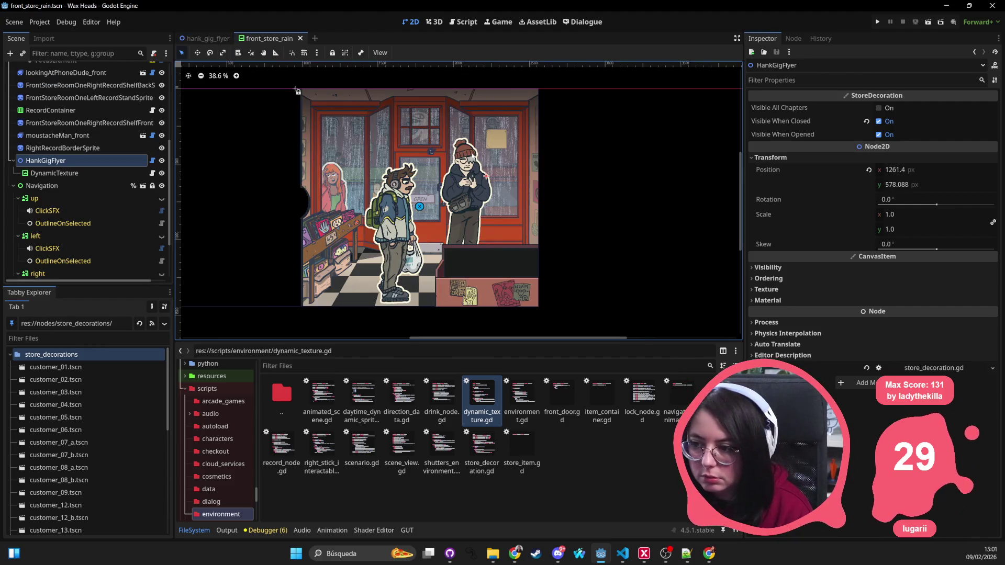
pyautogui.click(73, 149)
pyautogui.click(73, 160)
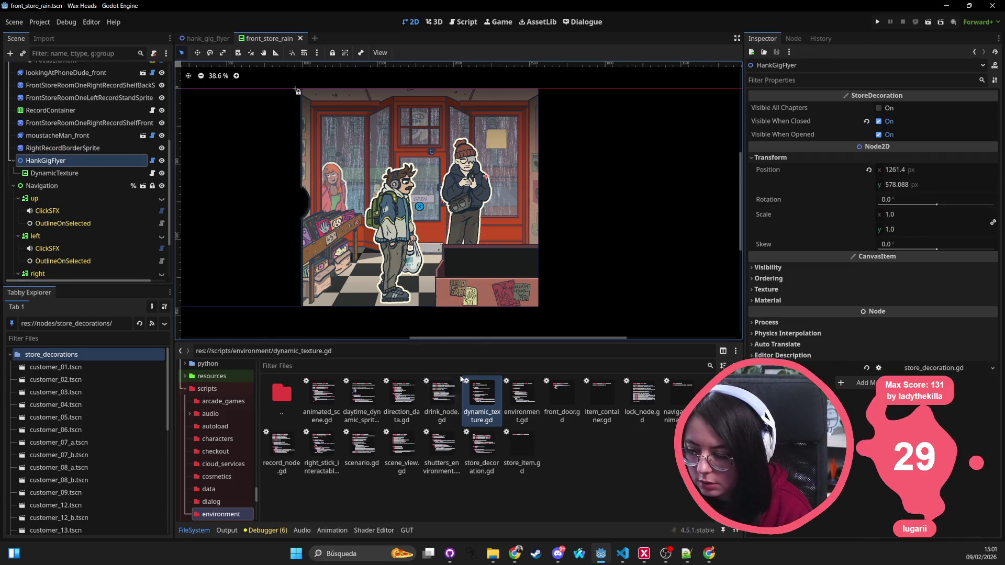
pyautogui.click(442, 365)
pyautogui.write('hank')
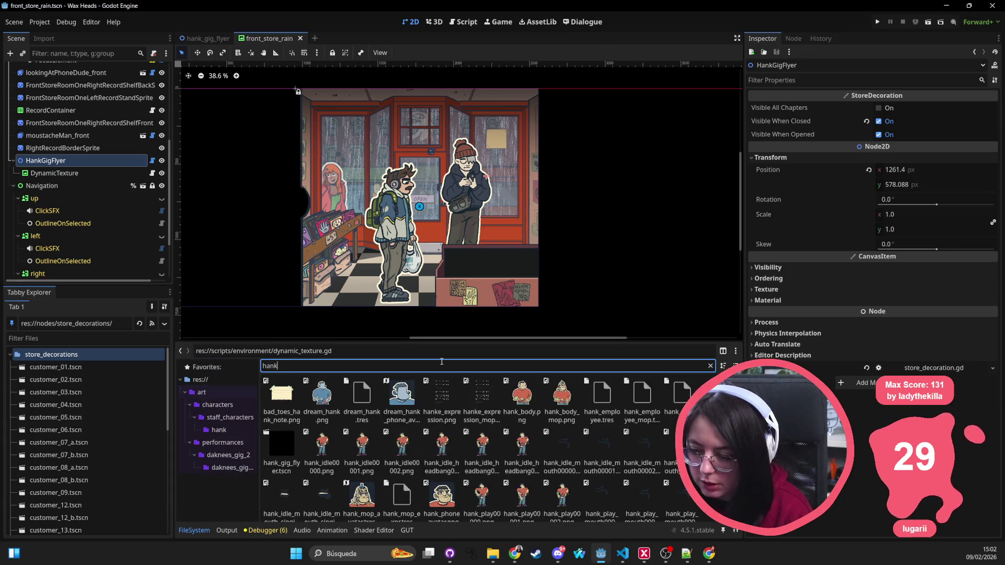
pyautogui.write('_f')
pyautogui.press('BackSpace')
pyautogui.press('BackSpace')
pyautogui.press('BackSpace')
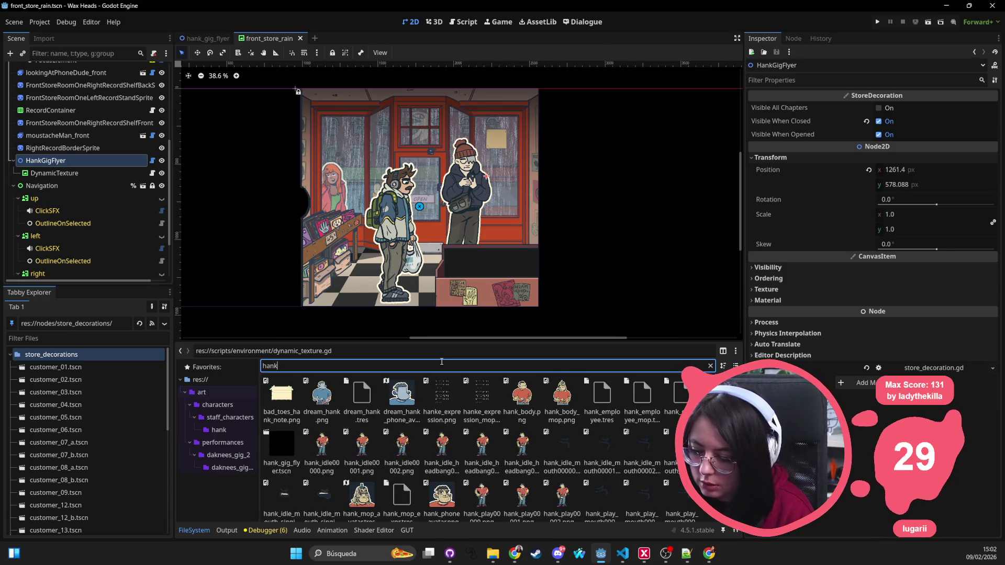
pyautogui.scroll(-3, 482, 434)
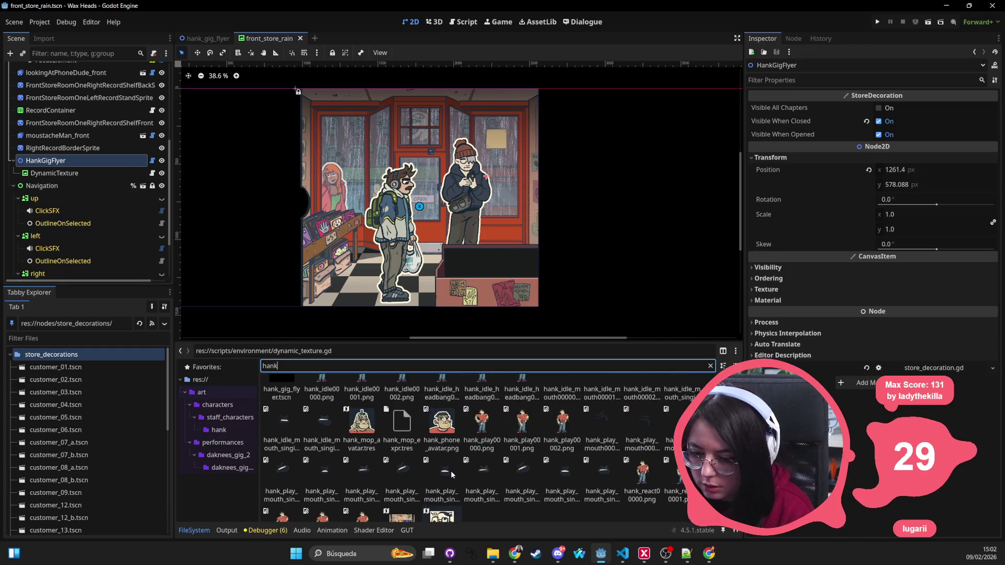
pyautogui.write('_gig')
# Drag in a new hank_gig_flyer.tscn instance, delete the old HankGigFlyer, save and close the scene
pyautogui.moveTo(282, 395); pyautogui.dragTo(59, 162)
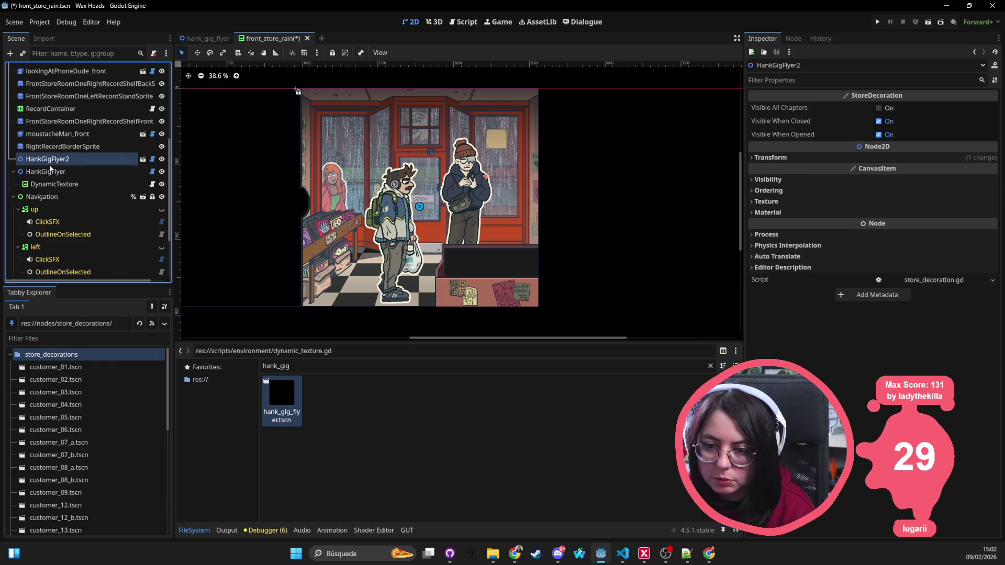
pyautogui.click(50, 171)
pyautogui.press('Return')
pyautogui.hotkey('ctrl', 's')
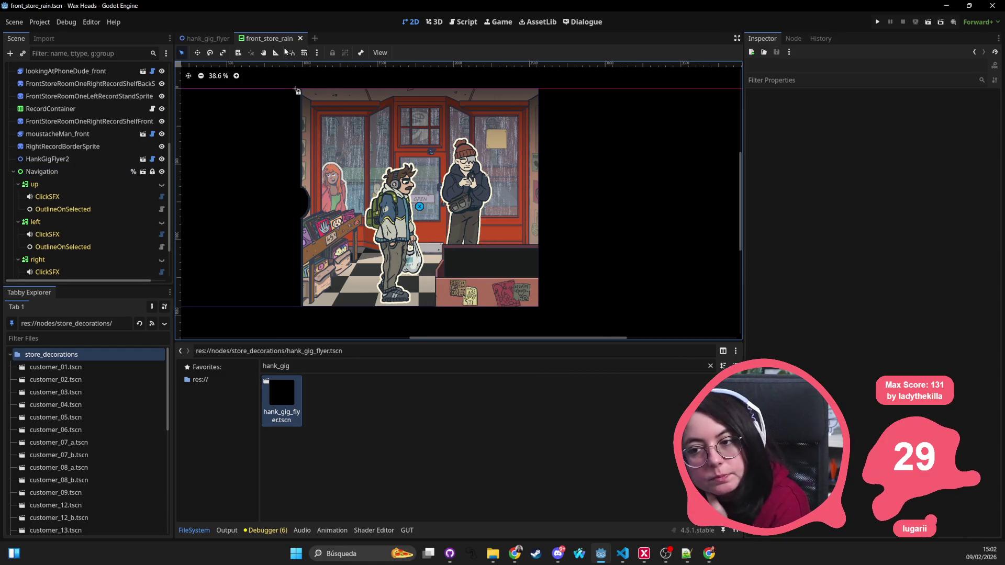
pyautogui.hotkey('ctrl', 'shift', 'w')
pyautogui.scroll(-2, 382, 174)
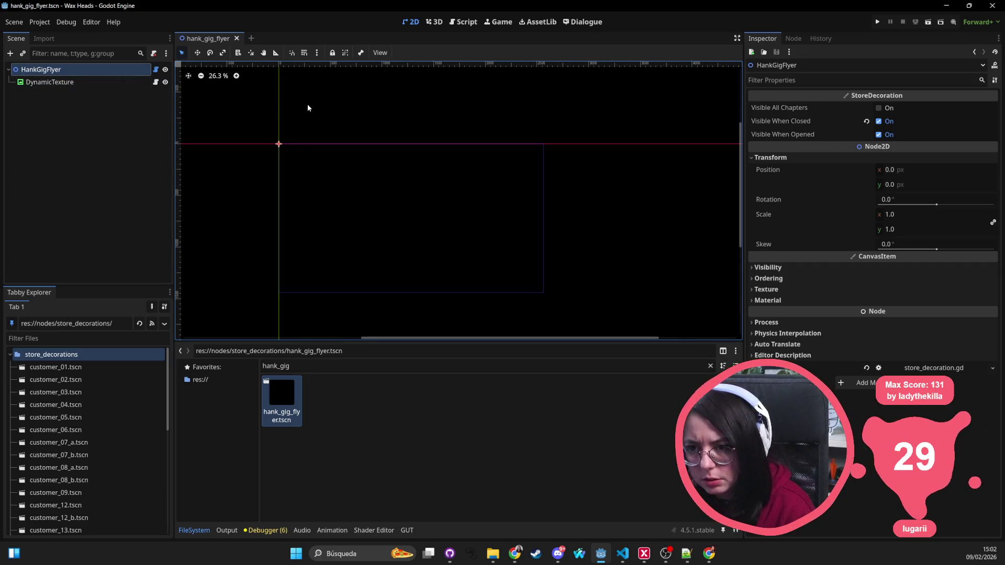
# Quick-open front_store_rain.tscn by searching for 'rain'
pyautogui.hotkey('alt', 'shift', 'o')
pyautogui.write('dr')
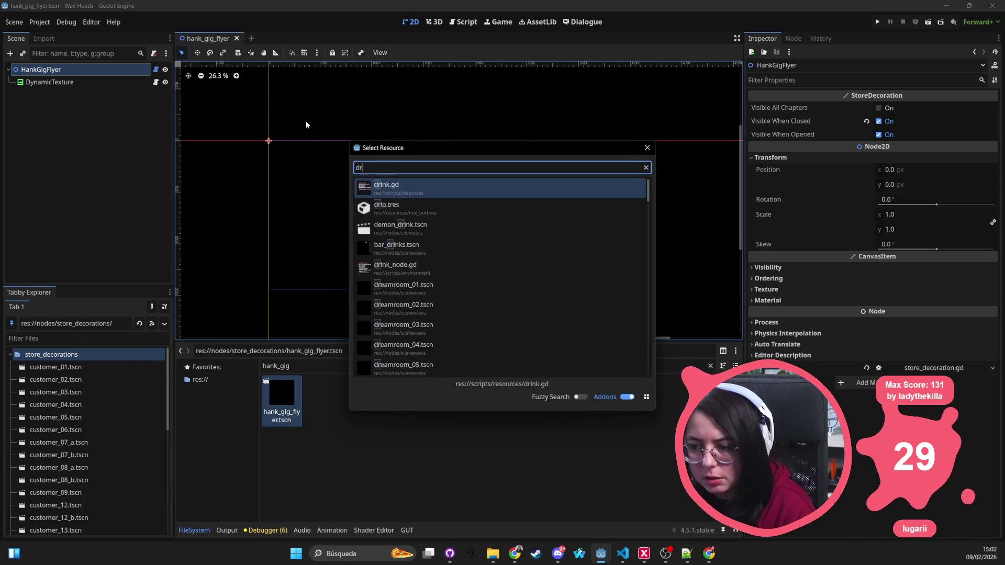
pyautogui.press('BackSpace')
pyautogui.press('BackSpace')
pyautogui.write('front_ra')
pyautogui.press('BackSpace')
pyautogui.press('BackSpace')
pyautogui.press('BackSpace')
pyautogui.write('rain')
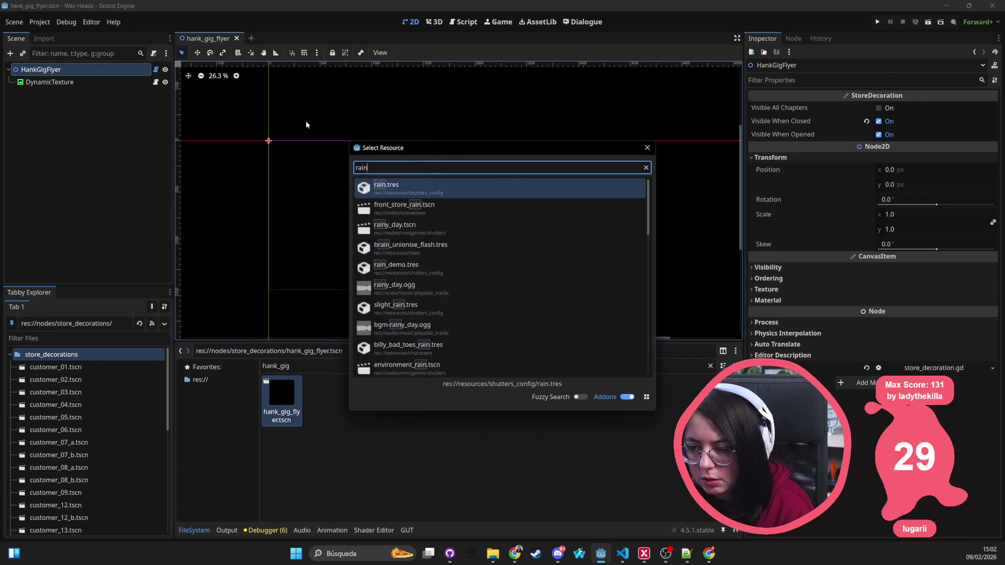
pyautogui.press('Down')
pyautogui.press('Return')
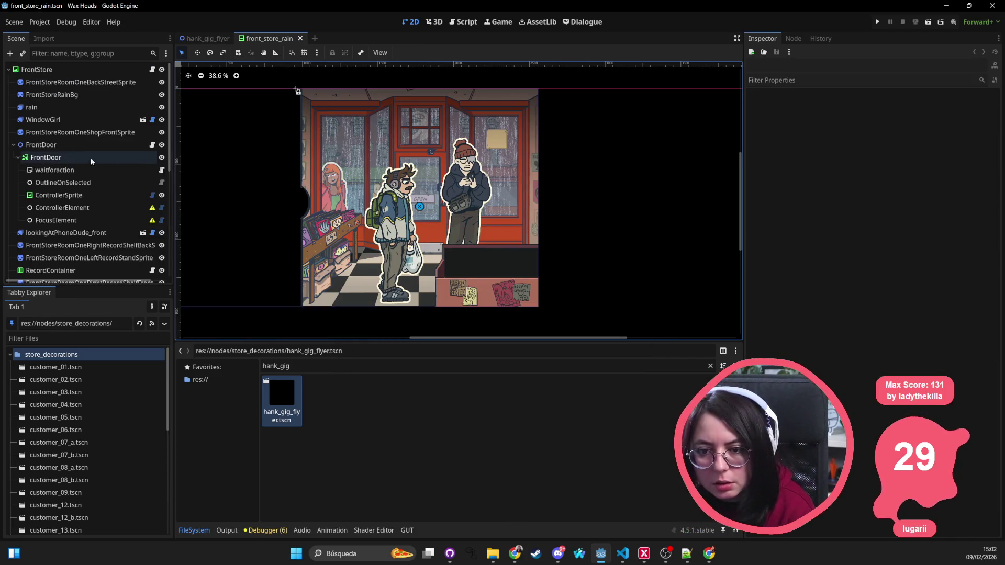
# Rename HankGigFlyer2 to HankGigFlyer, save and close the scene, then switch to VS Code
pyautogui.scroll(-2, 68, 155)
pyautogui.click(84, 212)
pyautogui.click(95, 212)
pyautogui.press('BackSpace')
pyautogui.press('Return')
pyautogui.hotkey('ctrl', 's')
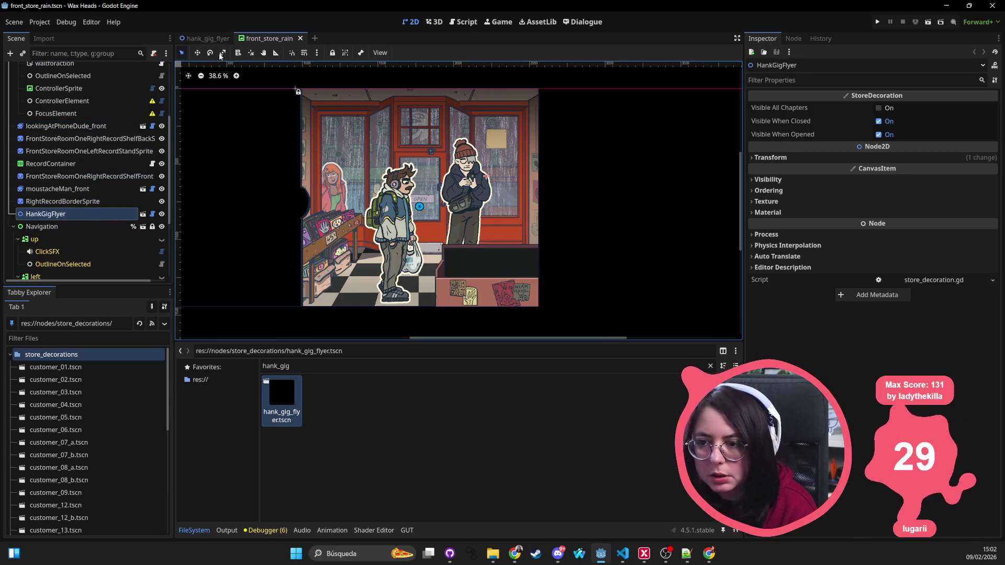
pyautogui.middleClick(277, 39)
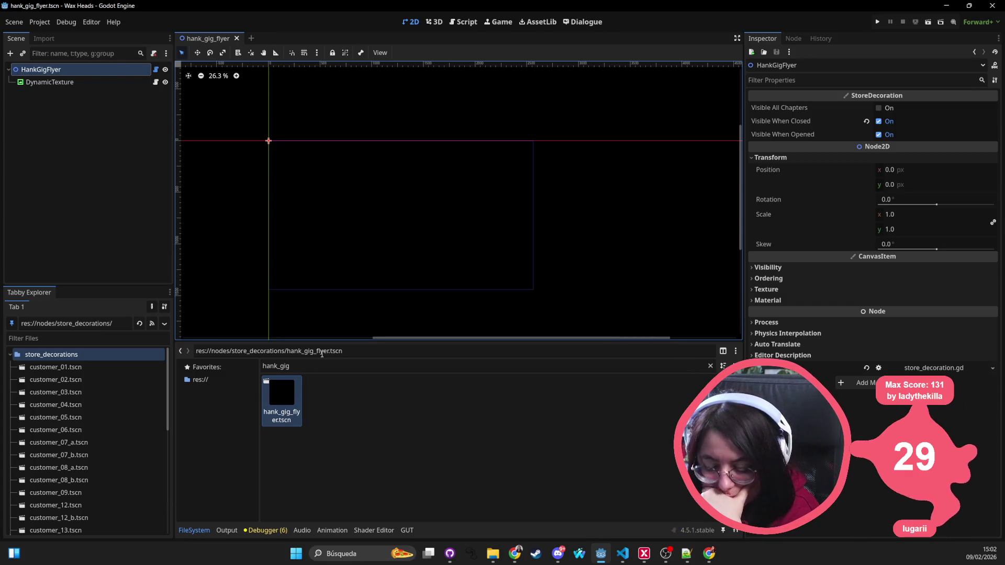
pyautogui.click(621, 555)
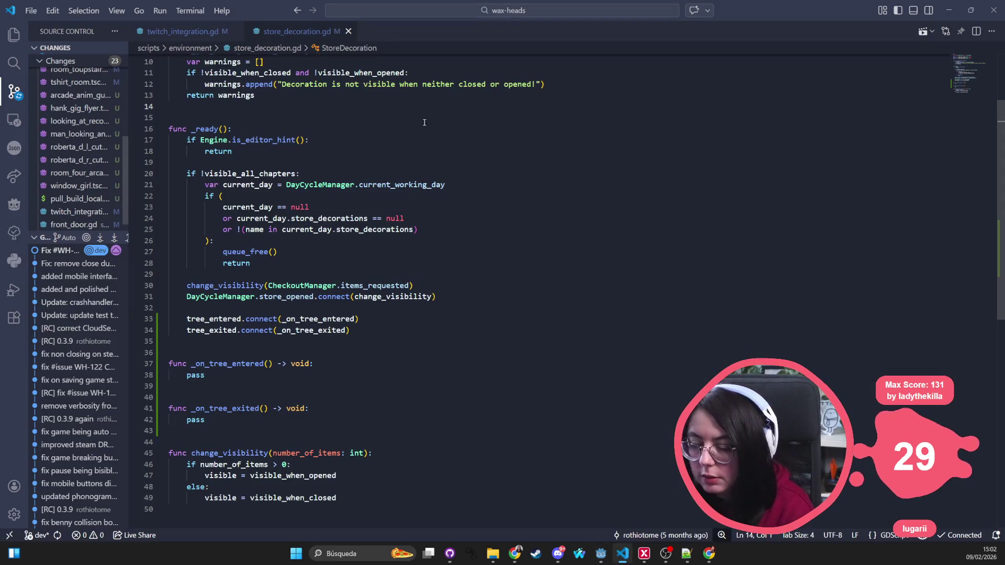
# Add 'var can_be_animated: bool = false' after the exports in store_decoration.gd and save
pyautogui.scroll(3, 294, 128)
pyautogui.doubleClick(346, 72)
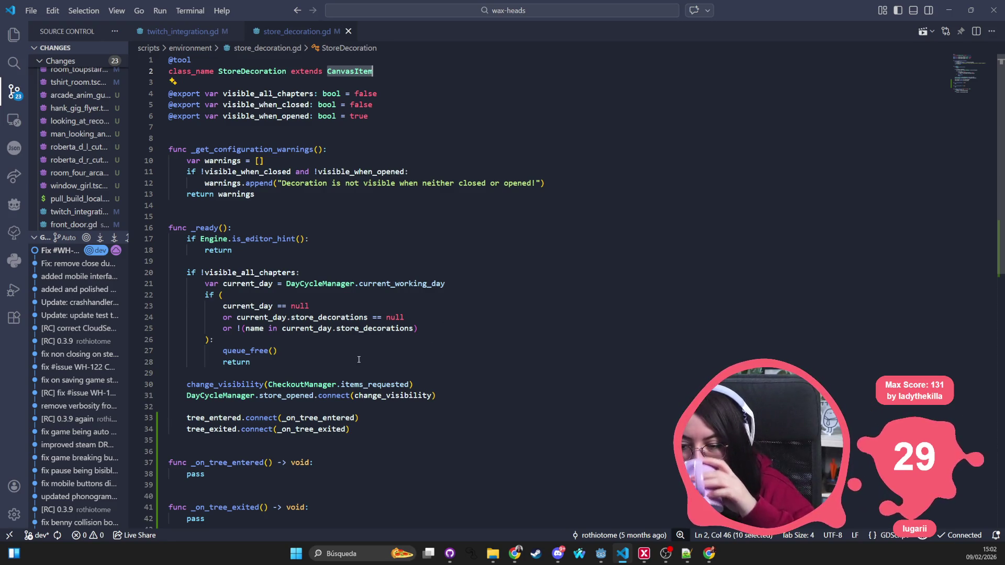
pyautogui.scroll(-2, 350, 365)
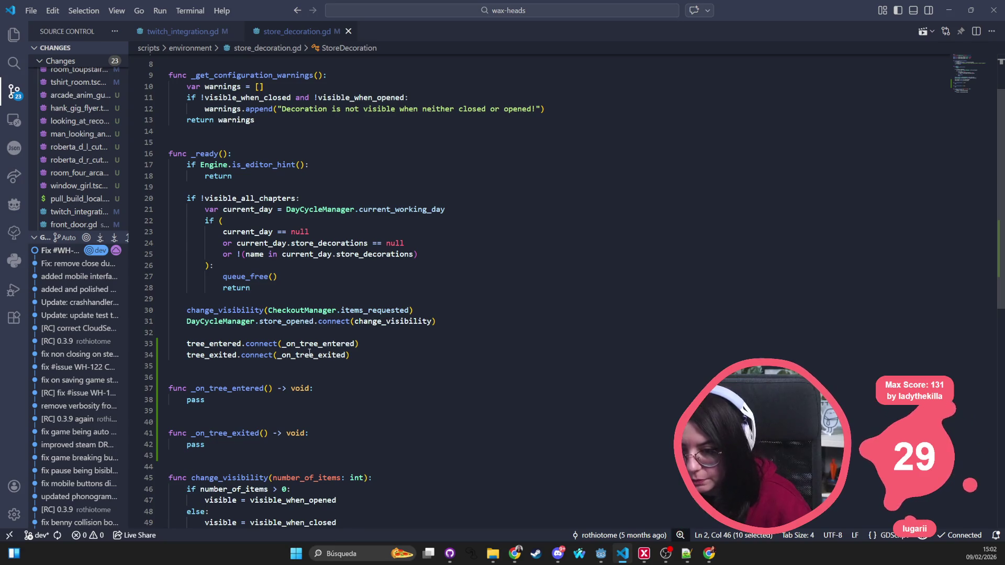
pyautogui.scroll(1, 309, 352)
pyautogui.scroll(1, 306, 208)
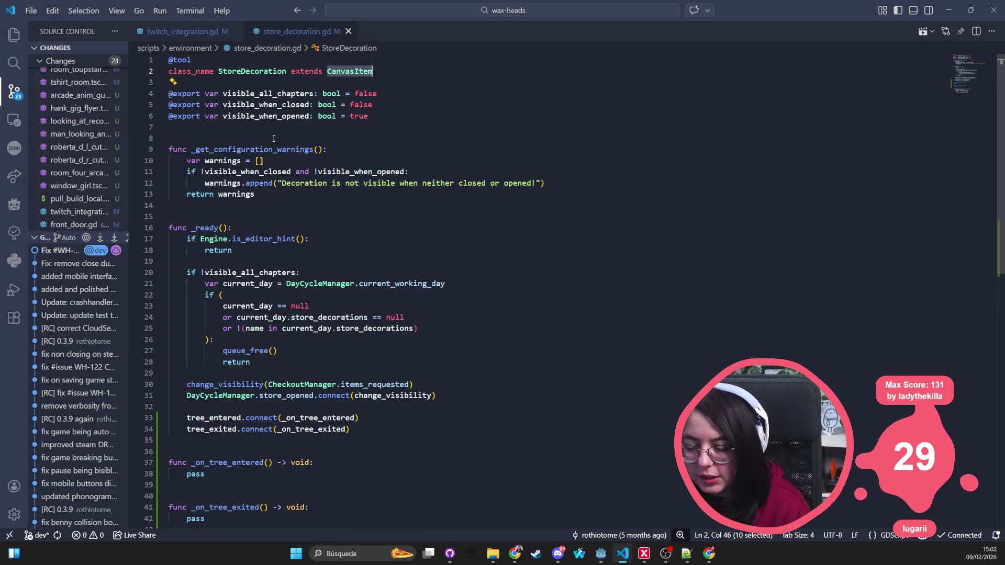
pyautogui.click(374, 123)
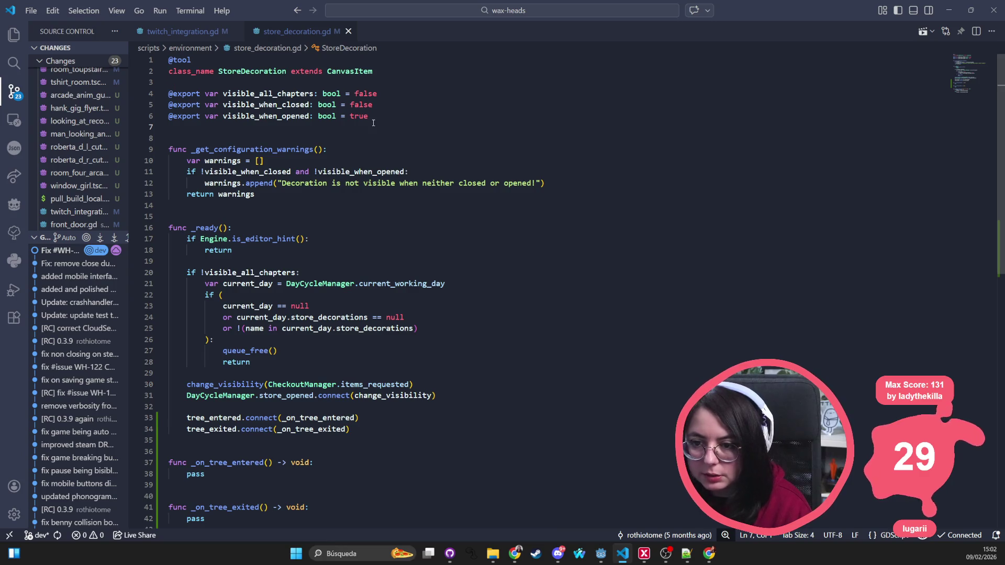
pyautogui.write('var')
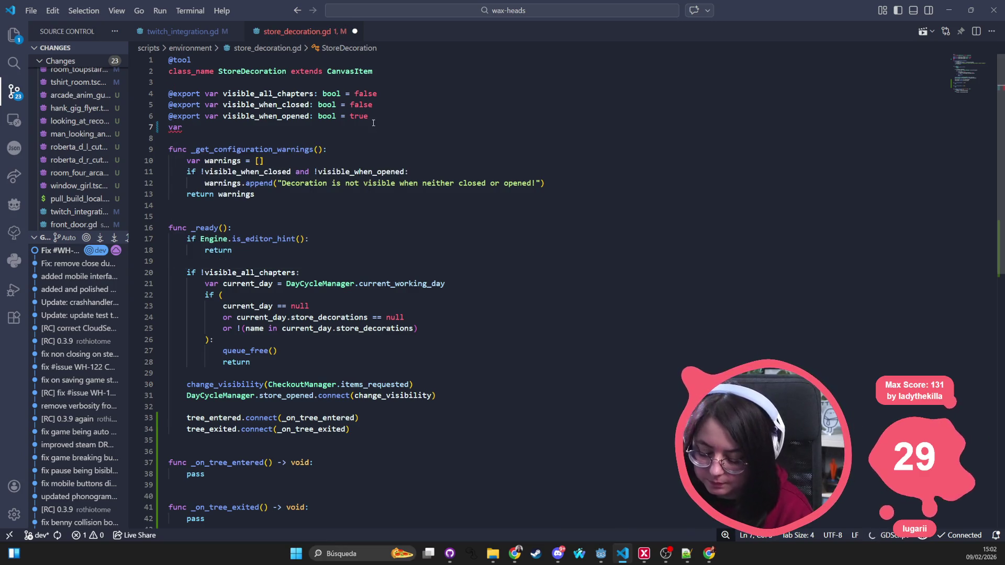
pyautogui.write(' can_be')
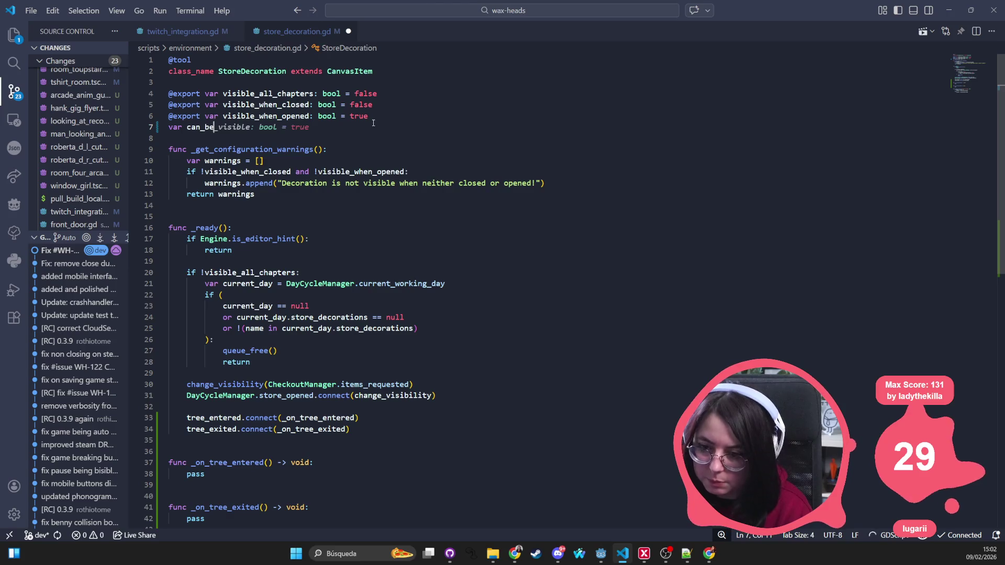
pyautogui.write('_animated')
pyautogui.press('Tab')
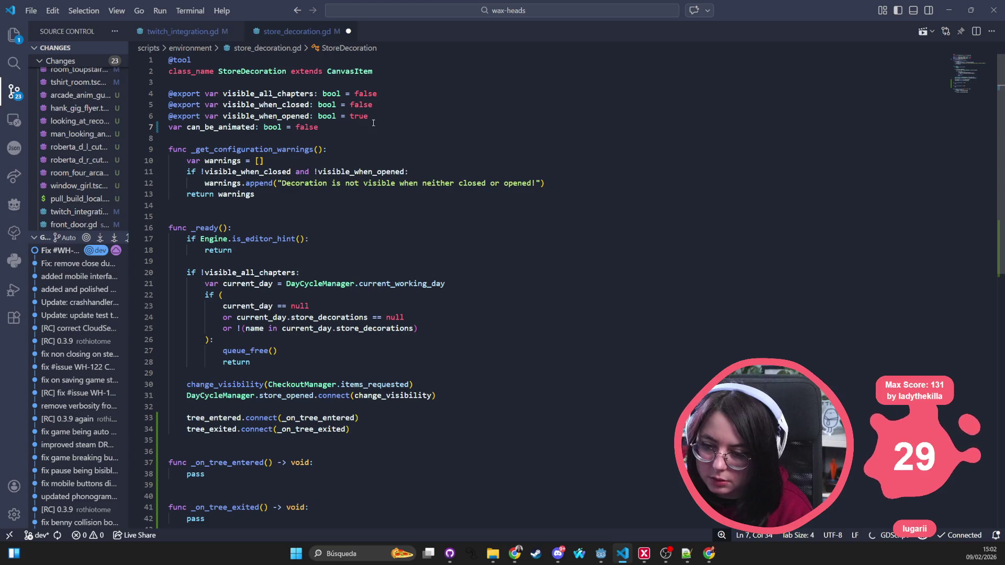
pyautogui.hotkey('ctrl', 's')
# Start an unfinished 'if has_me' condition on line 33, then switch back to Godot
pyautogui.click(432, 417)
pyautogui.write('if')
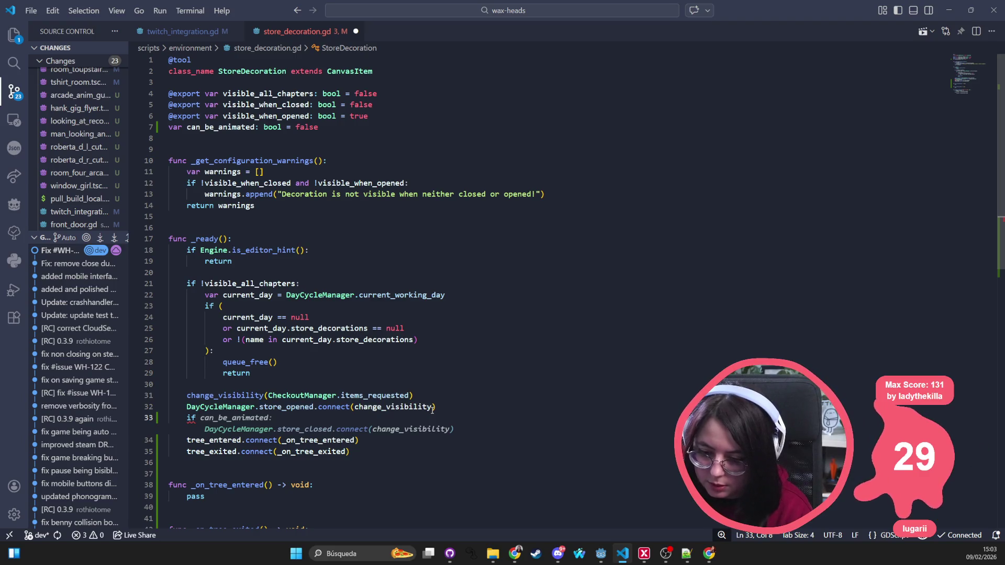
pyautogui.write('has_')
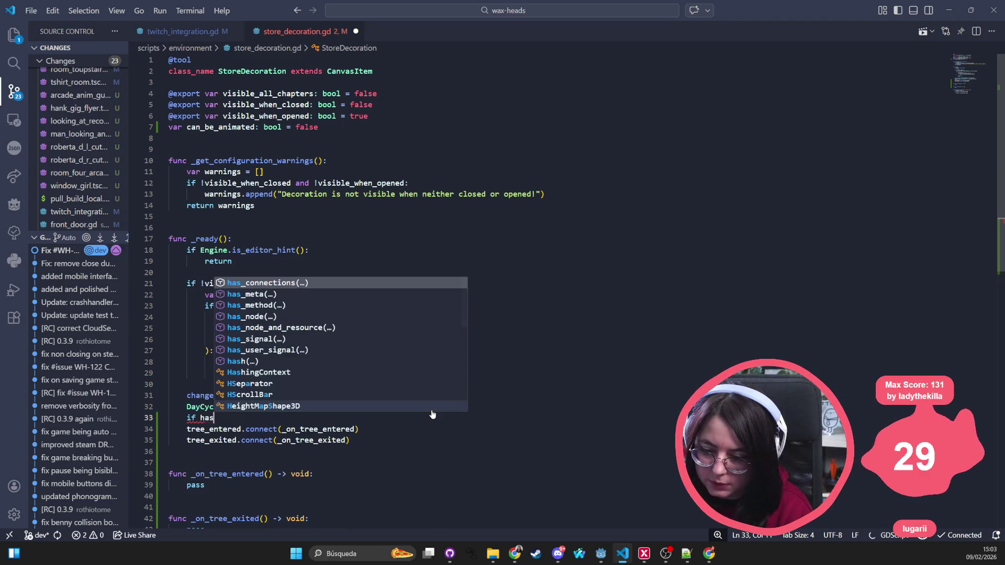
pyautogui.press('Escape')
pyautogui.write('me')
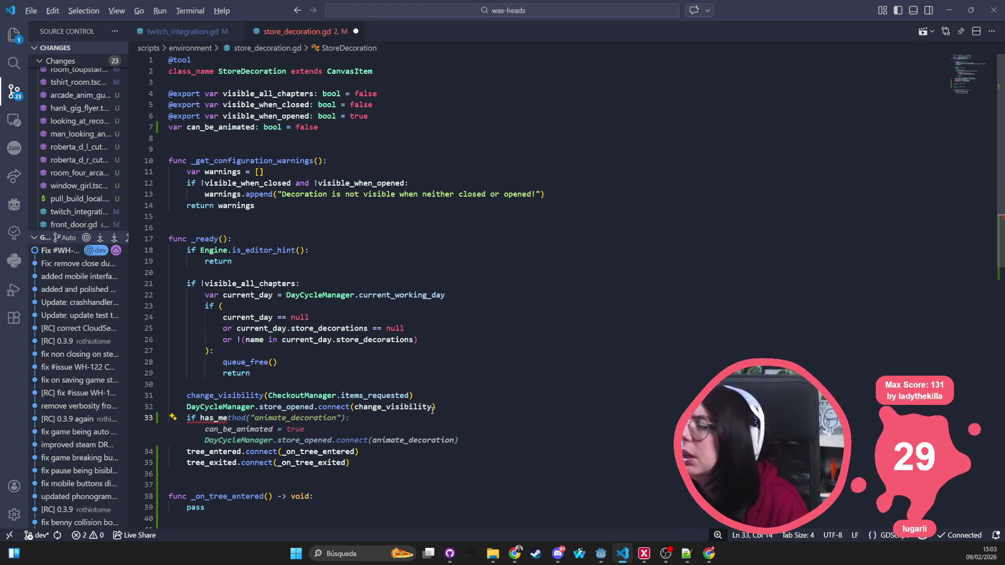
pyautogui.hotkey('alt', 'Tab')
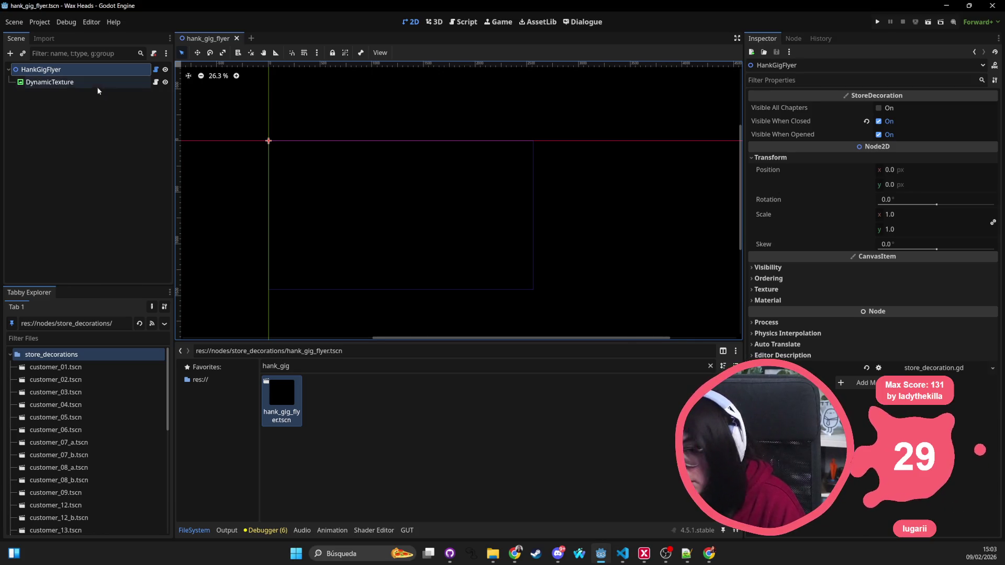
# Search resources for 'scale', cancel the picker without choosing anything, and return to VS Code
pyautogui.moveTo(310, 154); pyautogui.dragTo(278, 152)
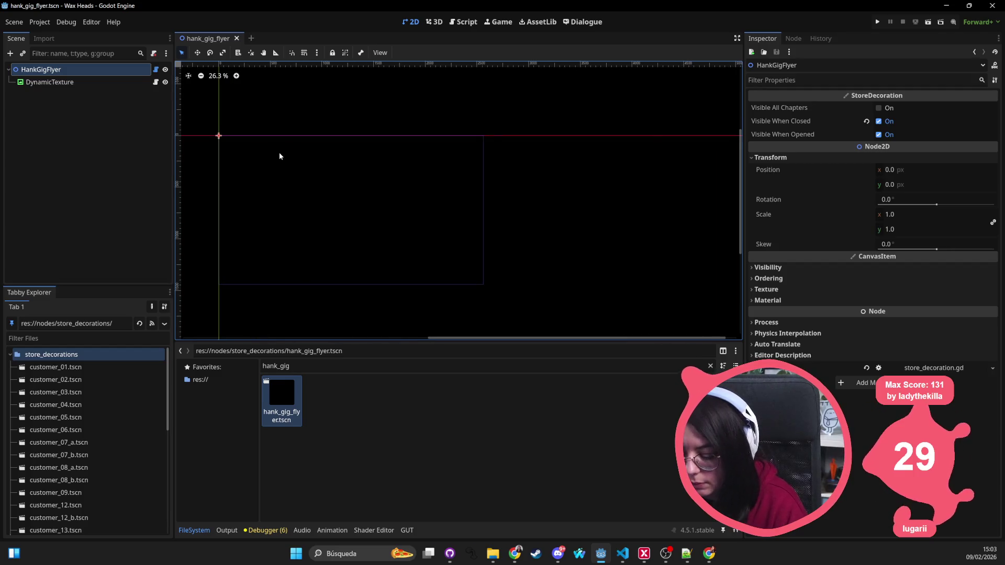
pyautogui.hotkey('alt', 'shift', 'o')
pyautogui.write('scale')
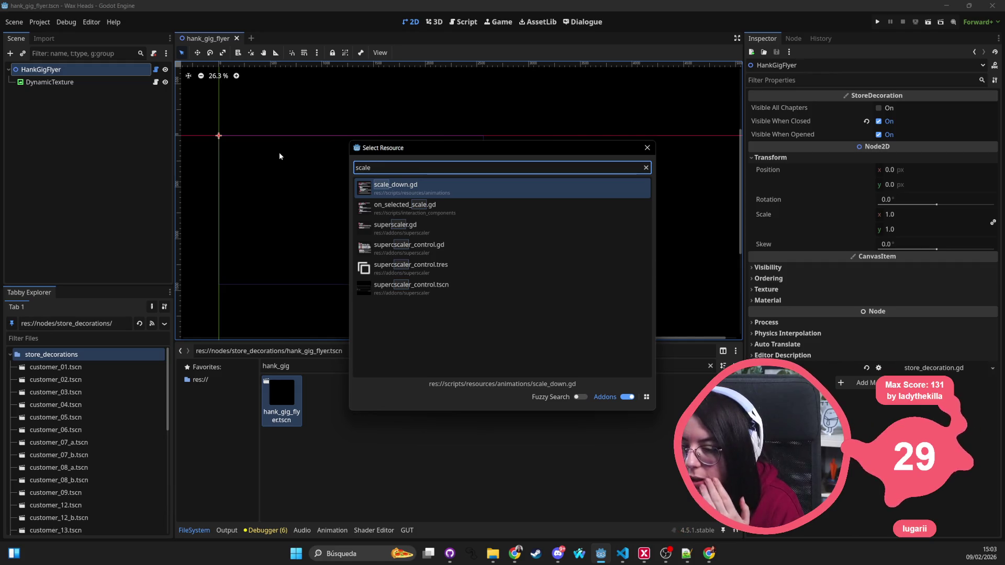
pyautogui.press('BackSpace')
pyautogui.press('BackSpace')
pyautogui.press('BackSpace')
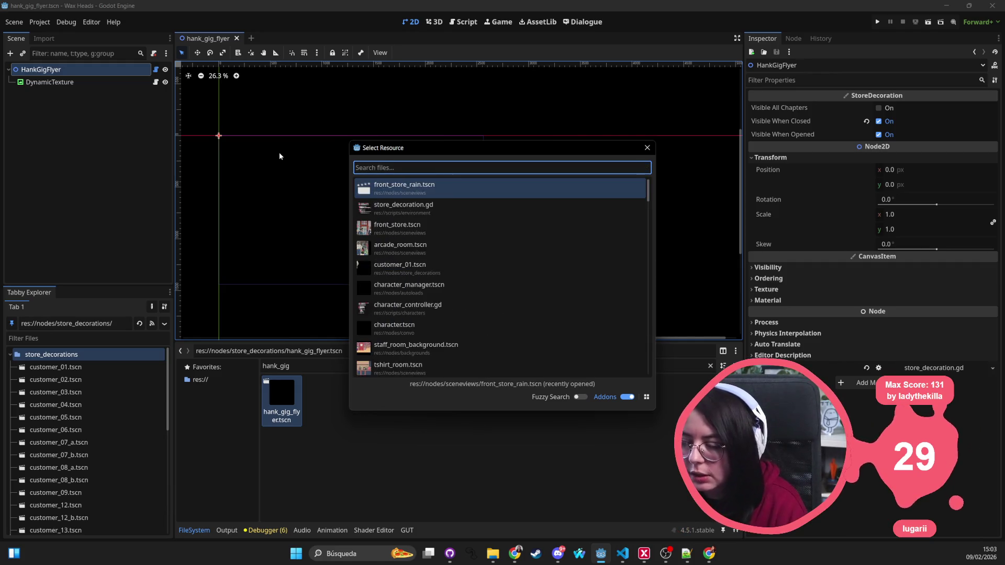
pyautogui.click(648, 147)
pyautogui.hotkey('alt', 'Tab')
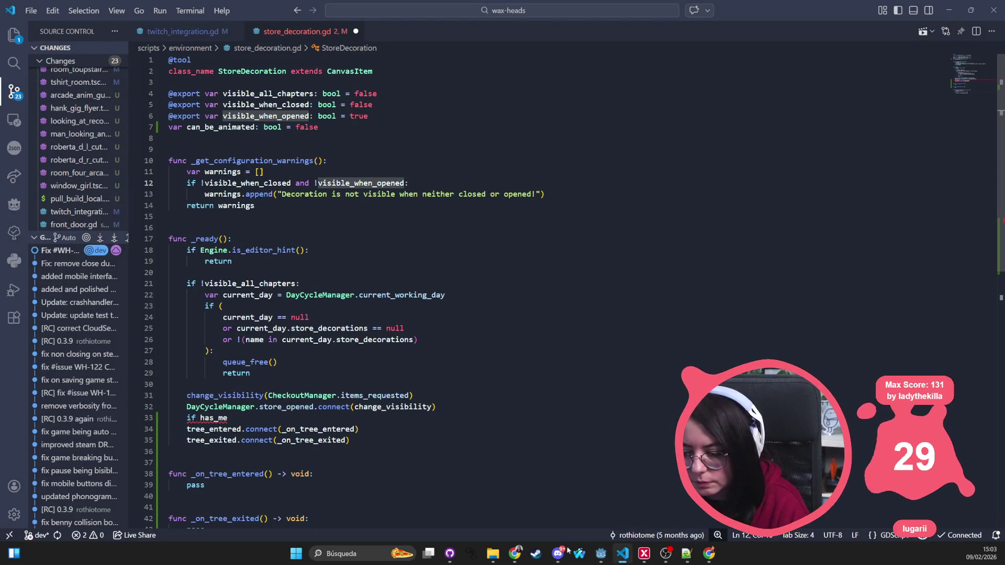
# Bring GitHub Desktop to the front and show the wax-heads Changes list
pyautogui.moveTo(515, 553)
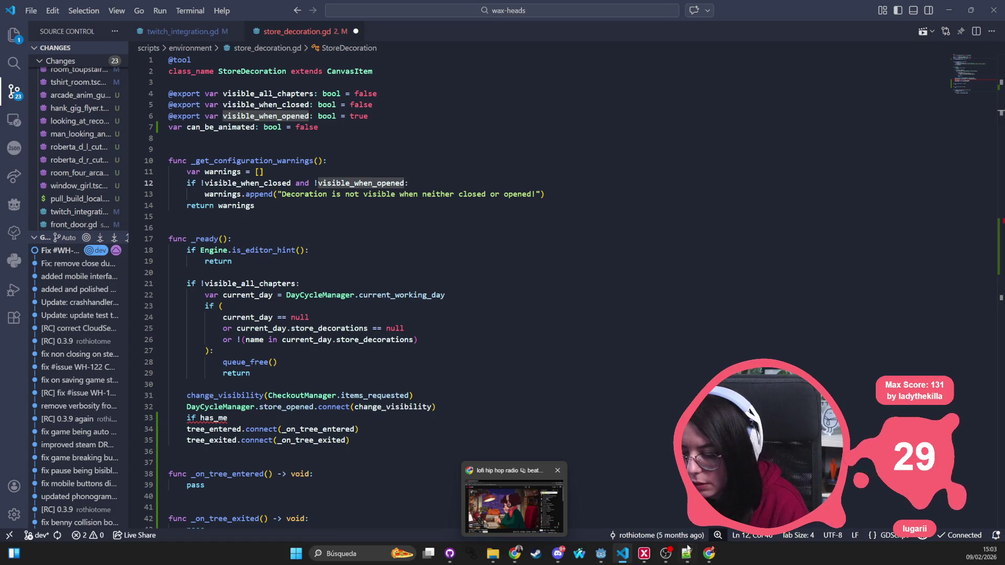
pyautogui.moveTo(709, 554)
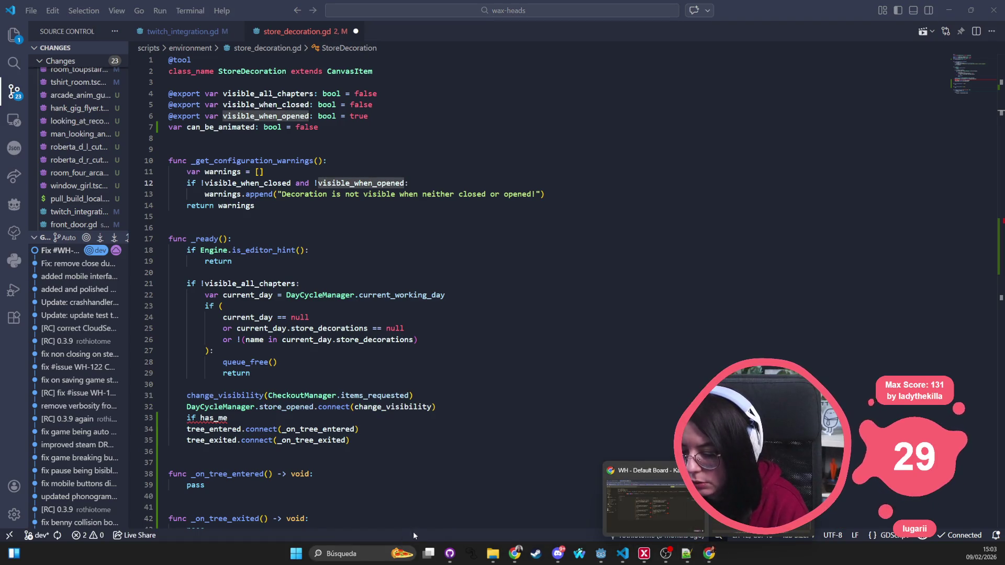
pyautogui.click(450, 554)
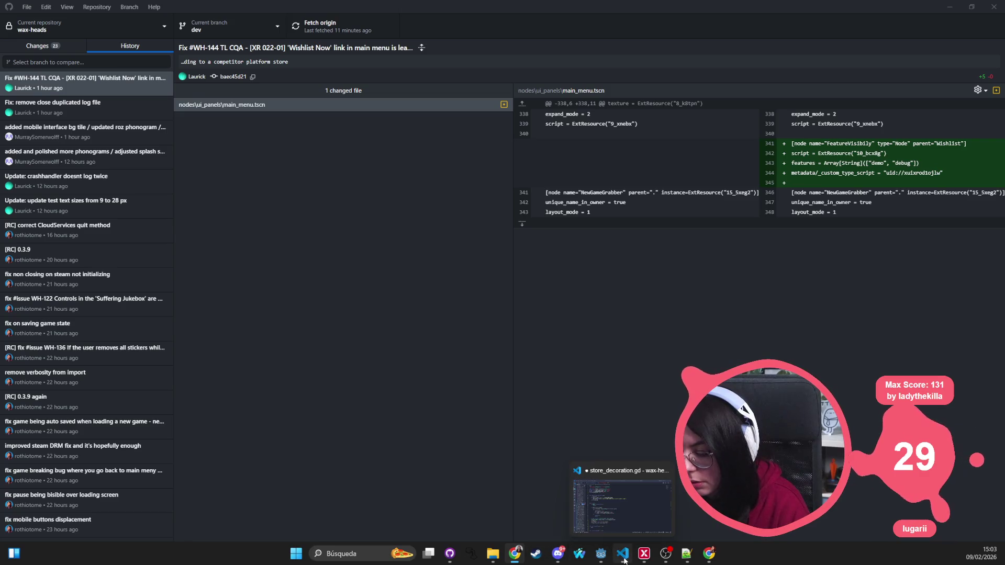
pyautogui.click(602, 557)
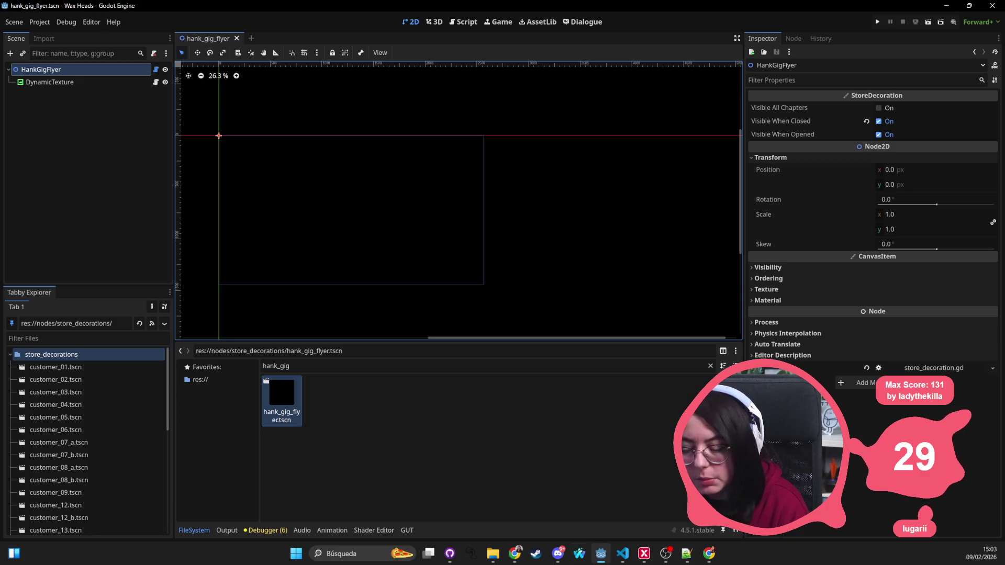
pyautogui.moveTo(544, 559)
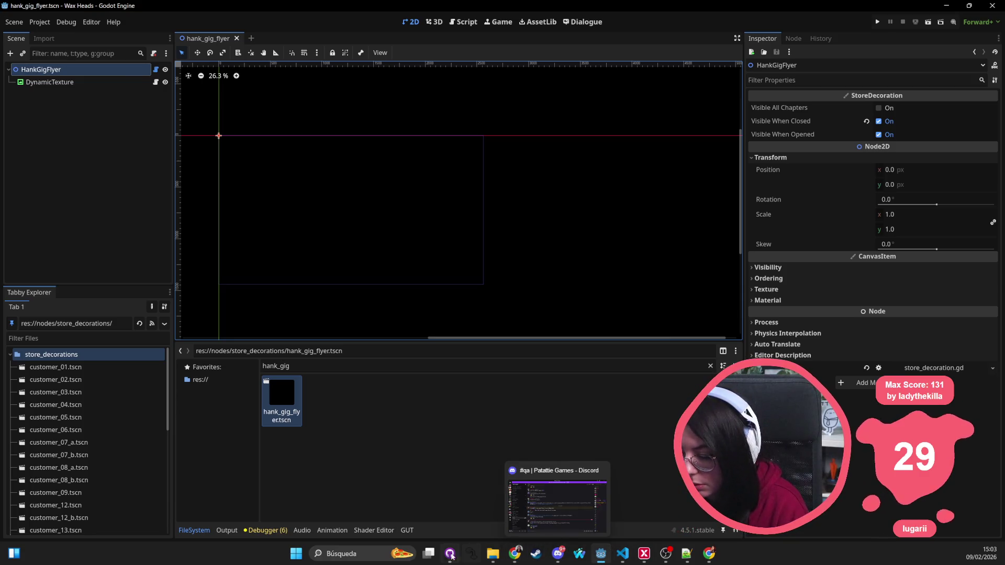
pyautogui.click(450, 555)
pyautogui.click(59, 51)
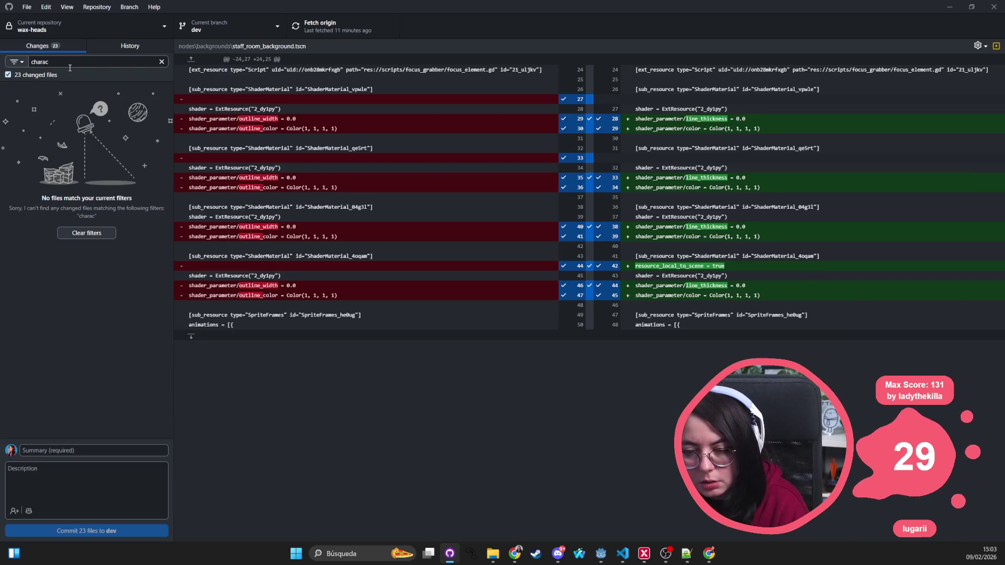
# Filter changed files by 'front', open front_store.tscn's diff, and discard added line 11's front_door.gd script
pyautogui.hotkey('ctrl', 'f')
pyautogui.write('front')
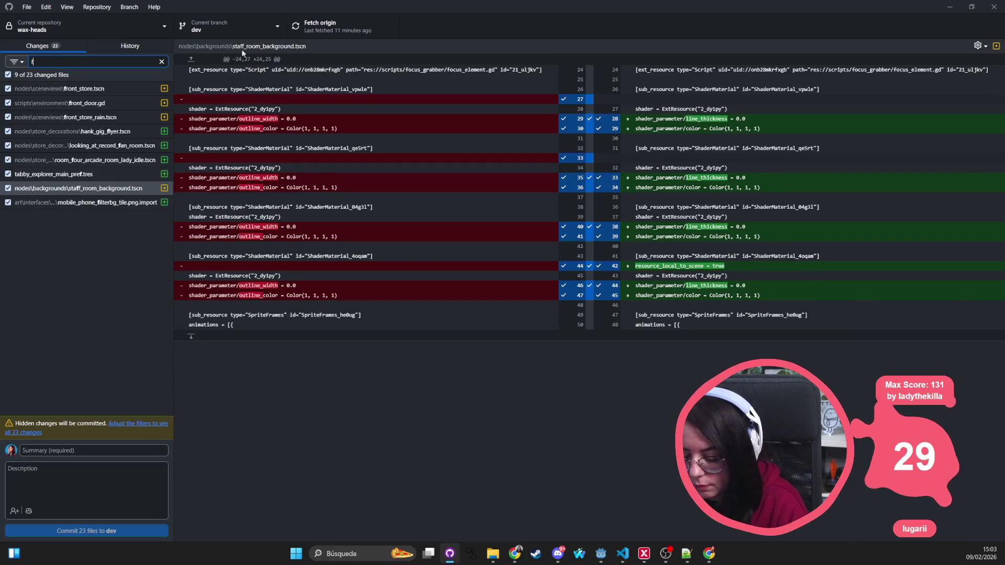
pyautogui.press('Down')
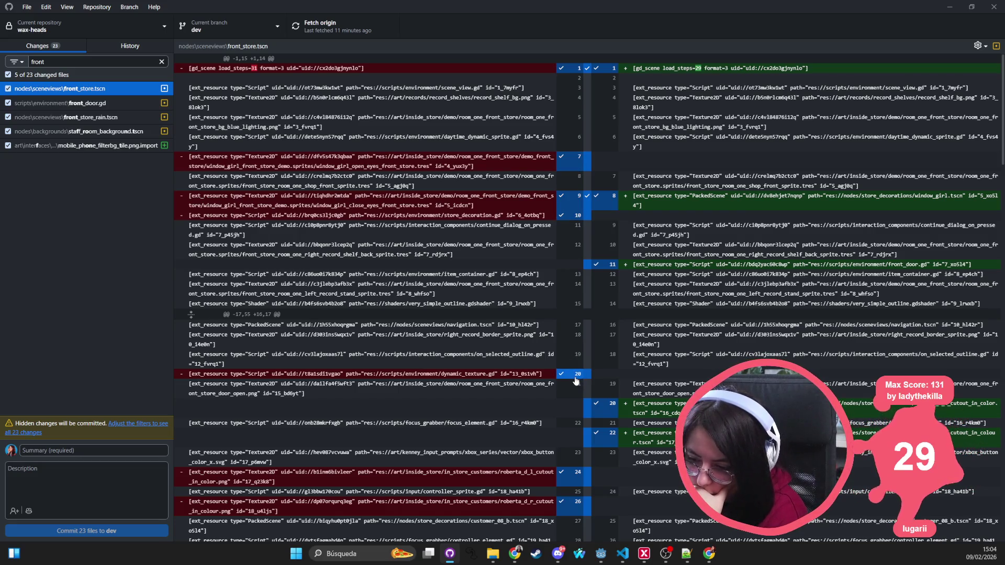
pyautogui.scroll(-1, 576, 381)
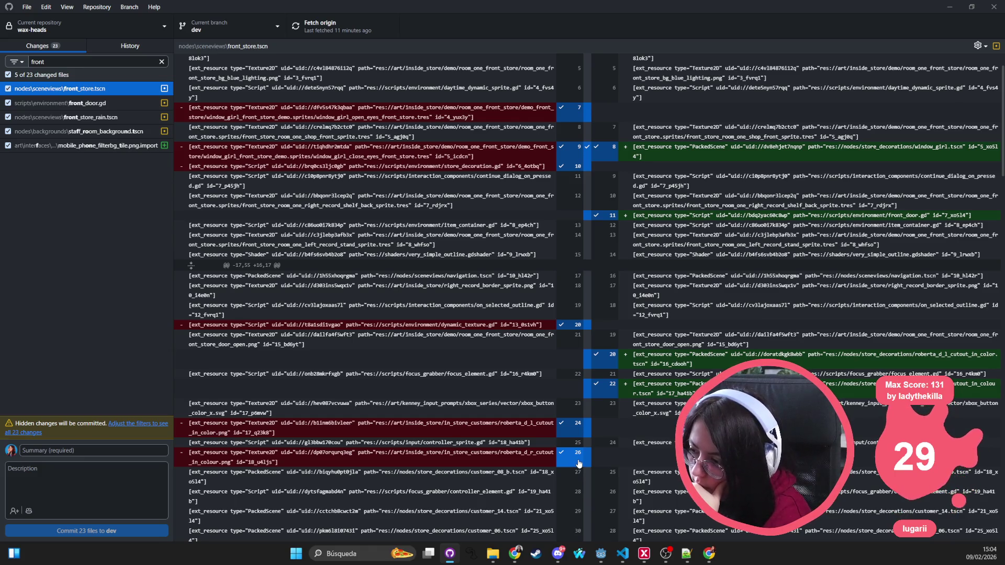
pyautogui.rightClick(587, 215)
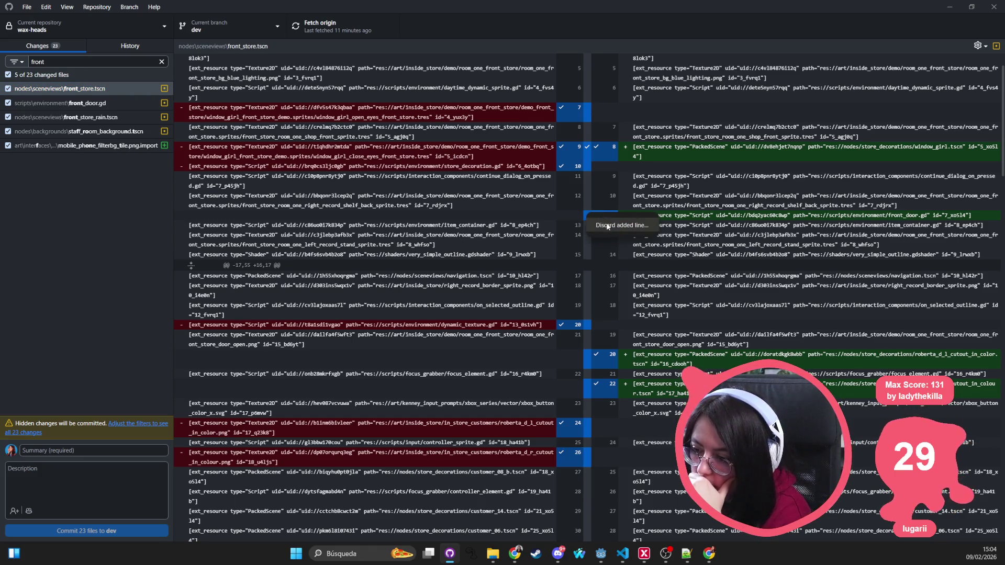
pyautogui.click(608, 225)
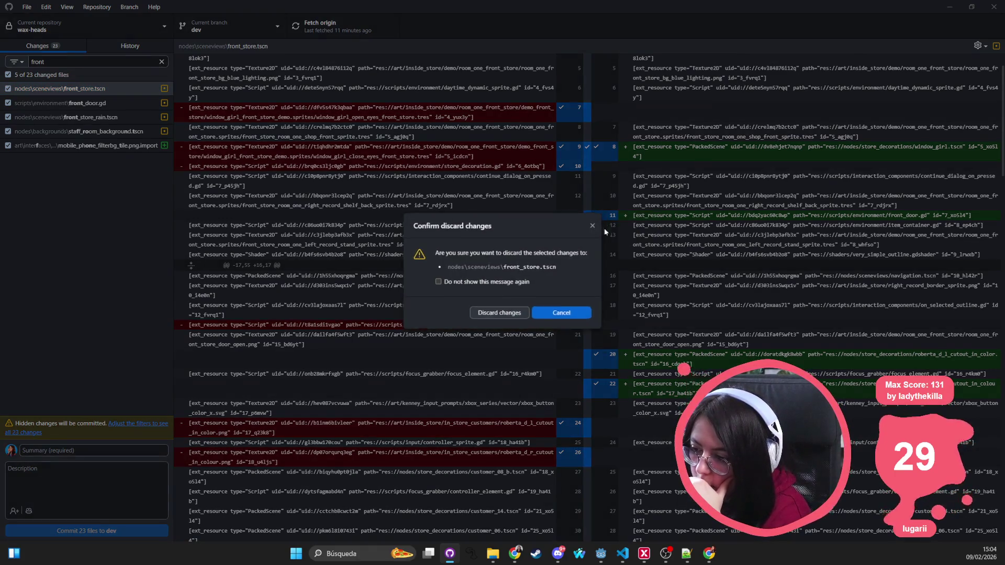
# Confirm discarding line 11, then discard FrontDoor's removed script lines 117–120
pyautogui.click(497, 312)
pyautogui.scroll(-3, 713, 334)
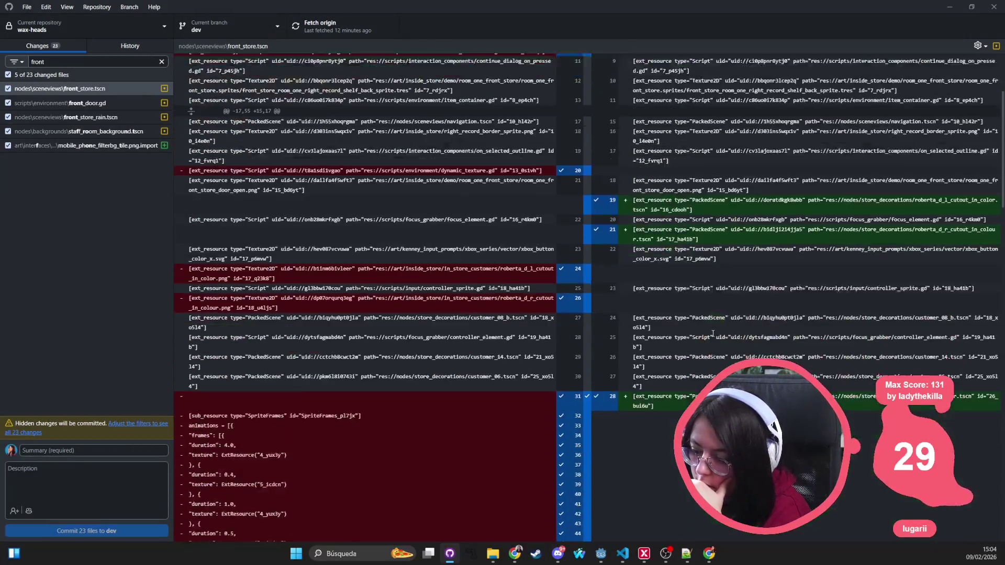
pyautogui.scroll(-9, 713, 334)
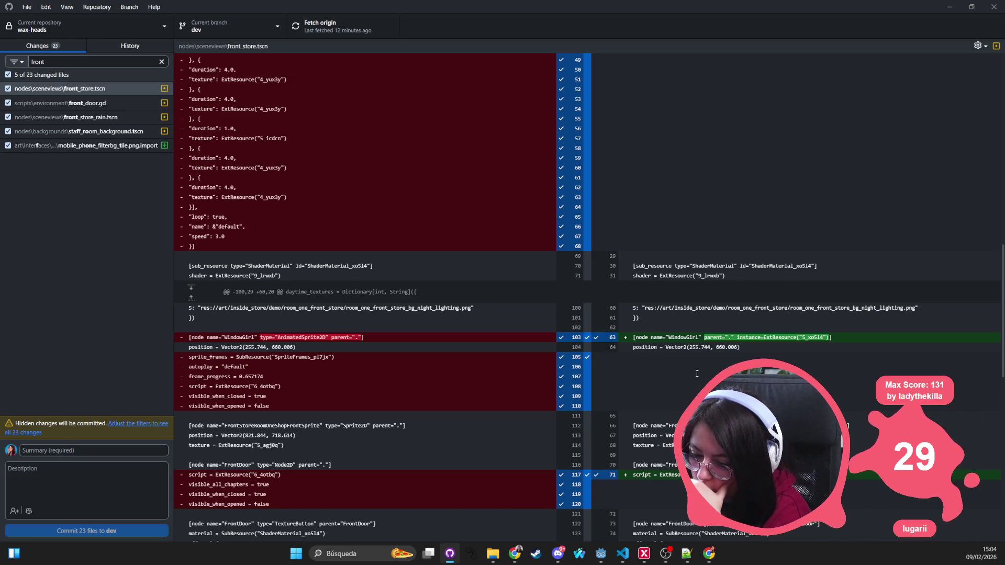
pyautogui.scroll(-2, 697, 374)
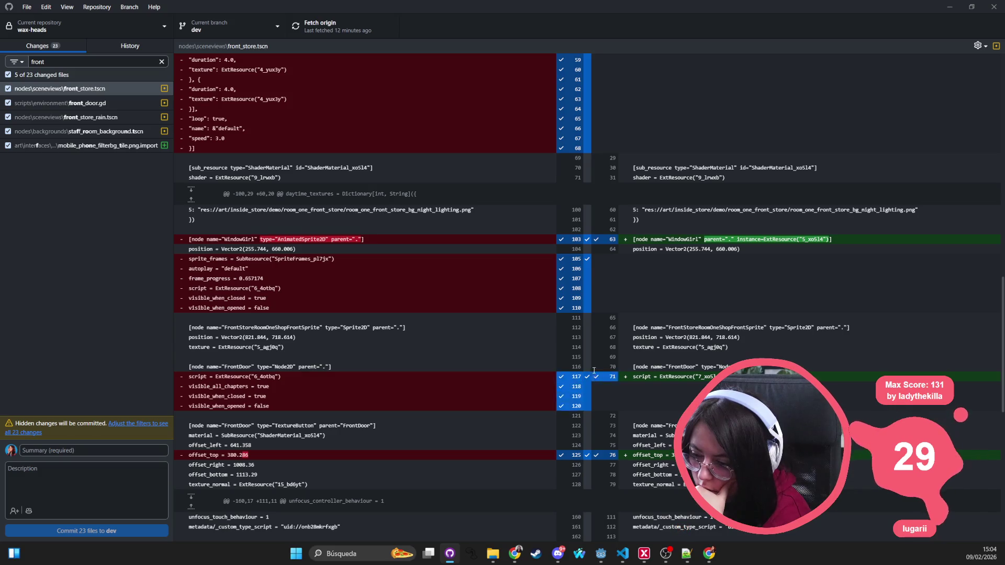
pyautogui.rightClick(585, 397)
pyautogui.click(606, 406)
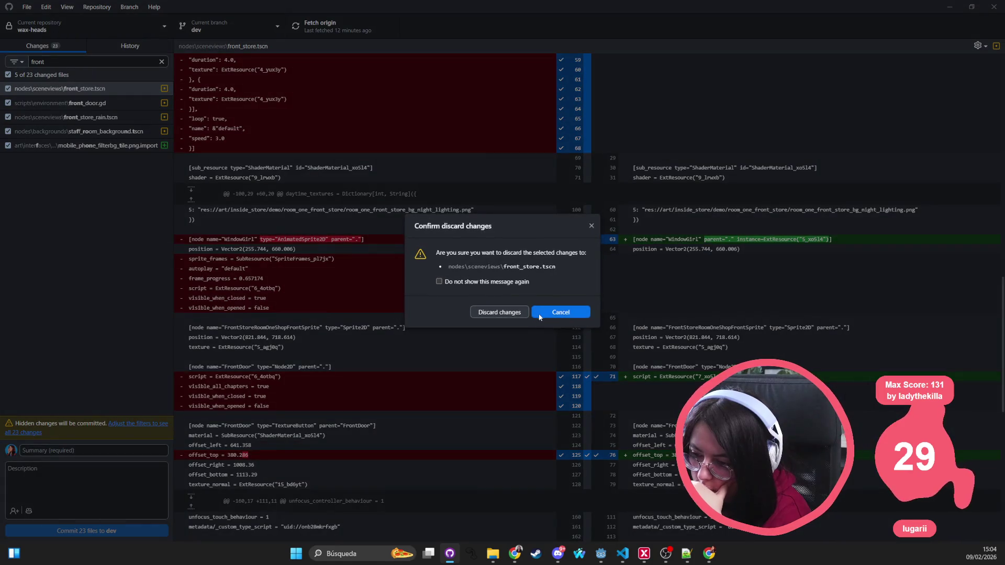
pyautogui.click(506, 313)
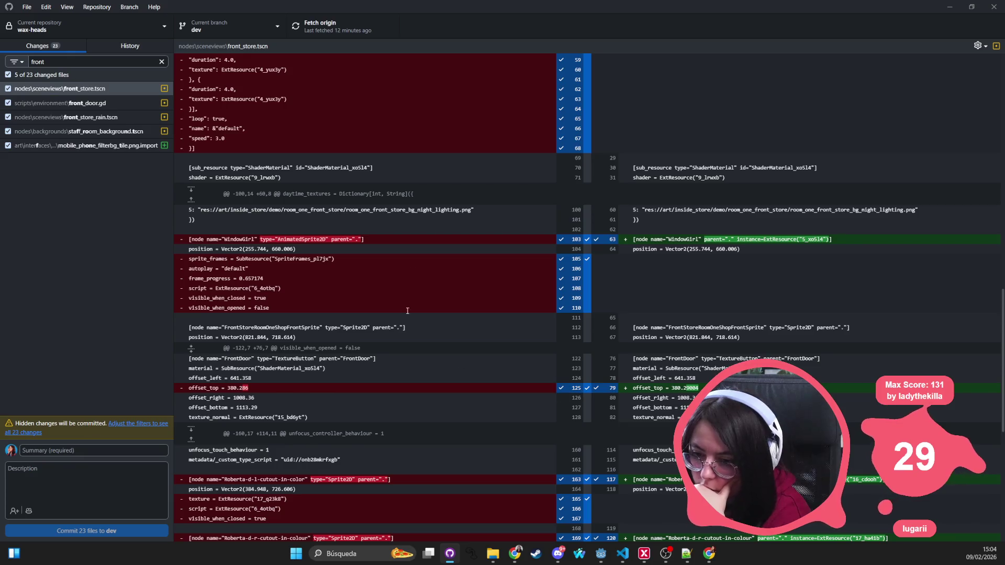
# Discard the offset_top change and bring up front_door.gd's diff
pyautogui.rightClick(586, 388)
pyautogui.click(607, 397)
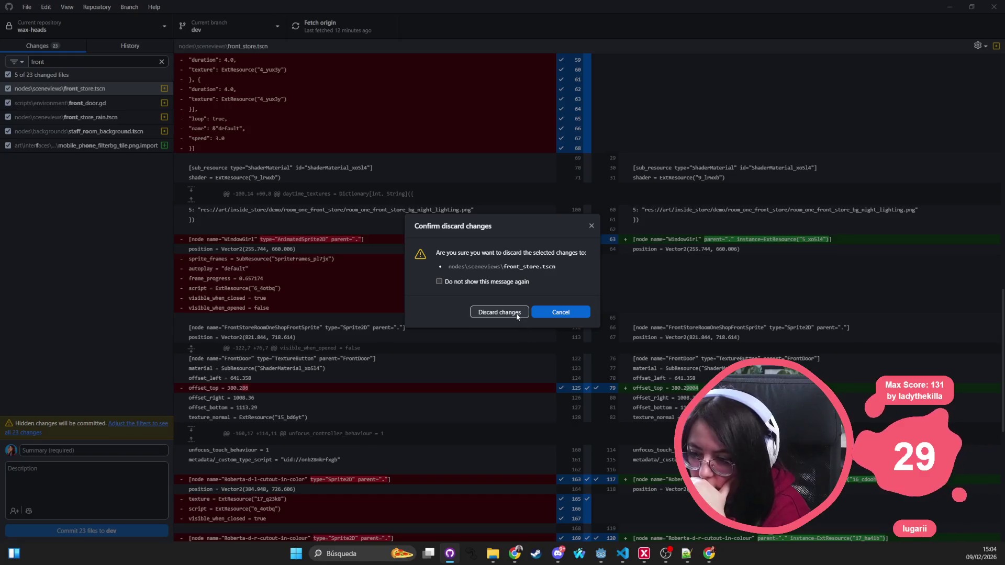
pyautogui.click(516, 313)
pyautogui.click(27, 101)
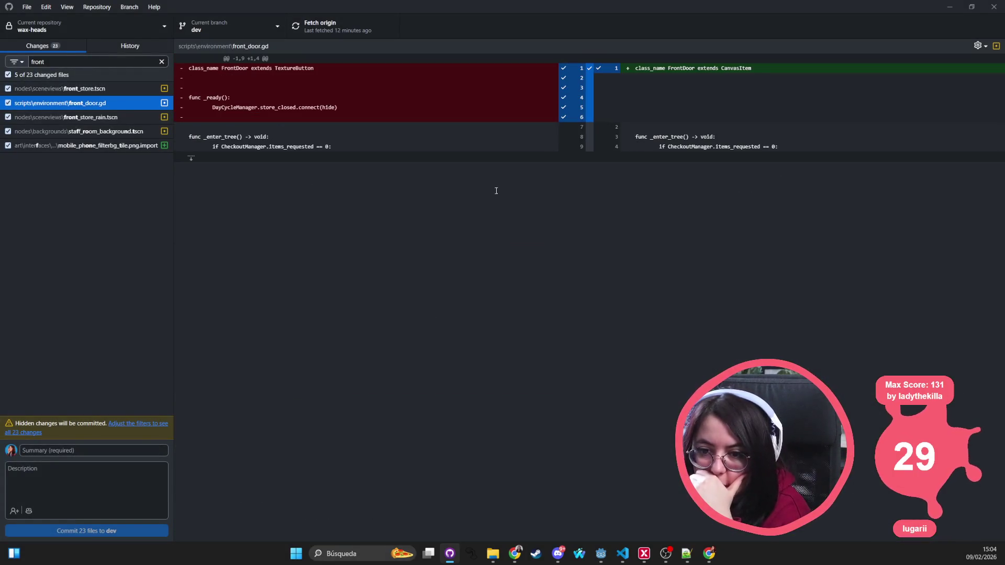
# In front_store_rain.tscn's diff, discard the removed FrontDoor script lines
pyautogui.click(84, 117)
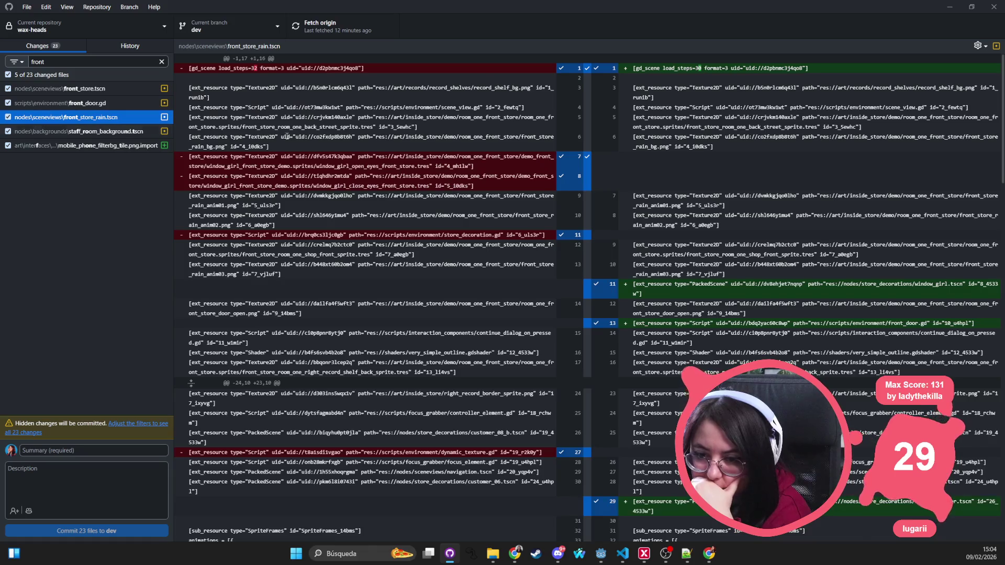
pyautogui.rightClick(586, 235)
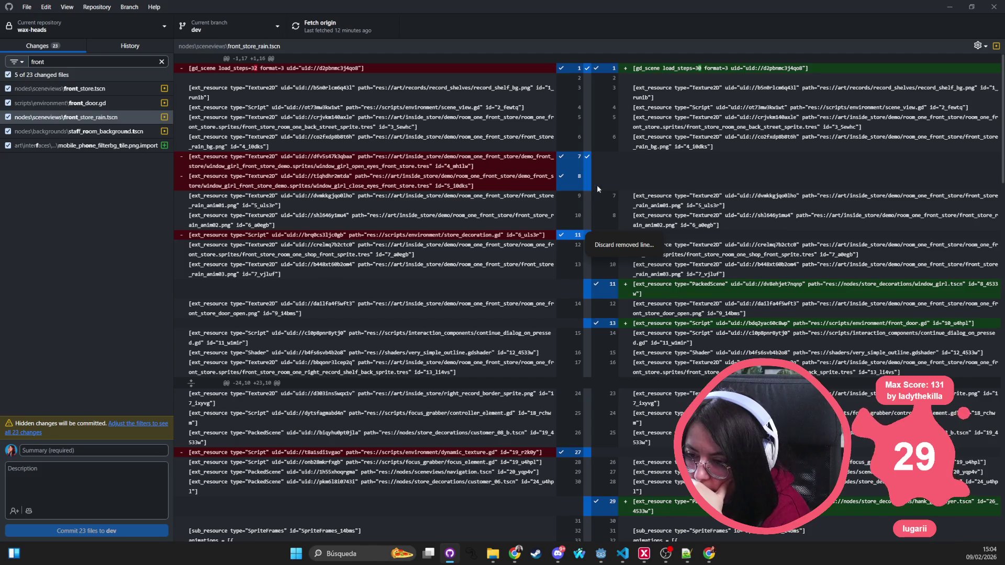
pyautogui.click(717, 211)
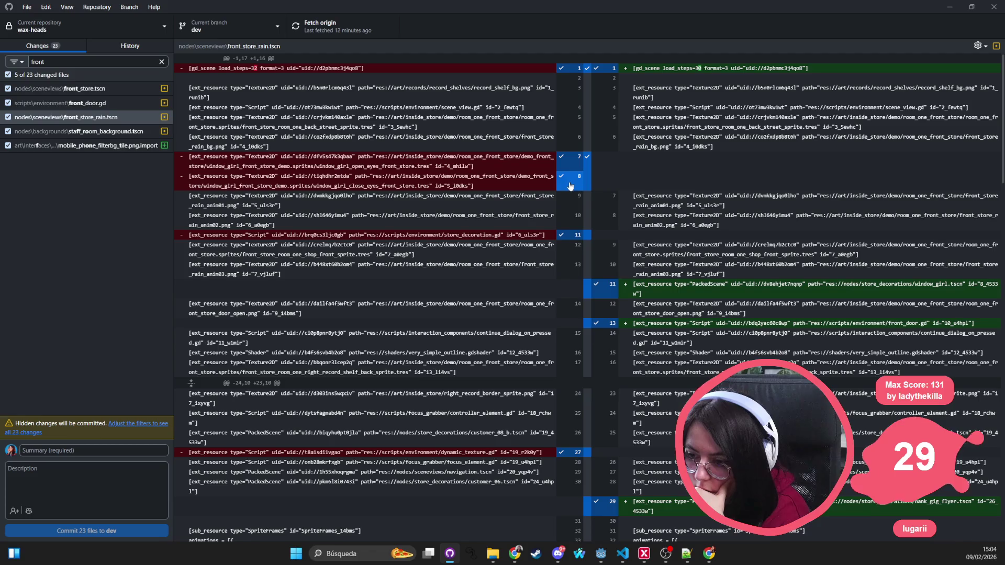
pyautogui.scroll(-3, 569, 195)
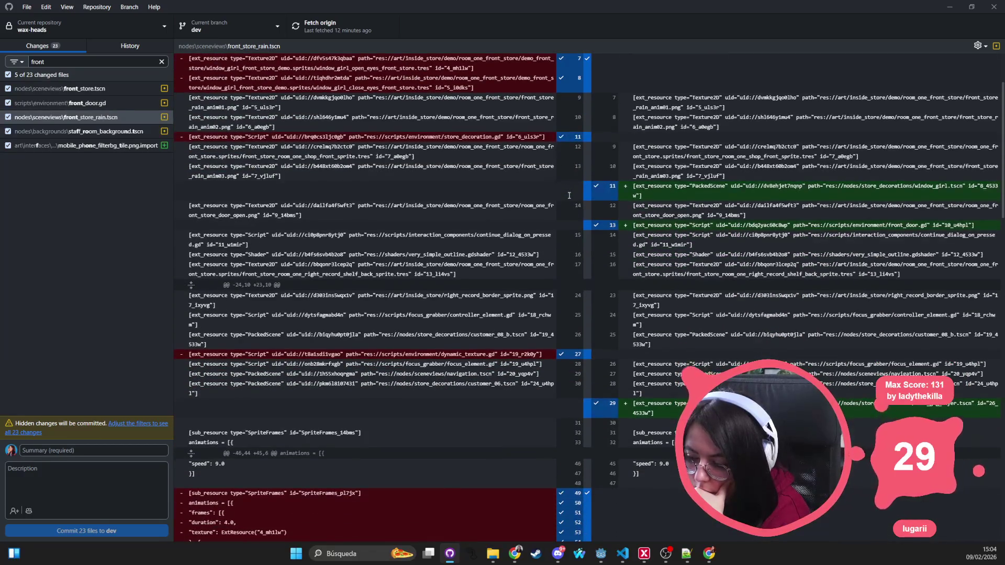
pyautogui.scroll(-15, 569, 196)
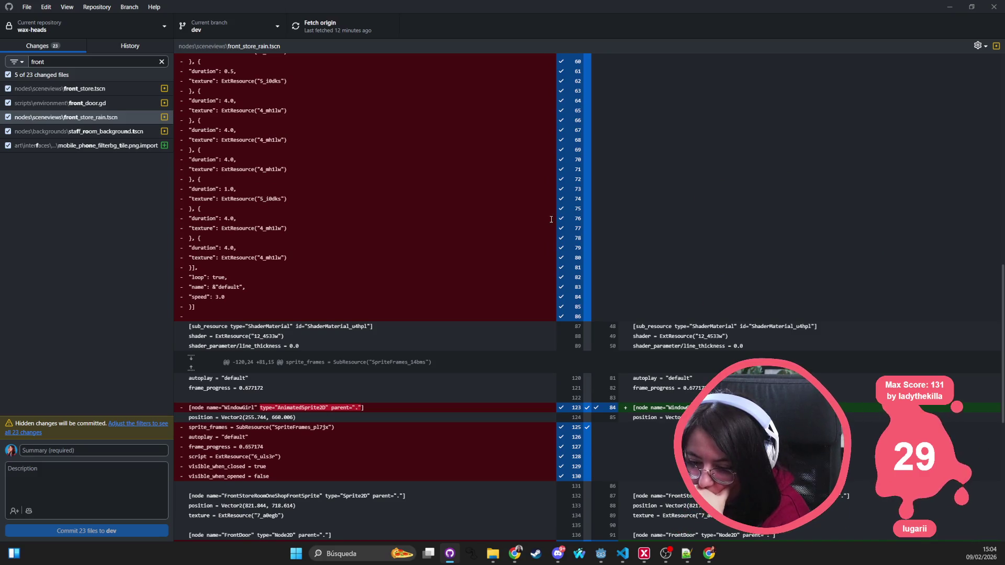
pyautogui.scroll(-5, 551, 220)
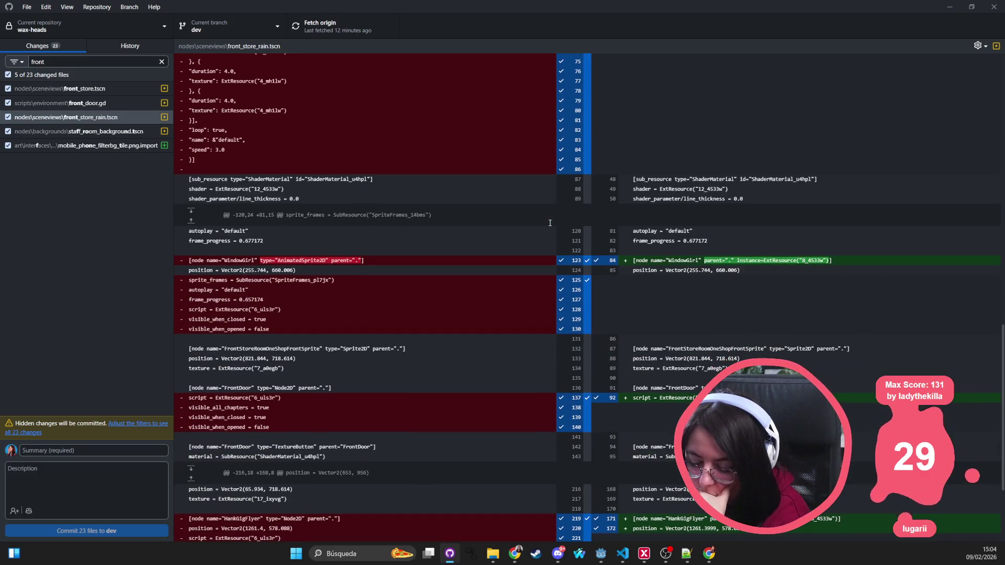
pyautogui.rightClick(593, 419)
pyautogui.click(605, 422)
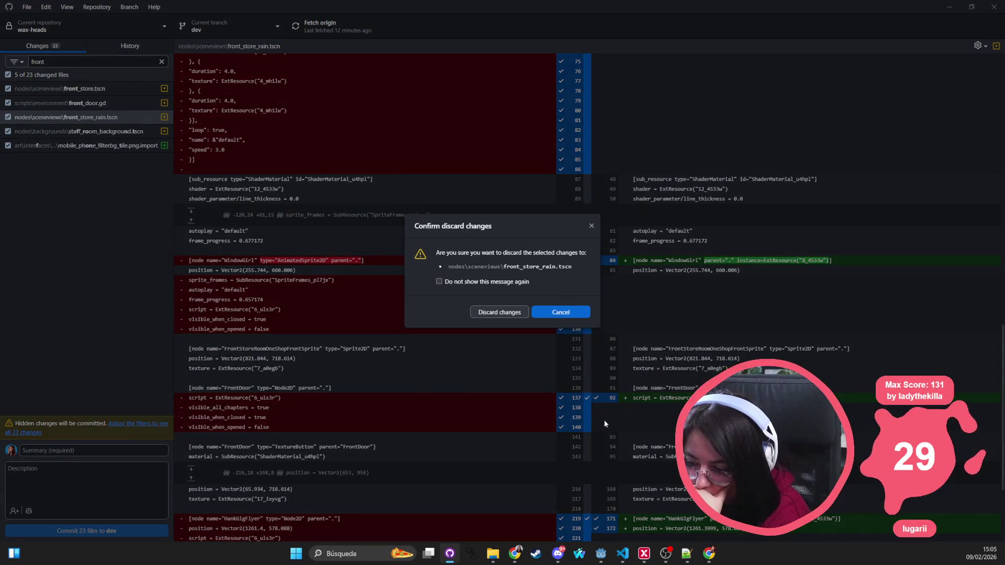
pyautogui.click(500, 313)
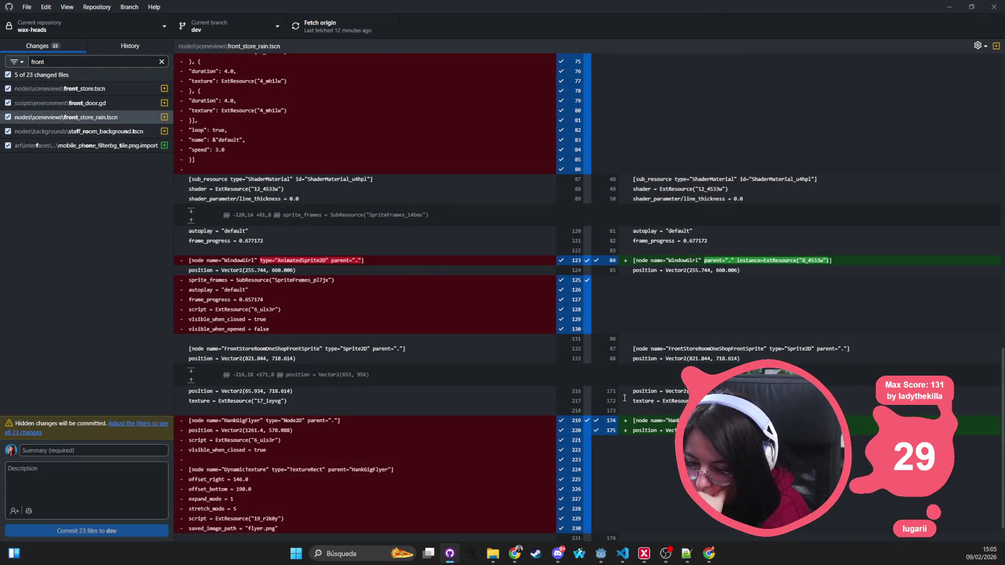
# Discard the removal of line 11 to restore the store_decoration.gd script reference
pyautogui.scroll(20, 612, 340)
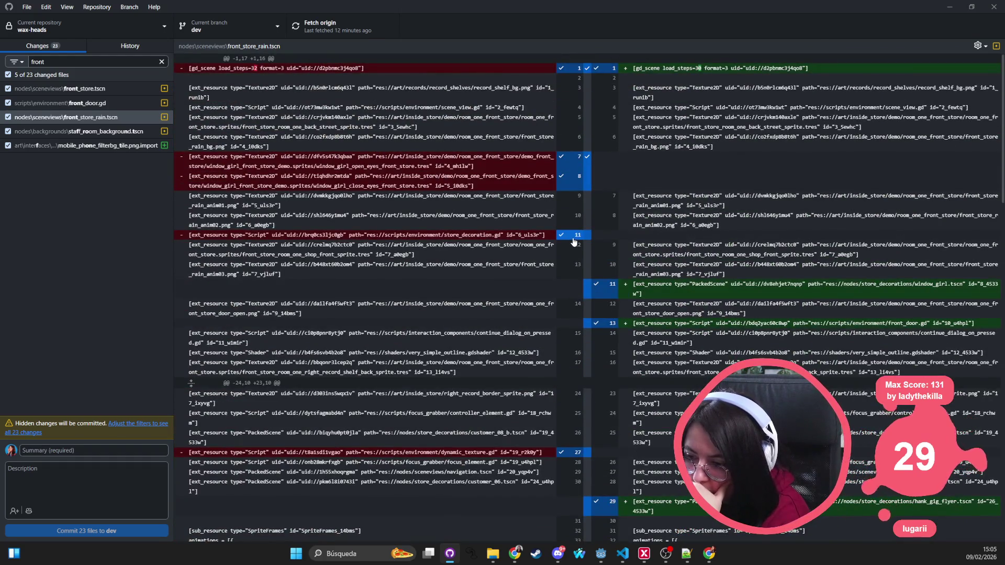
pyautogui.rightClick(574, 242)
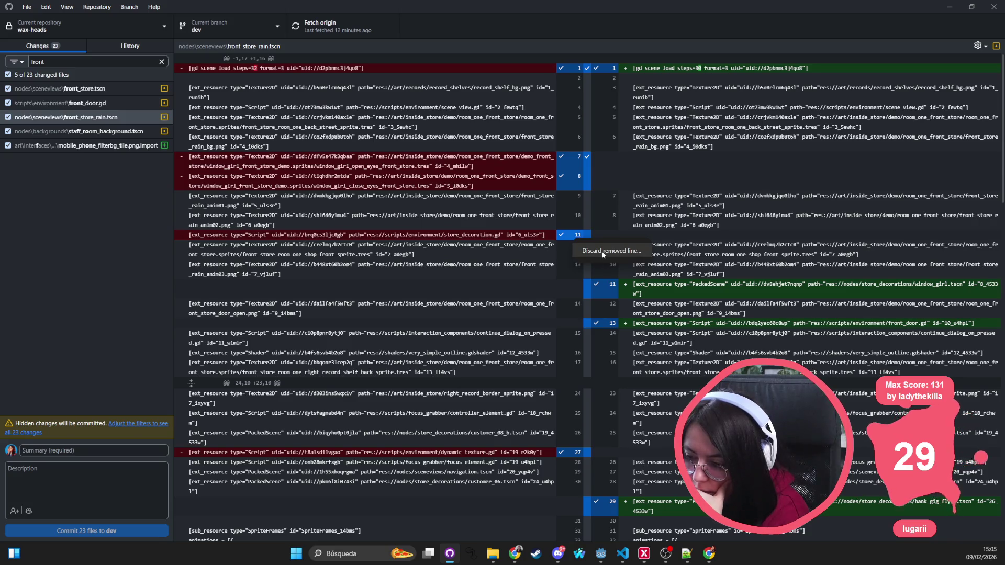
pyautogui.click(601, 250)
pyautogui.click(515, 318)
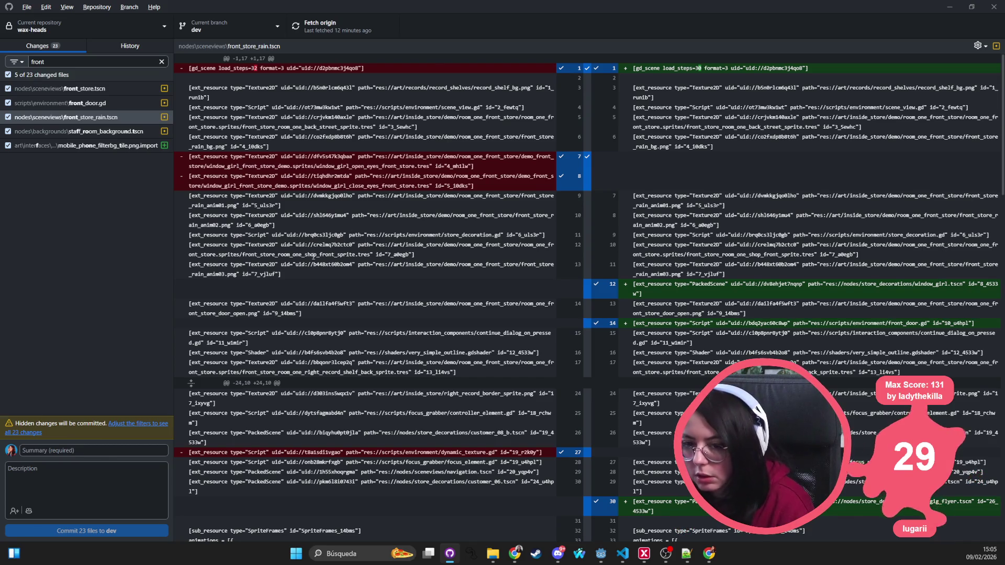
pyautogui.hotkey('alt', 'Tab')
pyautogui.hotkey('shift', 'alt', 'o')
pyautogui.write('front_do')
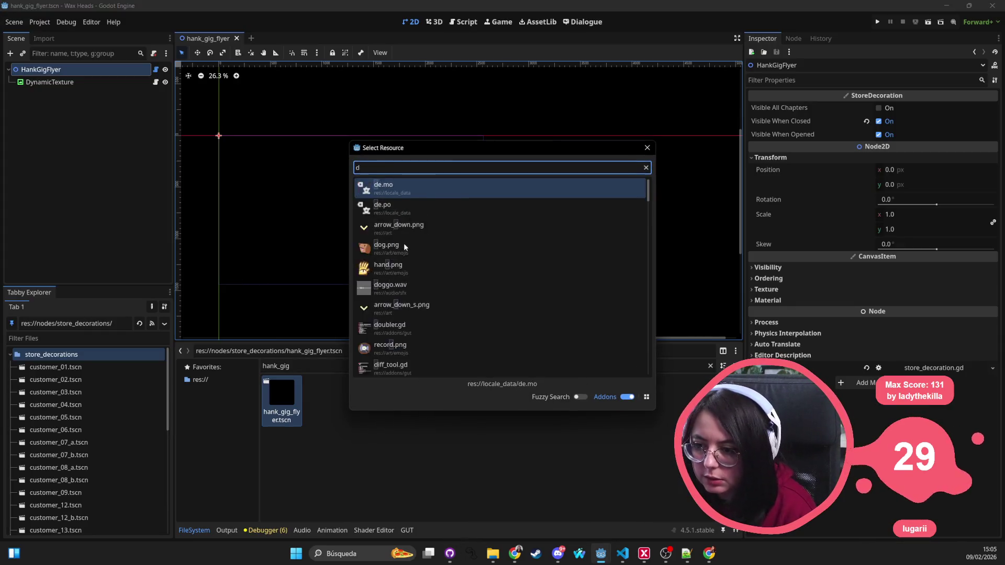
pyautogui.press('Return')
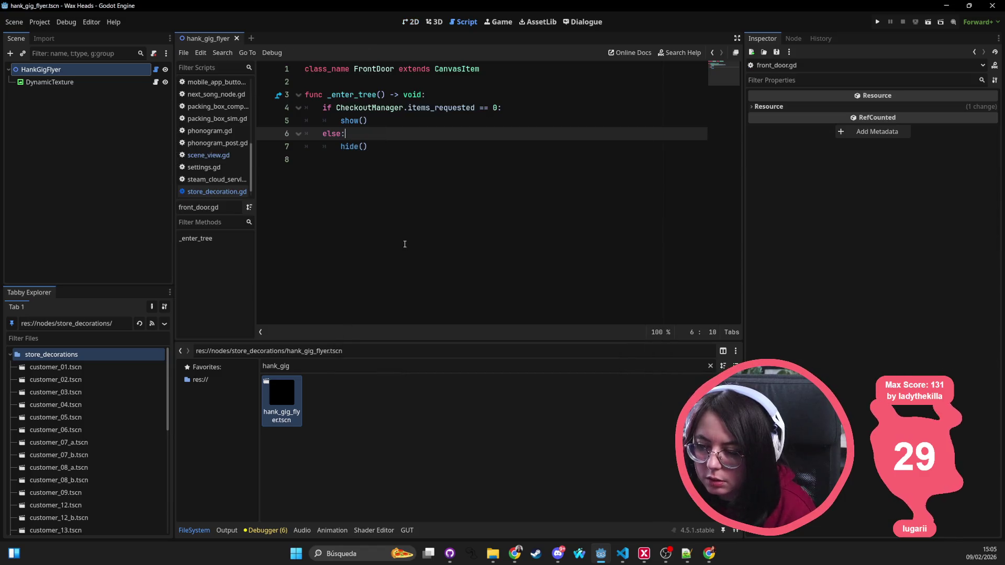
pyautogui.hotkey('shift', 'alt', 'o')
pyautogui.write('front')
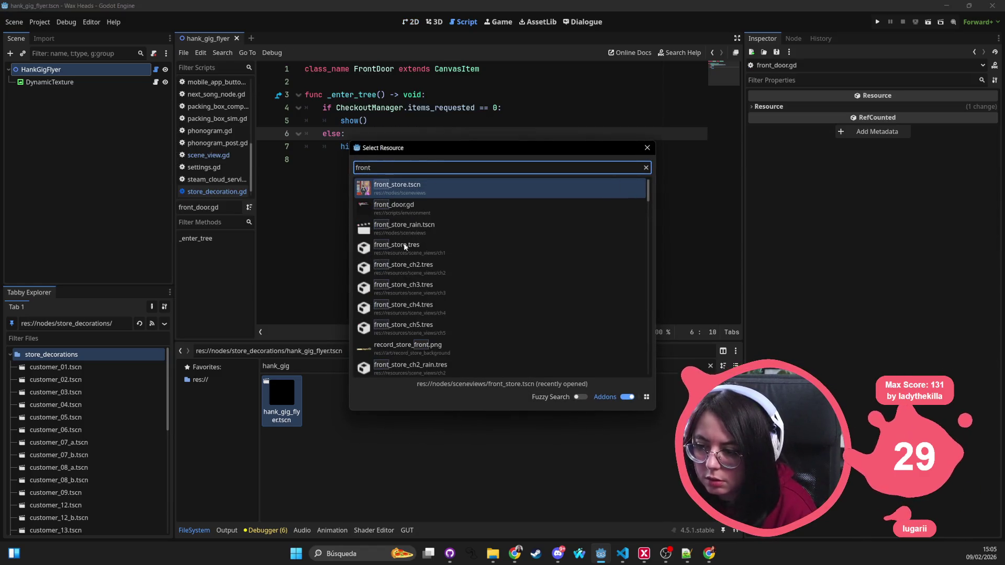
pyautogui.press('Return')
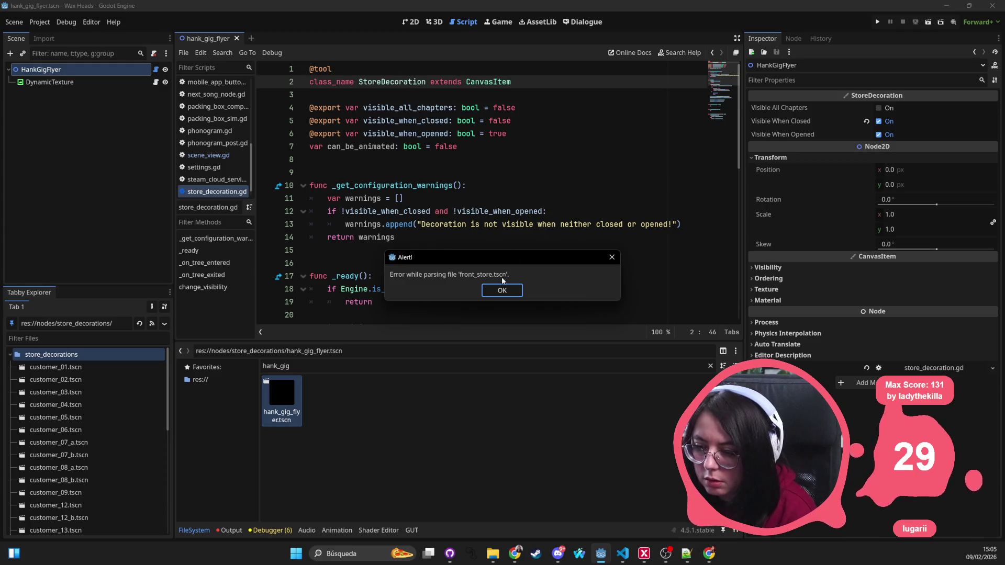
pyautogui.click(497, 289)
pyautogui.click(272, 173)
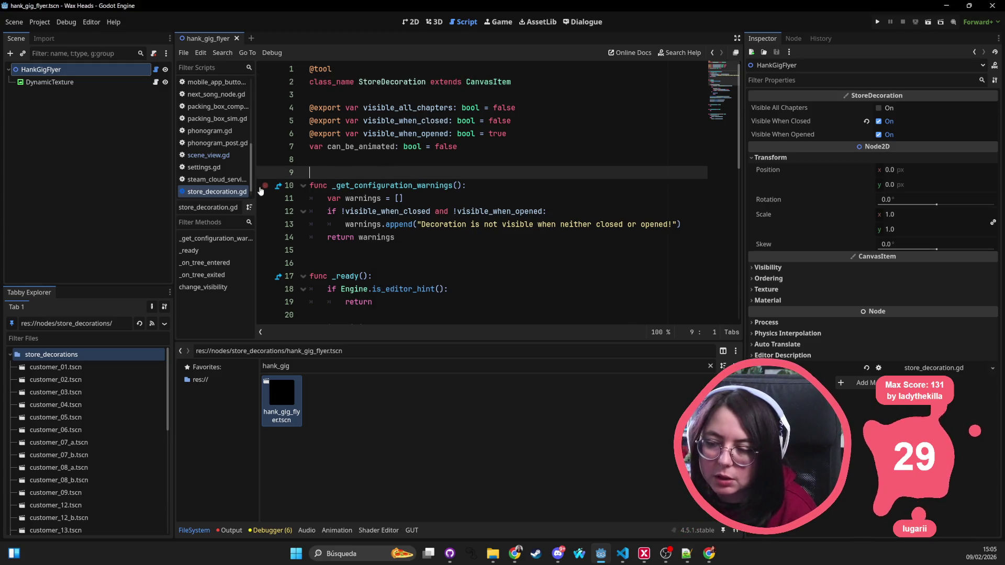
pyautogui.hotkey('alt', 'Tab')
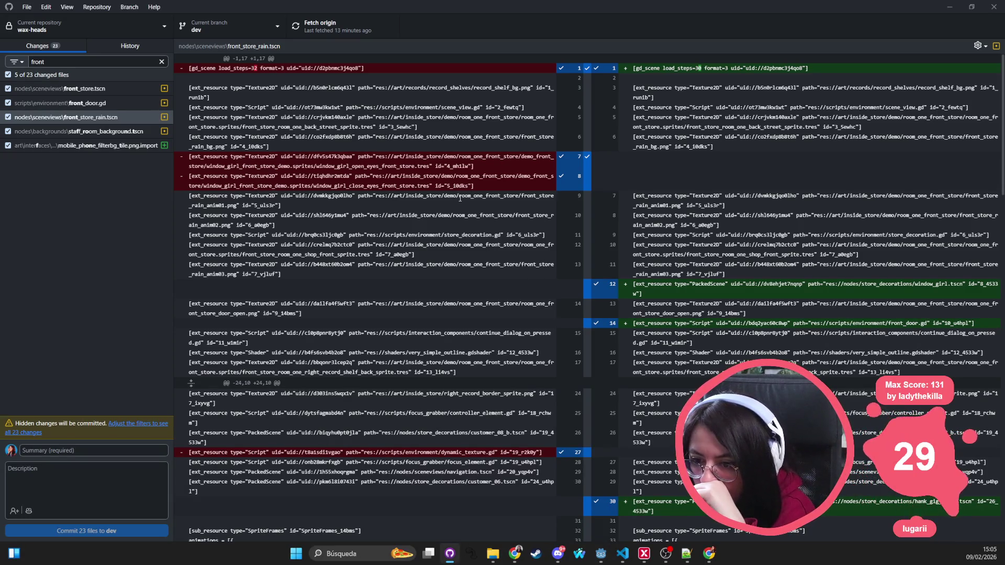
# Show front_store.tscn's diff and scroll through the removed WindowGirl and Roberta sprite blocks
pyautogui.click(81, 88)
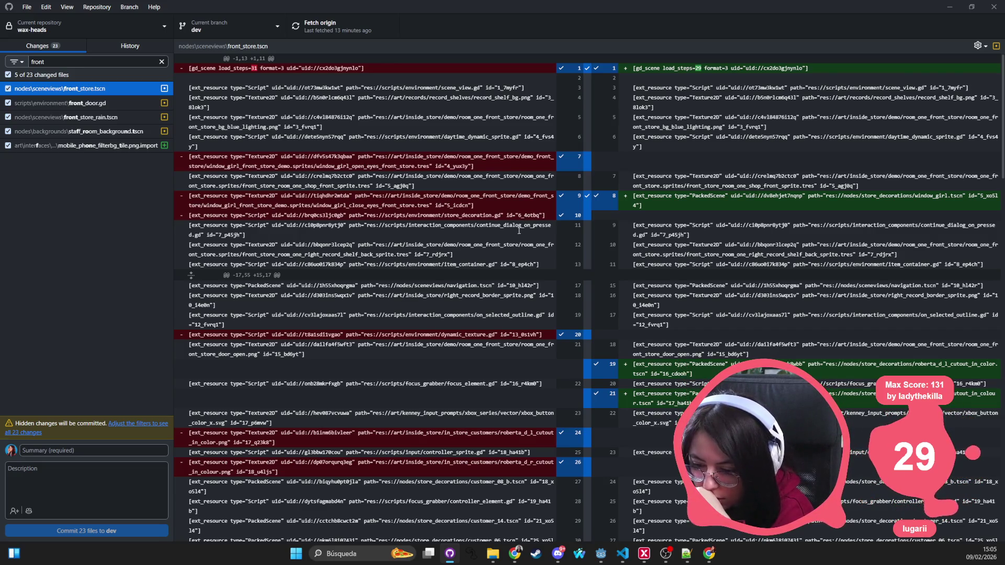
pyautogui.scroll(-5, 406, 414)
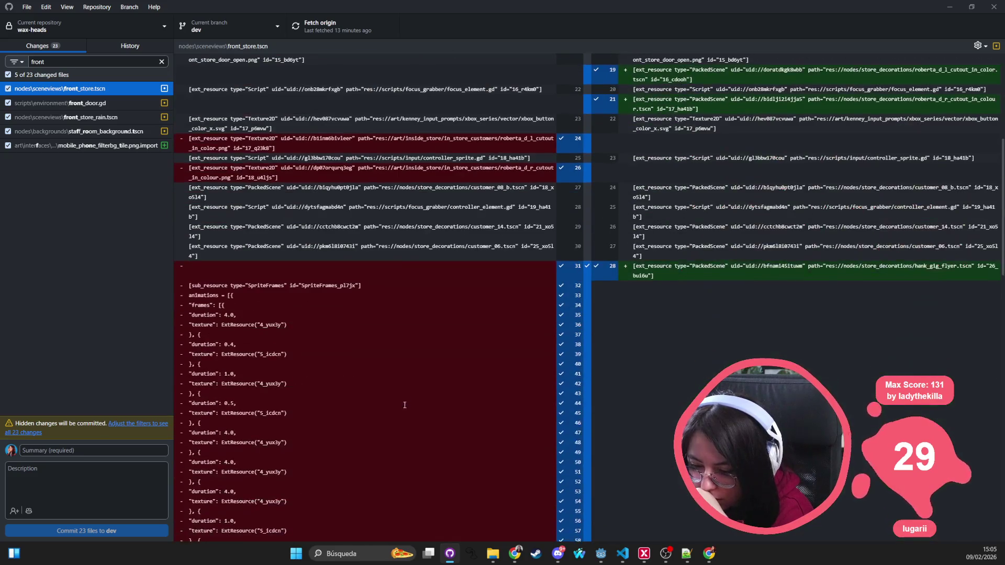
pyautogui.scroll(-6, 348, 295)
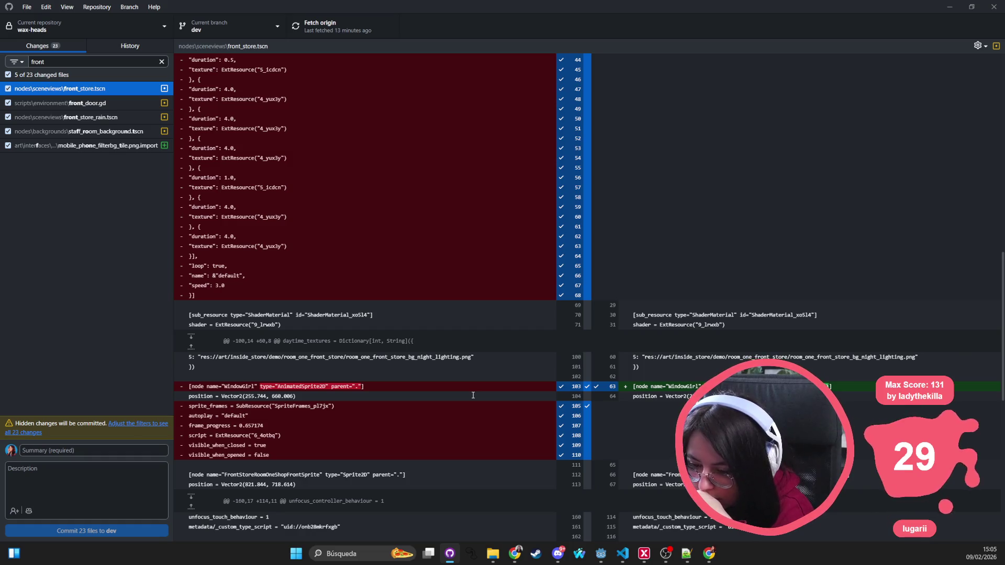
pyautogui.scroll(-4, 473, 395)
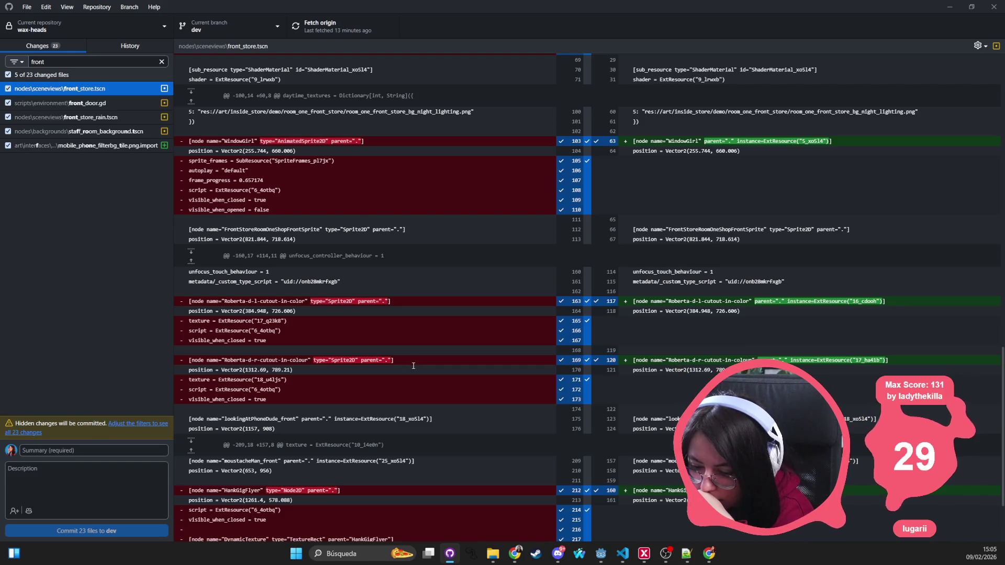
pyautogui.scroll(-2, 413, 366)
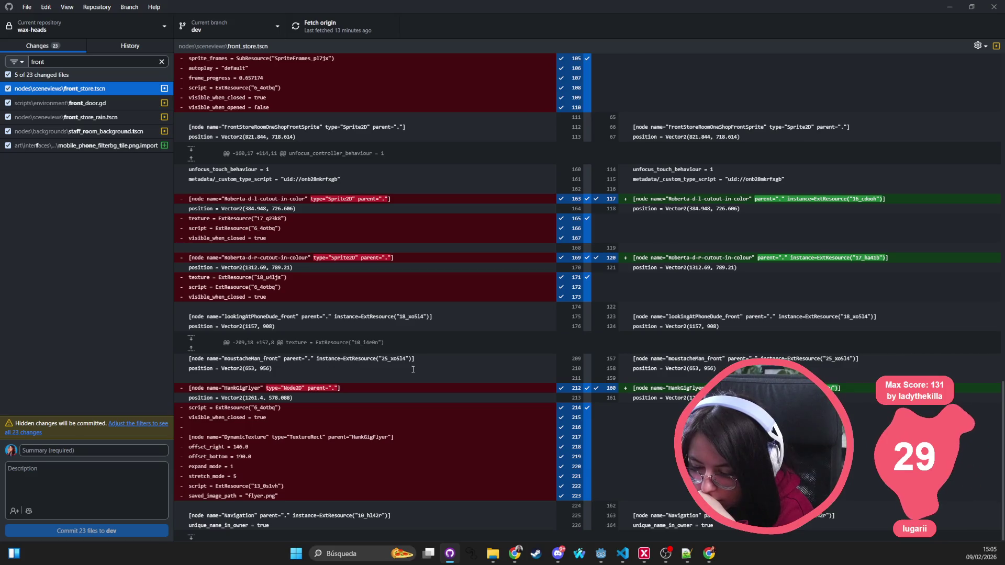
pyautogui.scroll(6, 413, 370)
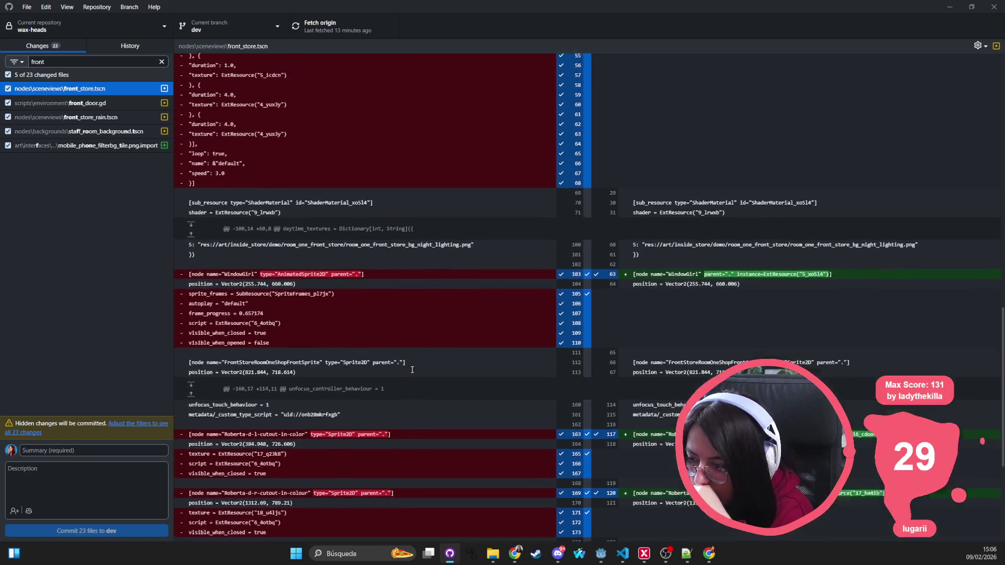
pyautogui.scroll(2, 412, 369)
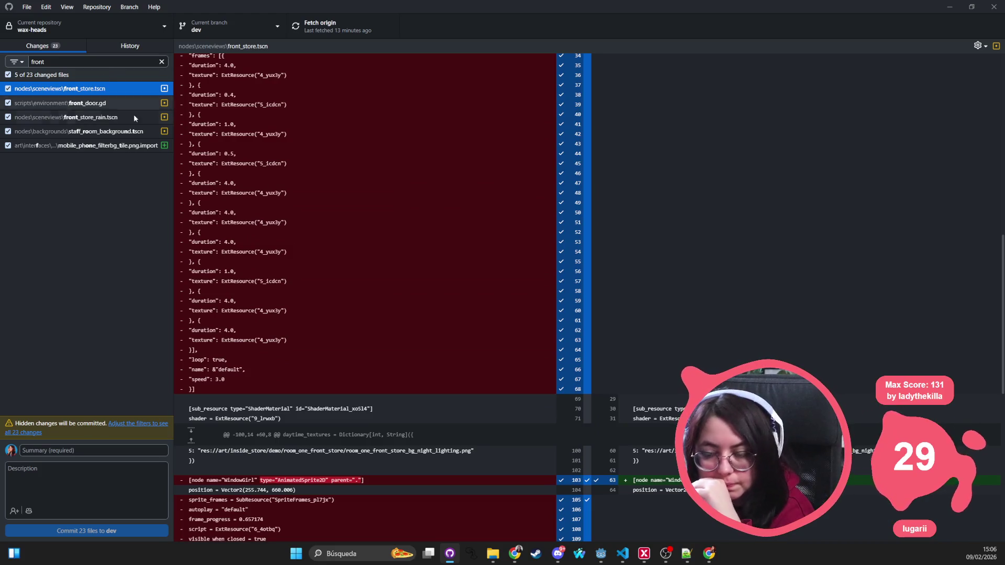
# Open front_store.tscn in VS Code and change load_steps from 29 to 30
pyautogui.click(622, 553)
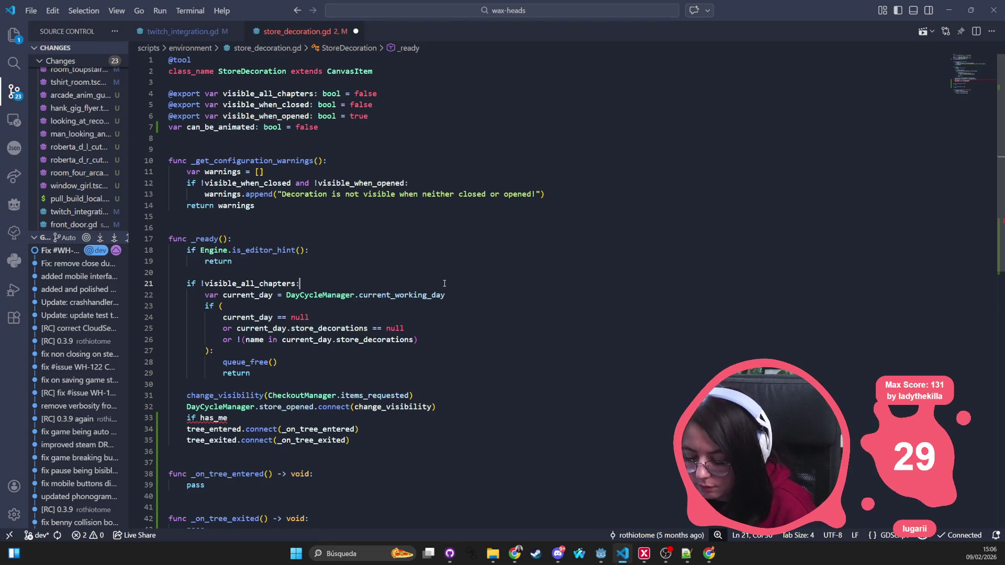
pyautogui.hotkey('ctrl', 'p')
pyautogui.write('front_str')
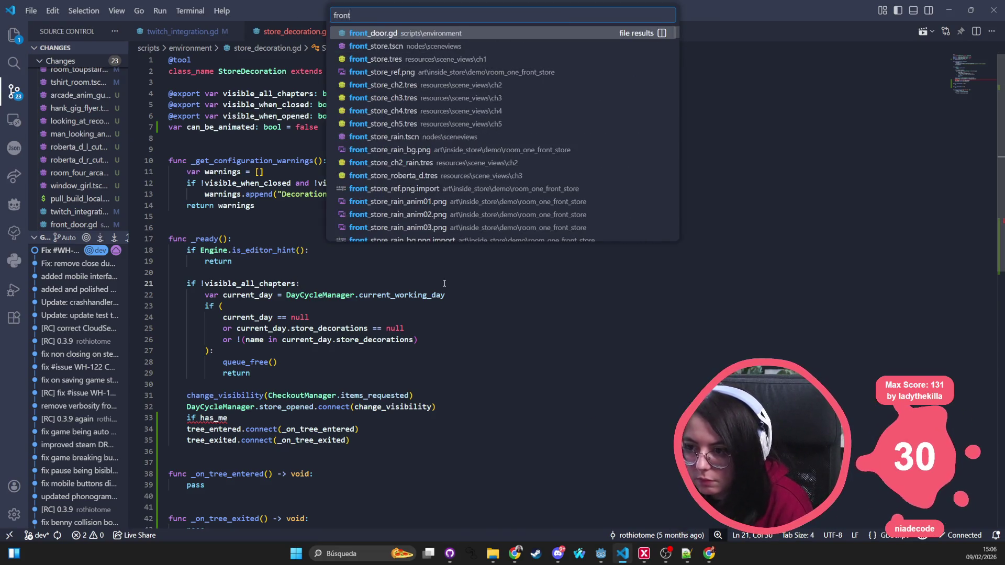
pyautogui.press('BackSpace')
pyautogui.write('ore')
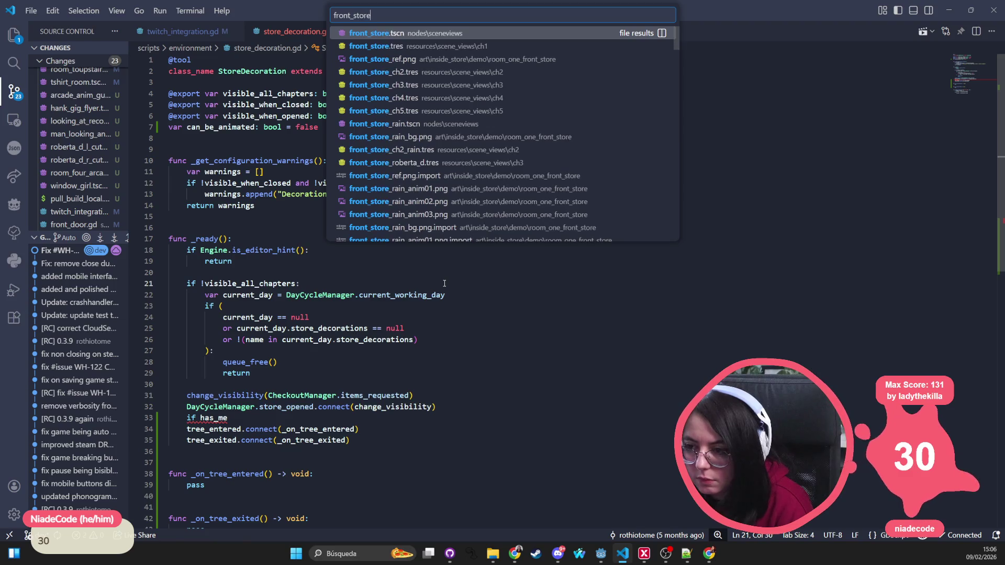
pyautogui.press('Return')
pyautogui.doubleClick(267, 60)
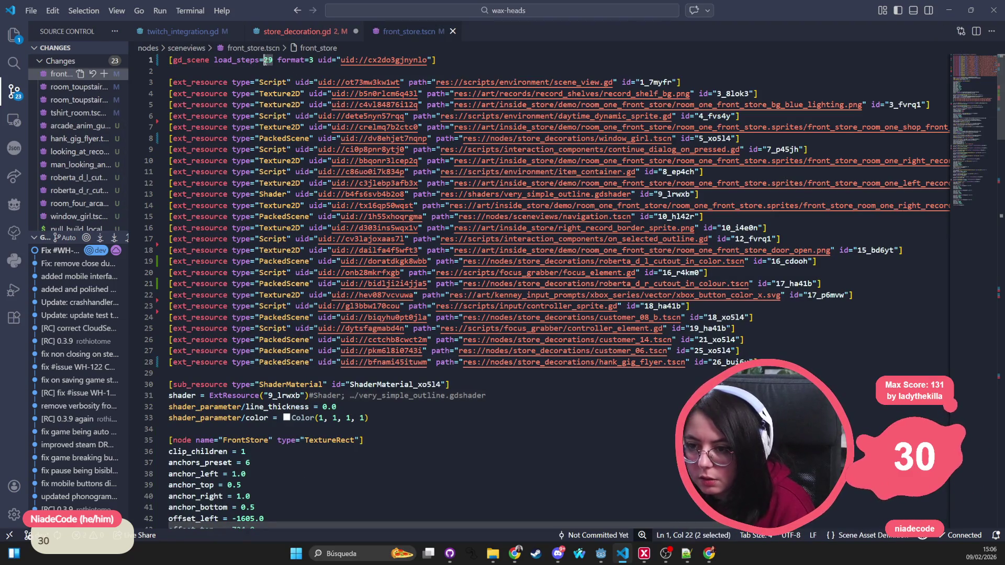
pyautogui.write('30')
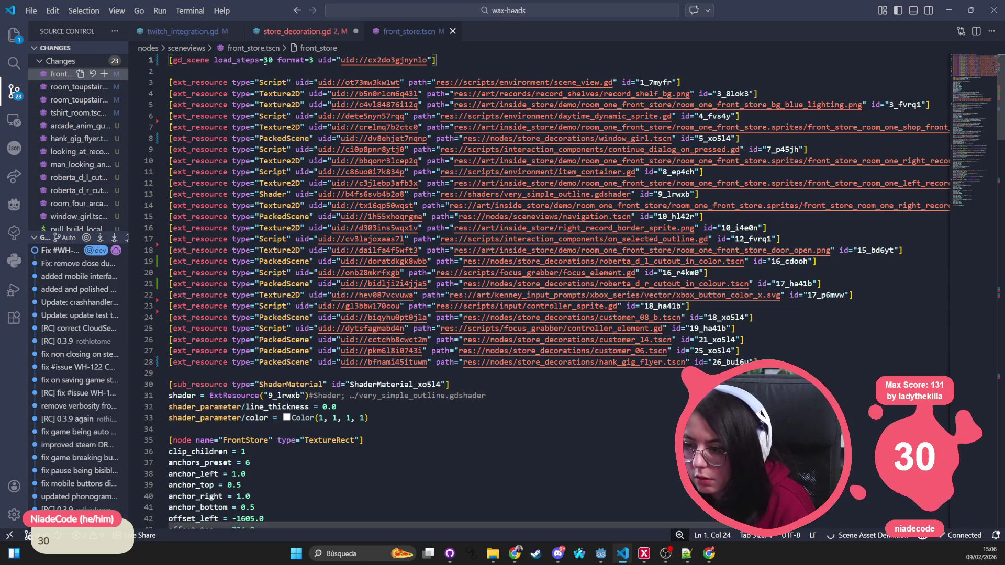
# Search the file for 'store_decoration' and cycle through its matches
pyautogui.hotkey('ctrl', 'f')
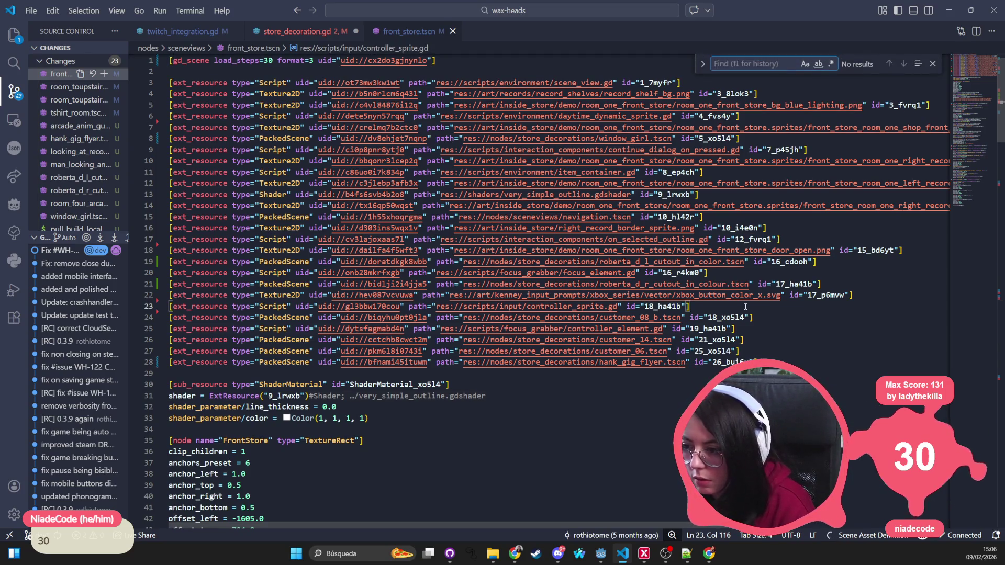
pyautogui.write('front_door')
pyautogui.hotkey('ctrl', 'BackSpace')
pyautogui.write('store_')
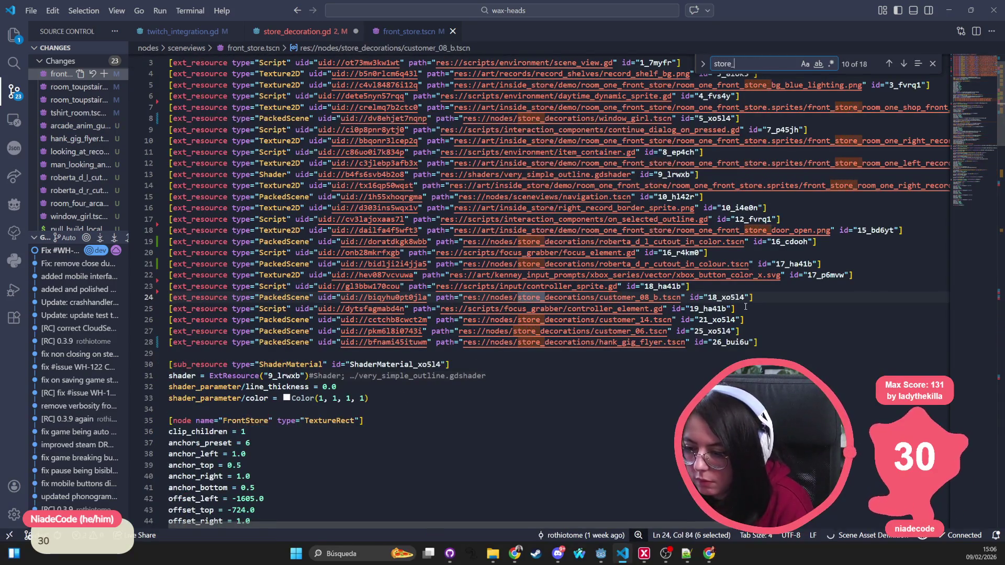
pyautogui.write('decoration')
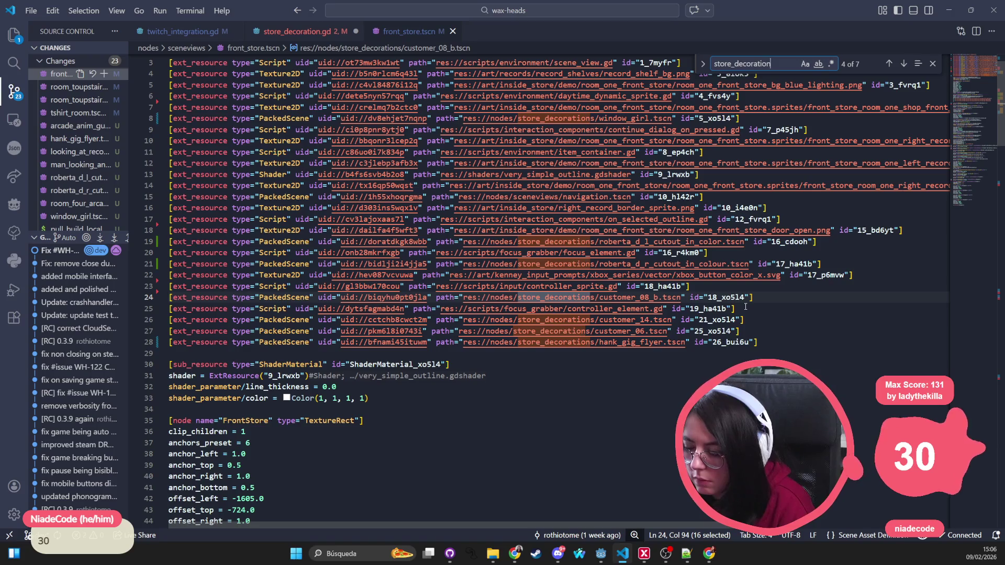
pyautogui.press('Return')
pyautogui.press('Return')
pyautogui.press('Return')
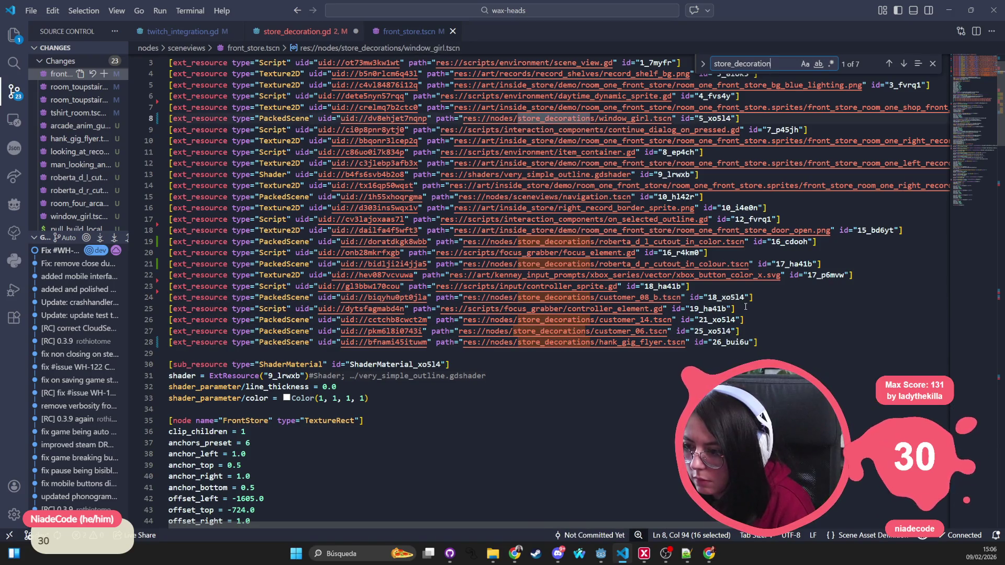
pyautogui.press('Return')
pyautogui.press('Return')
pyautogui.press('Return')
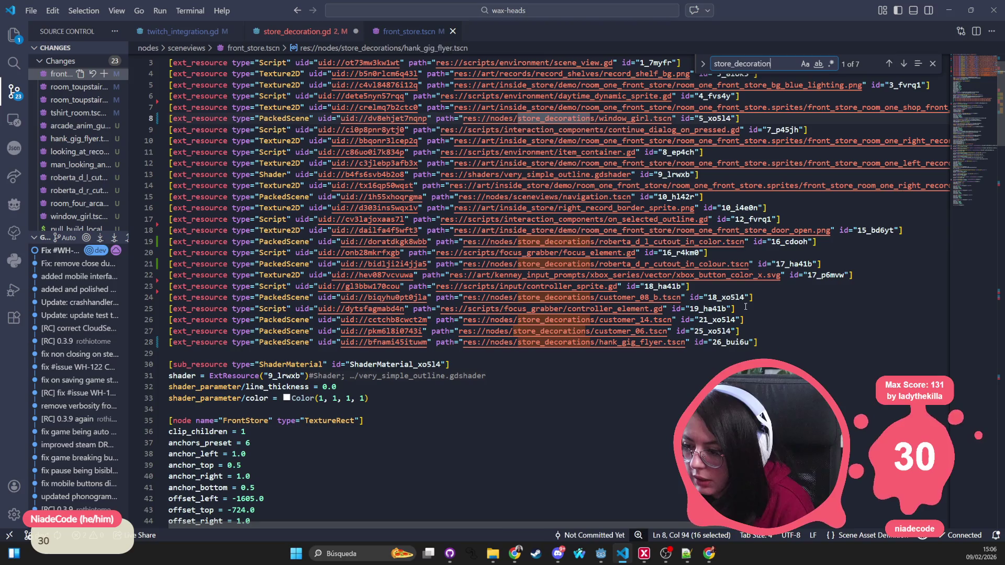
pyautogui.press('Return')
pyautogui.press('Return')
pyautogui.press('Return')
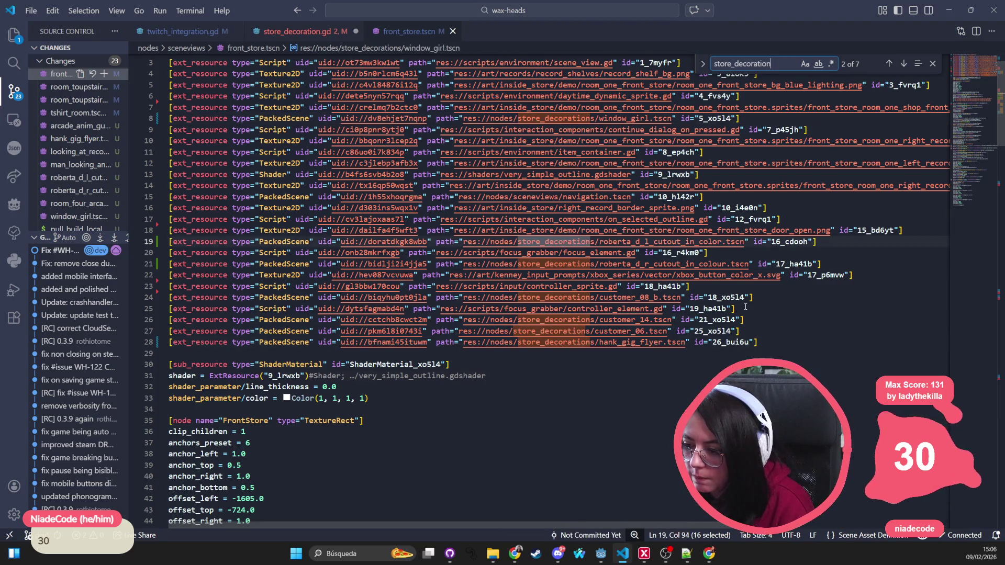
pyautogui.press('Return')
pyautogui.press('Return')
pyautogui.press('Return')
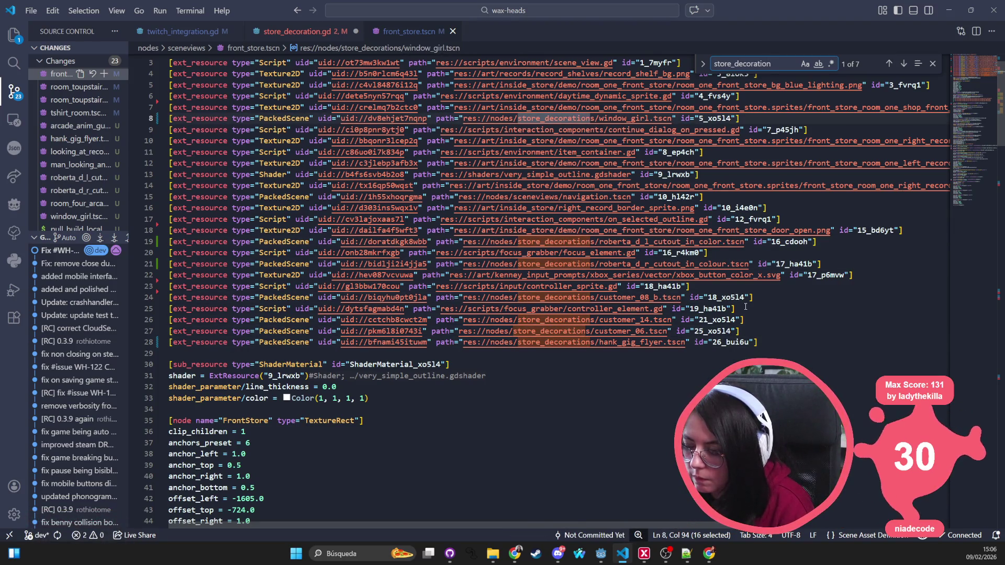